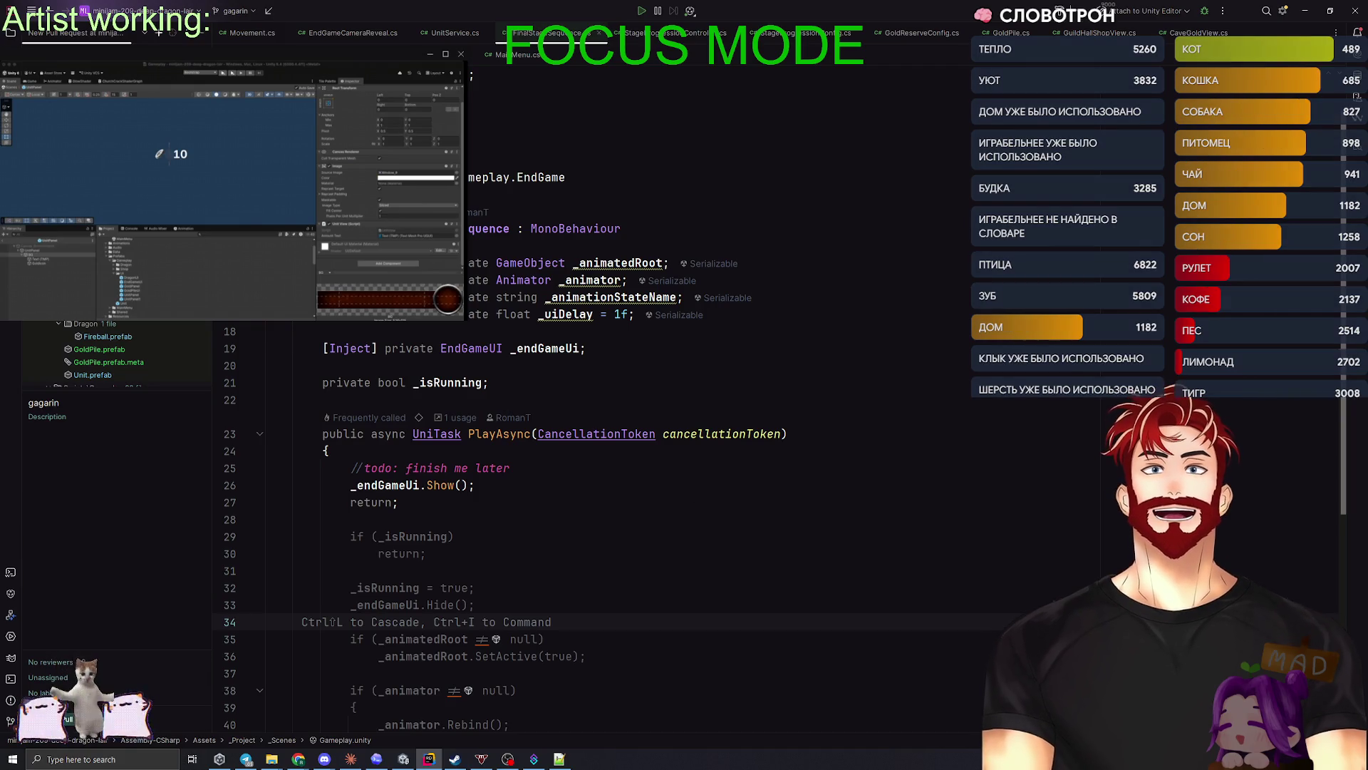
- Merge pull request #7 via Review > Merge and close the #7 tab
scroll(146, 383, down, 5)
scroll(146, 383, down, 1)
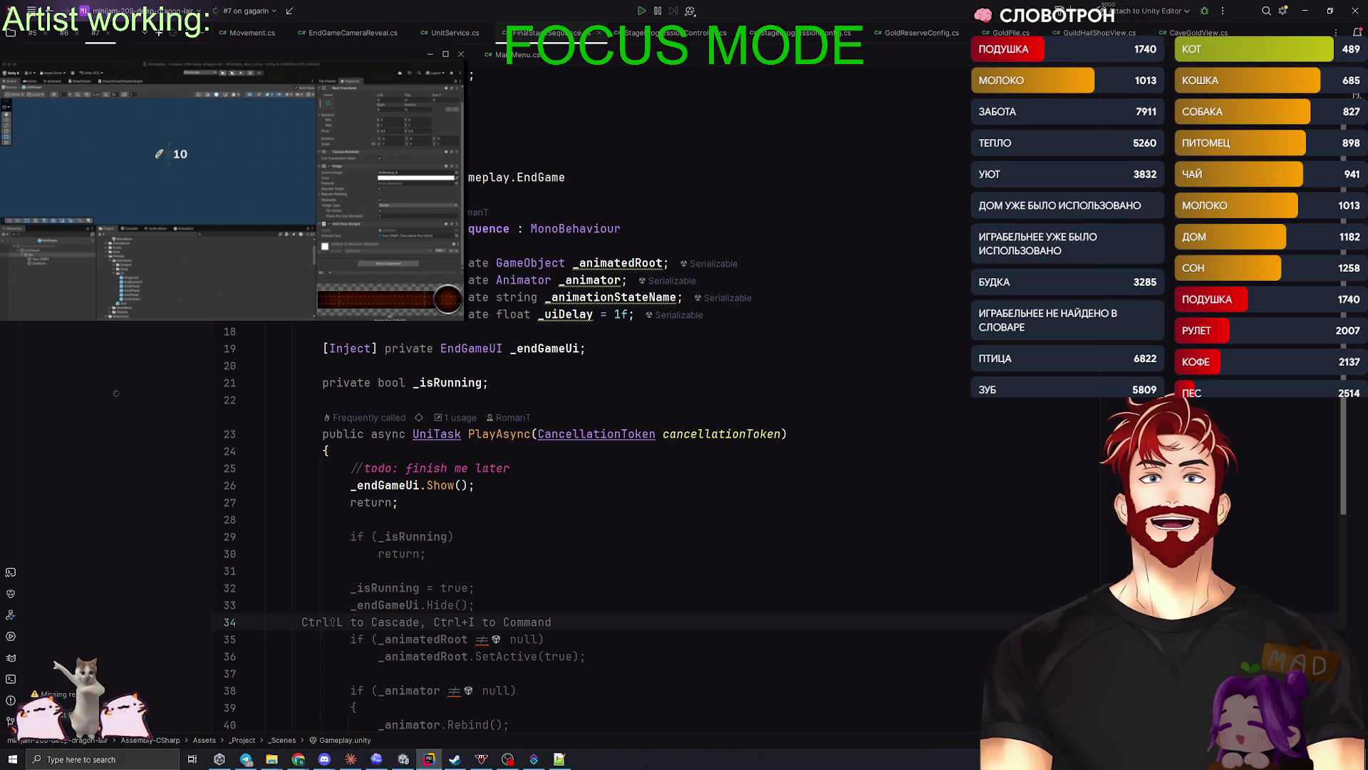
click(186, 730)
click(234, 703)
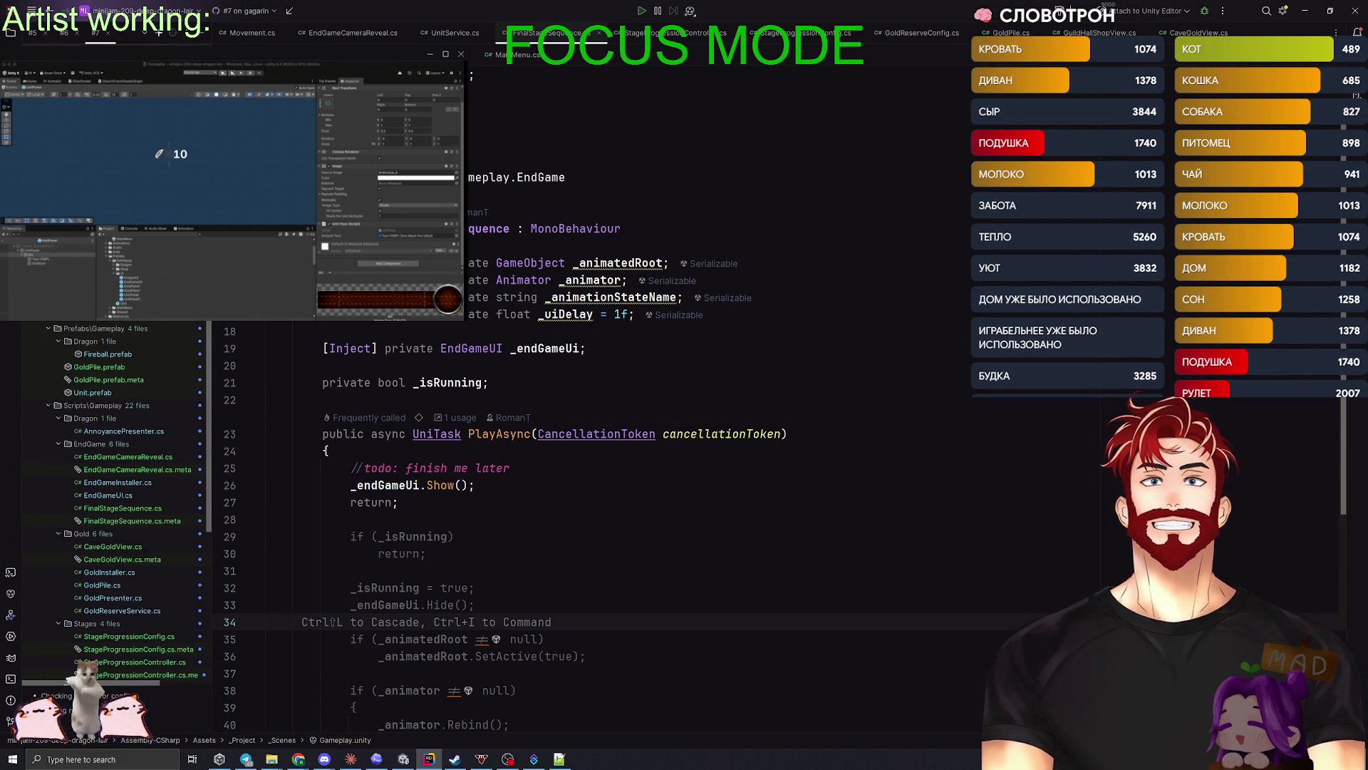
click(107, 32)
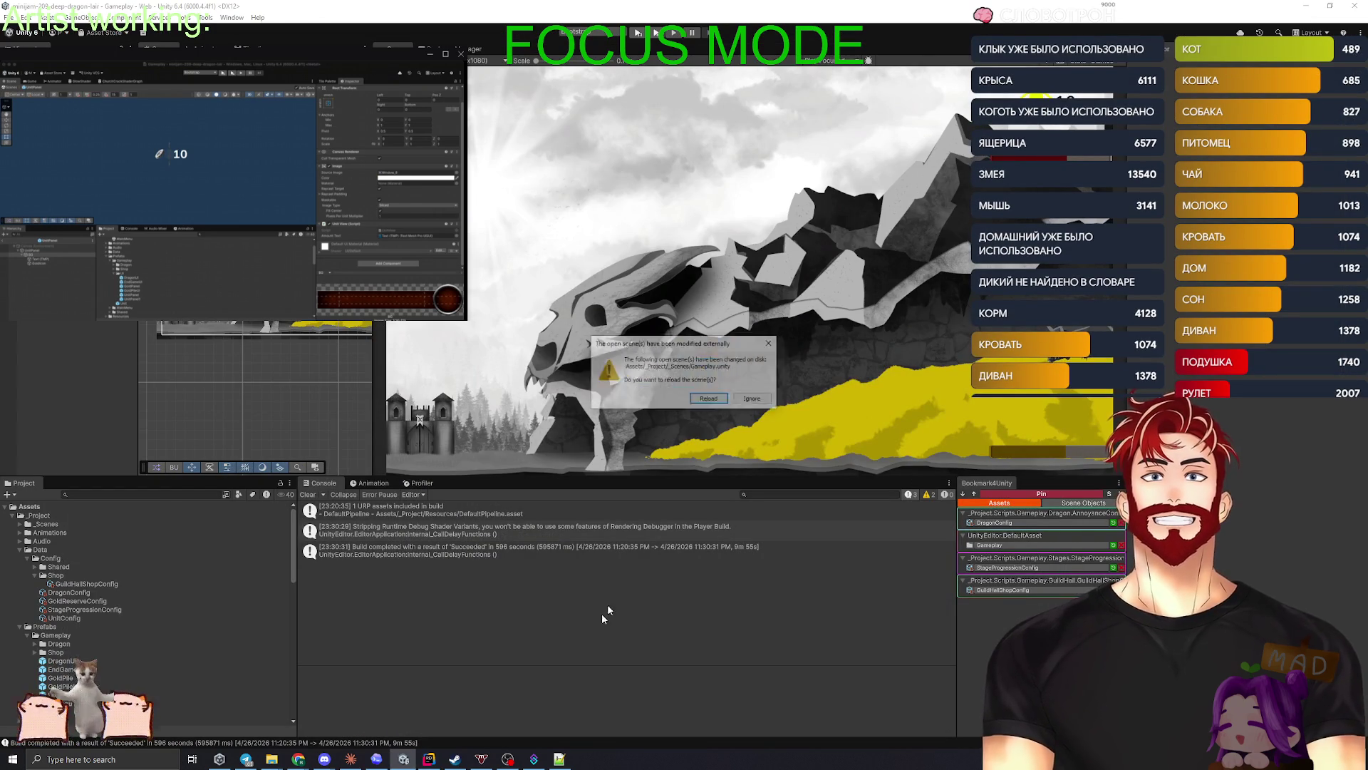
- Reload the externally changed Gameplay scene and widen the Scene view over the Game view
click(707, 400)
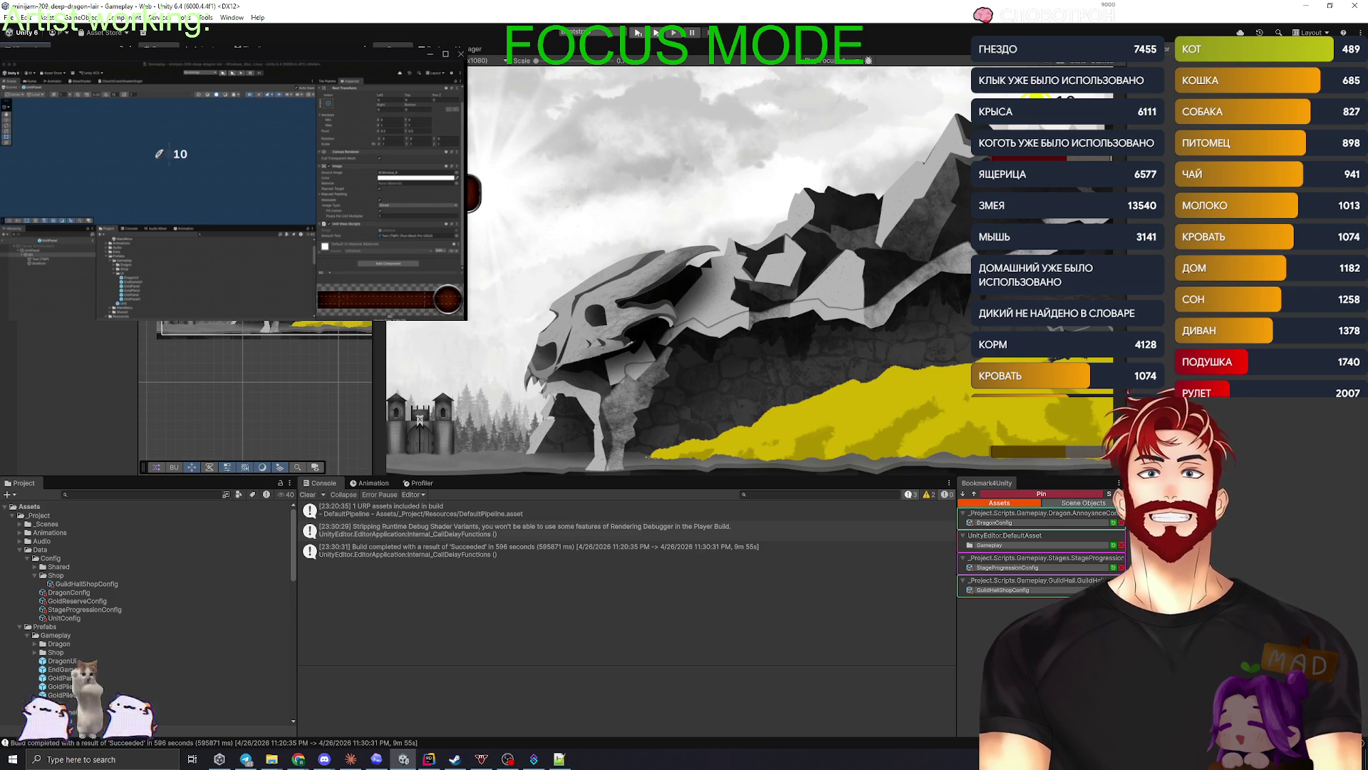
mouse_move(381, 371)
mouse_down()
mouse_move(919, 360)
mouse_move(896, 354)
mouse_up()
scroll(896, 354, down, 3)
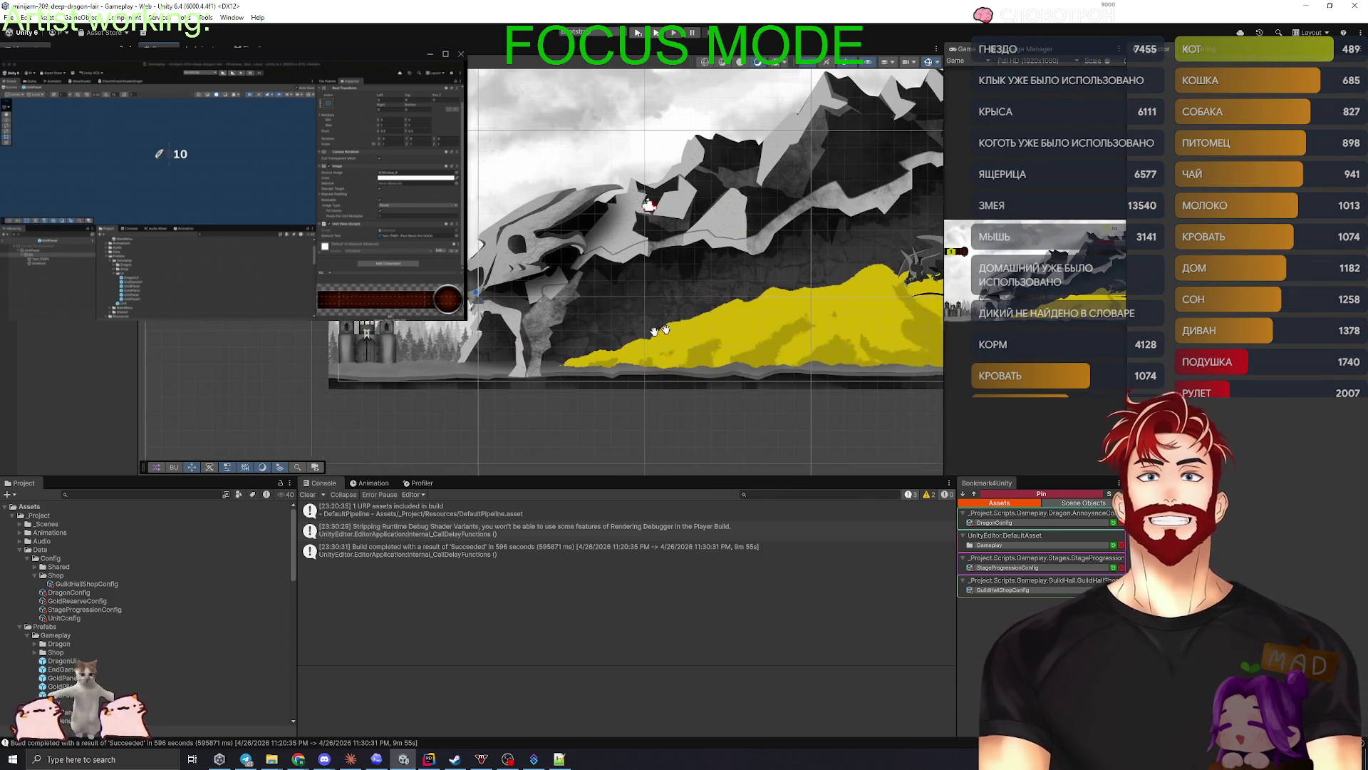
scroll(574, 364, up, 1)
- Drag CM EndGameCamera down and to the left, then clear the Console
click(571, 265)
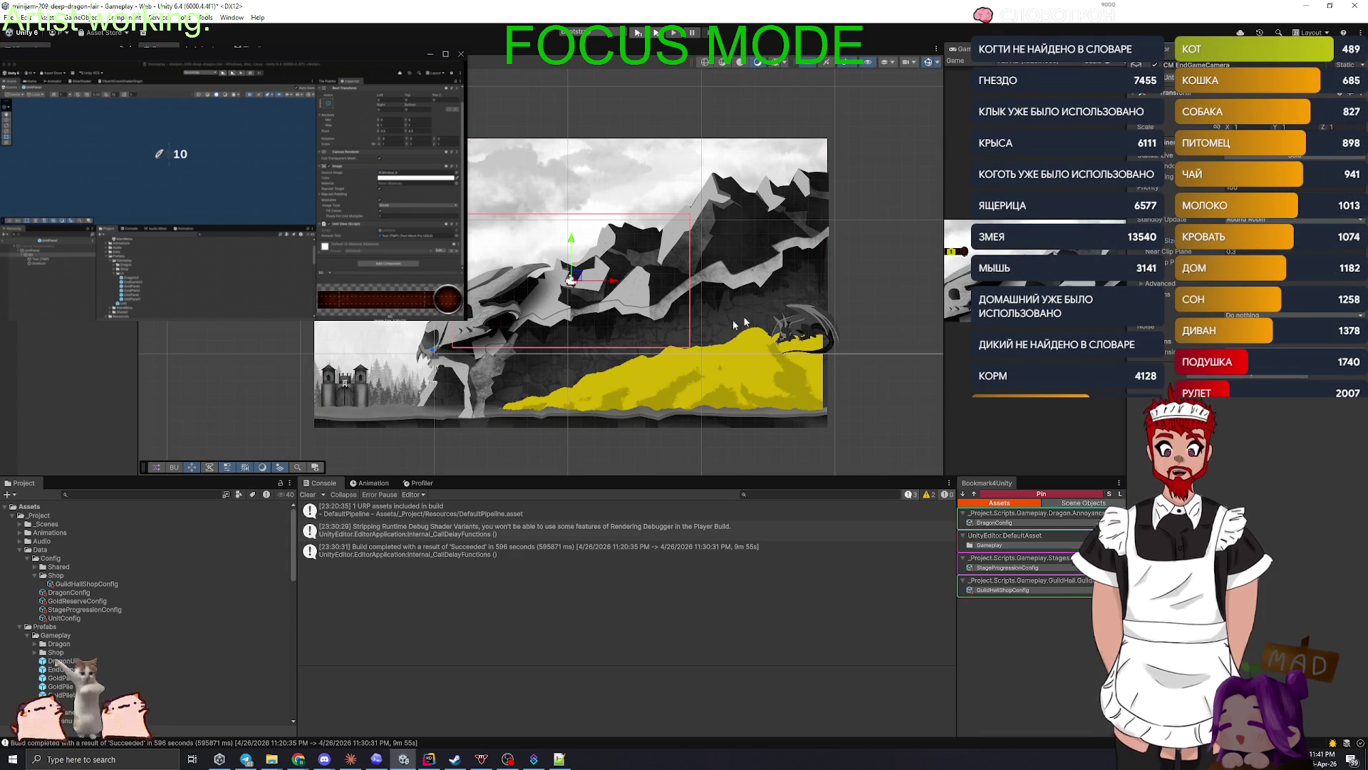
drag(571, 280, 443, 351)
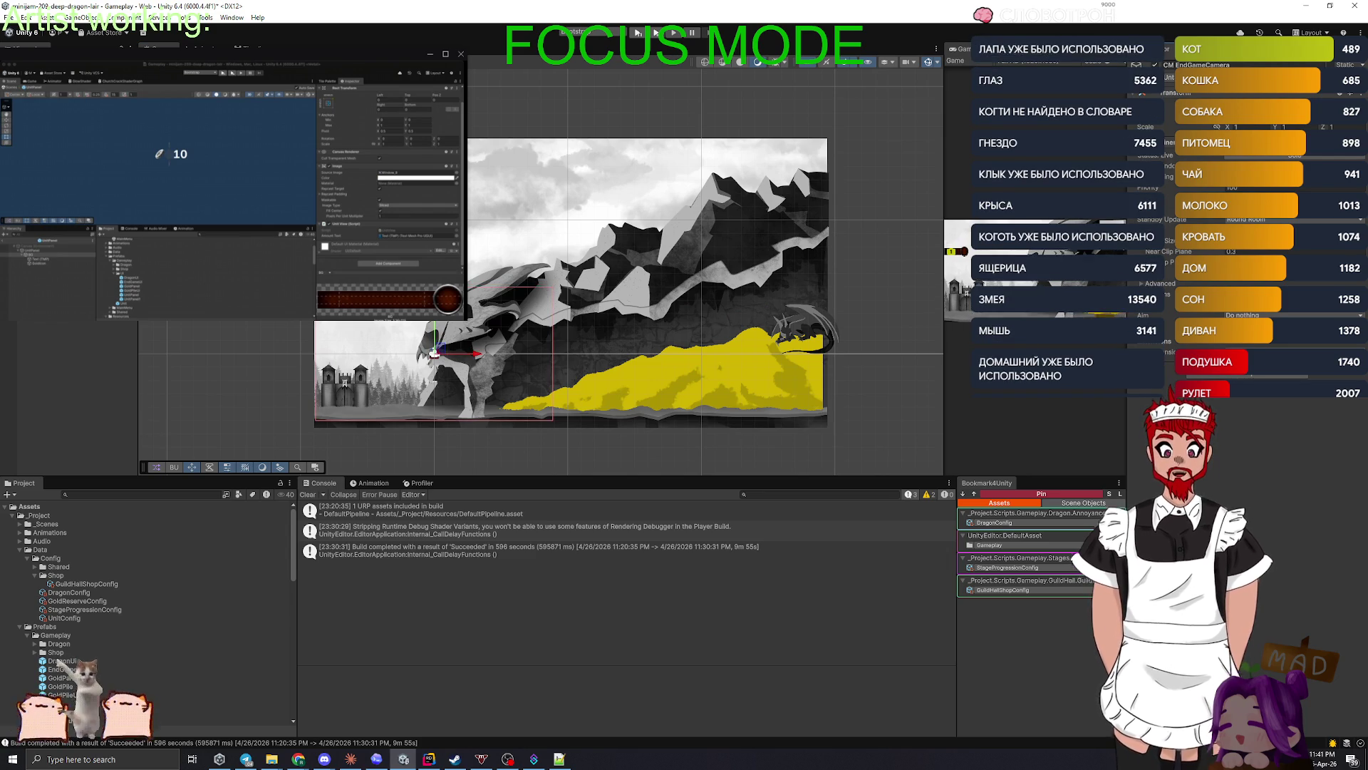
click(308, 395)
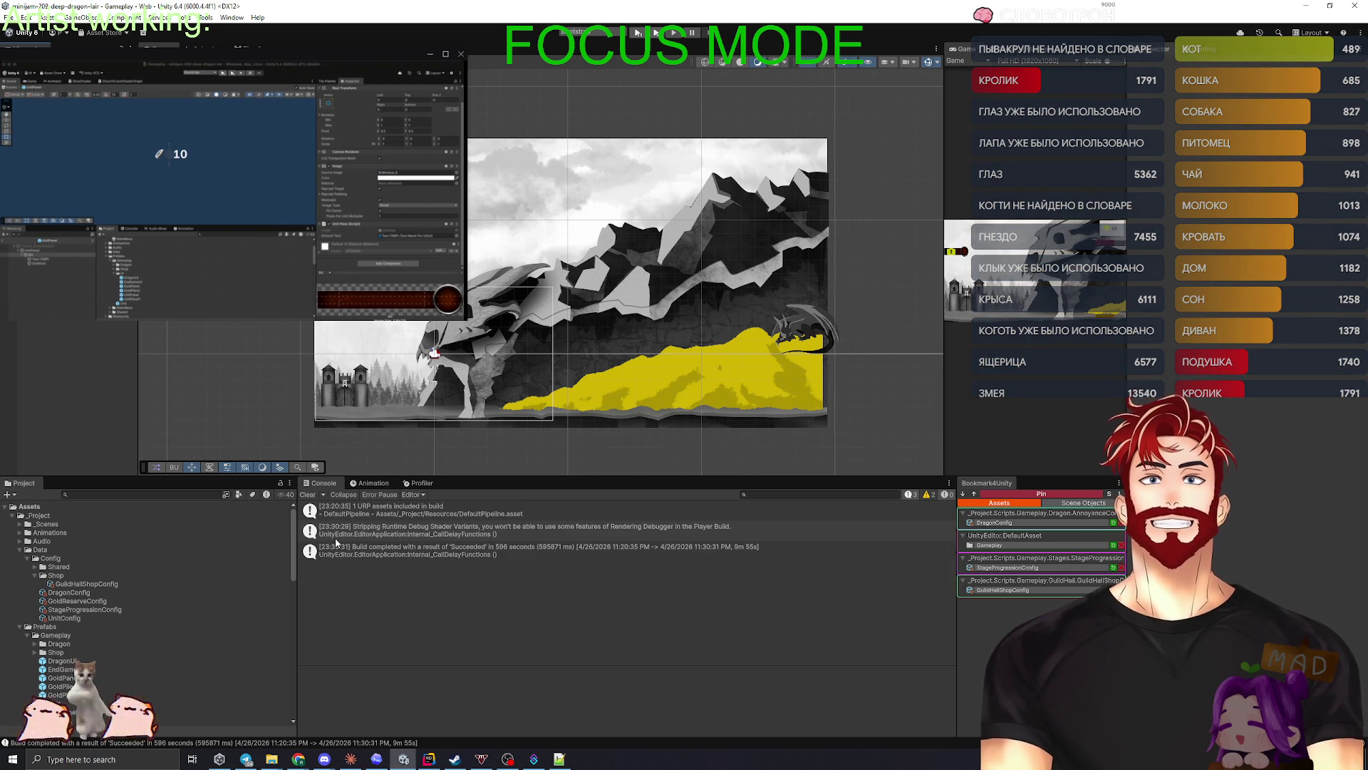
click(307, 495)
click(429, 758)
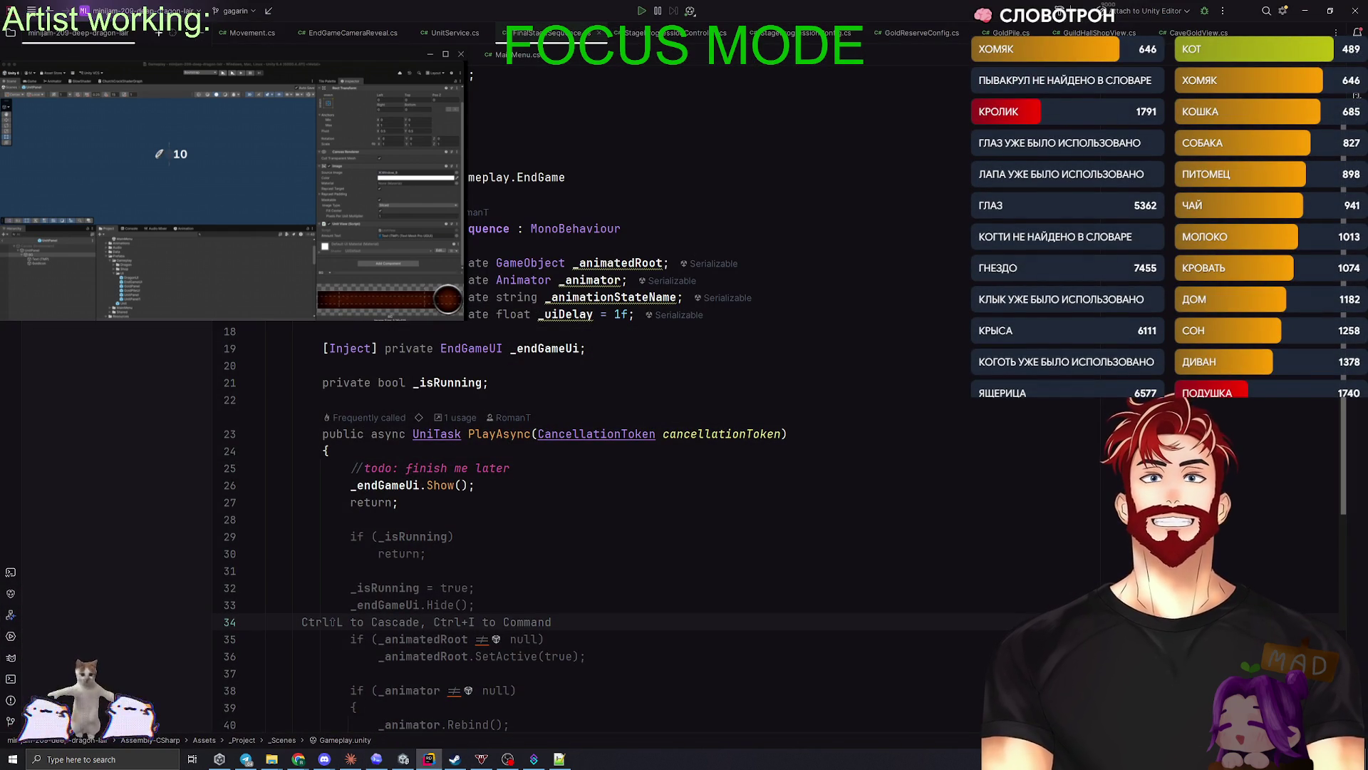
- Review the Gameplay.unity diff and commit it as 'camera default size to 5'
key(ctrl+k)
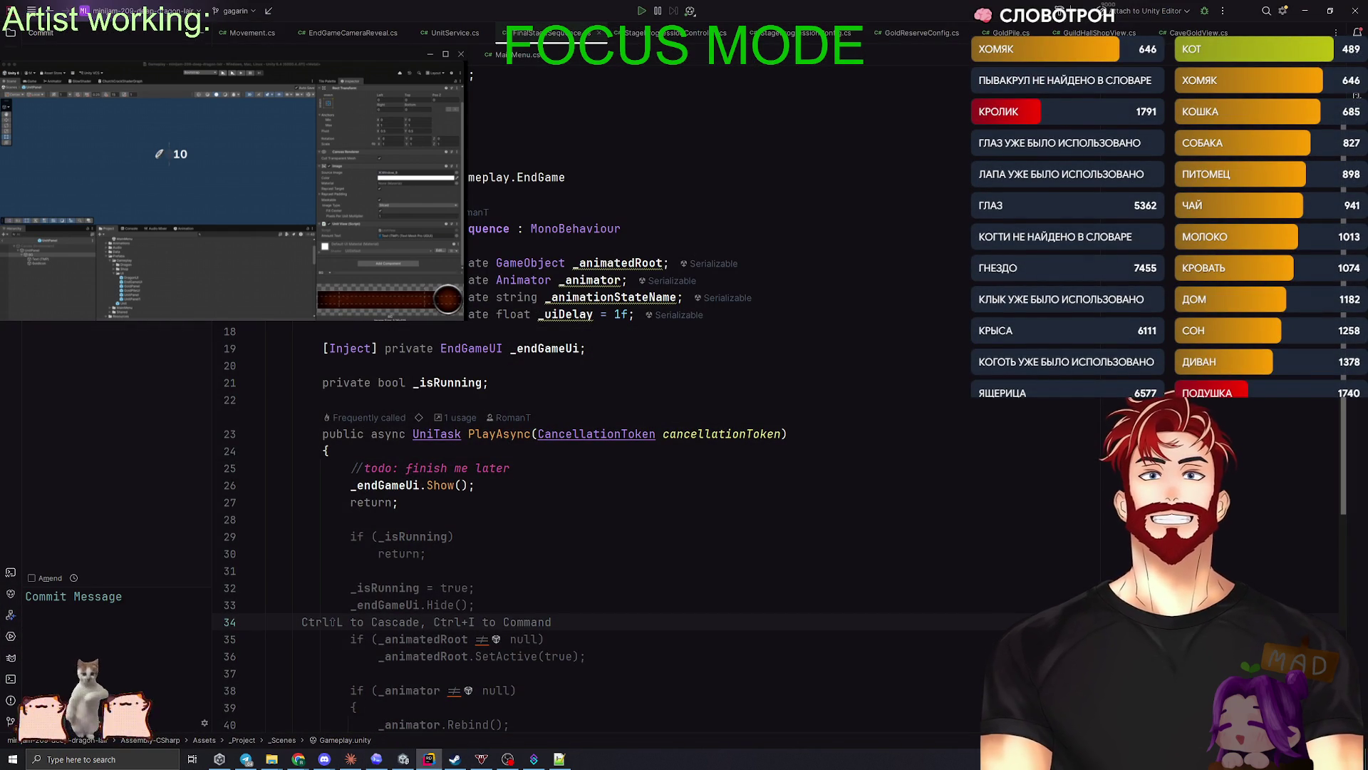
key(ctrl+d)
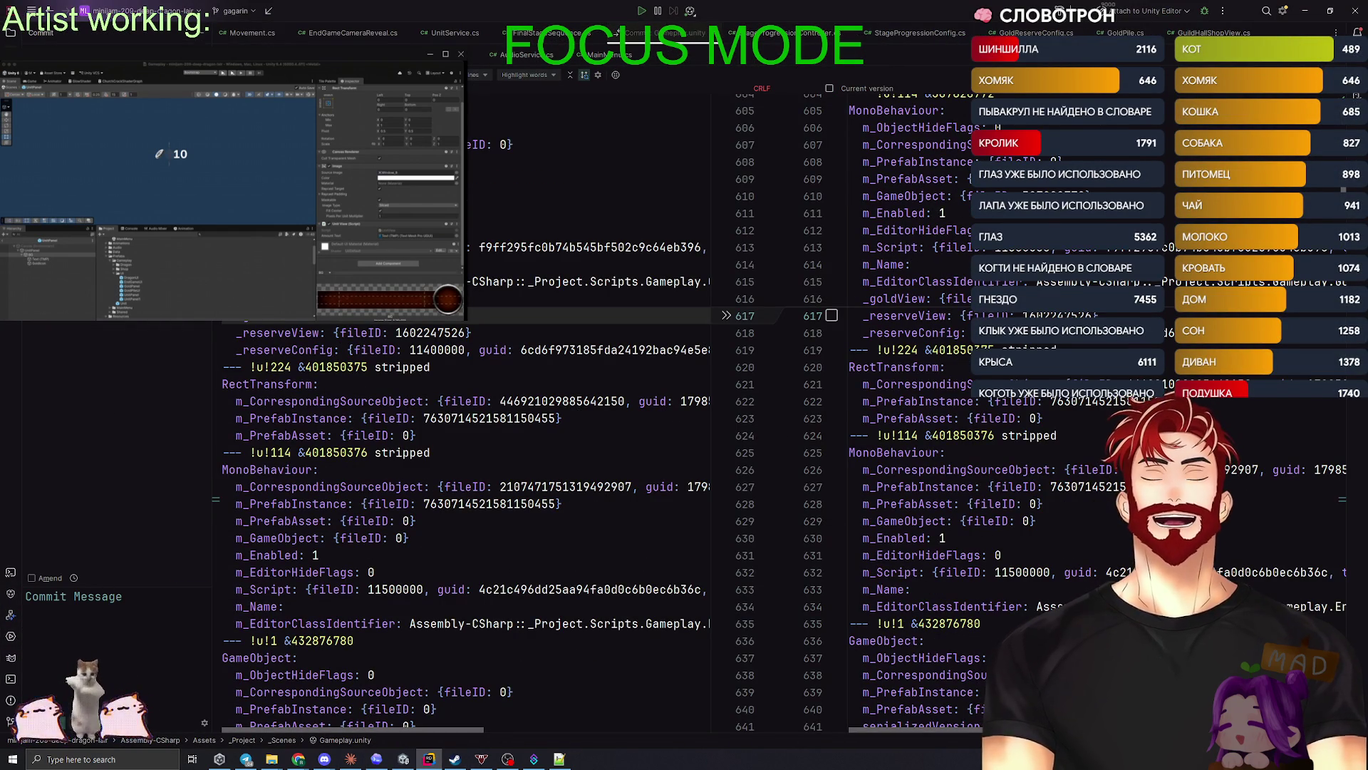
text(camer)
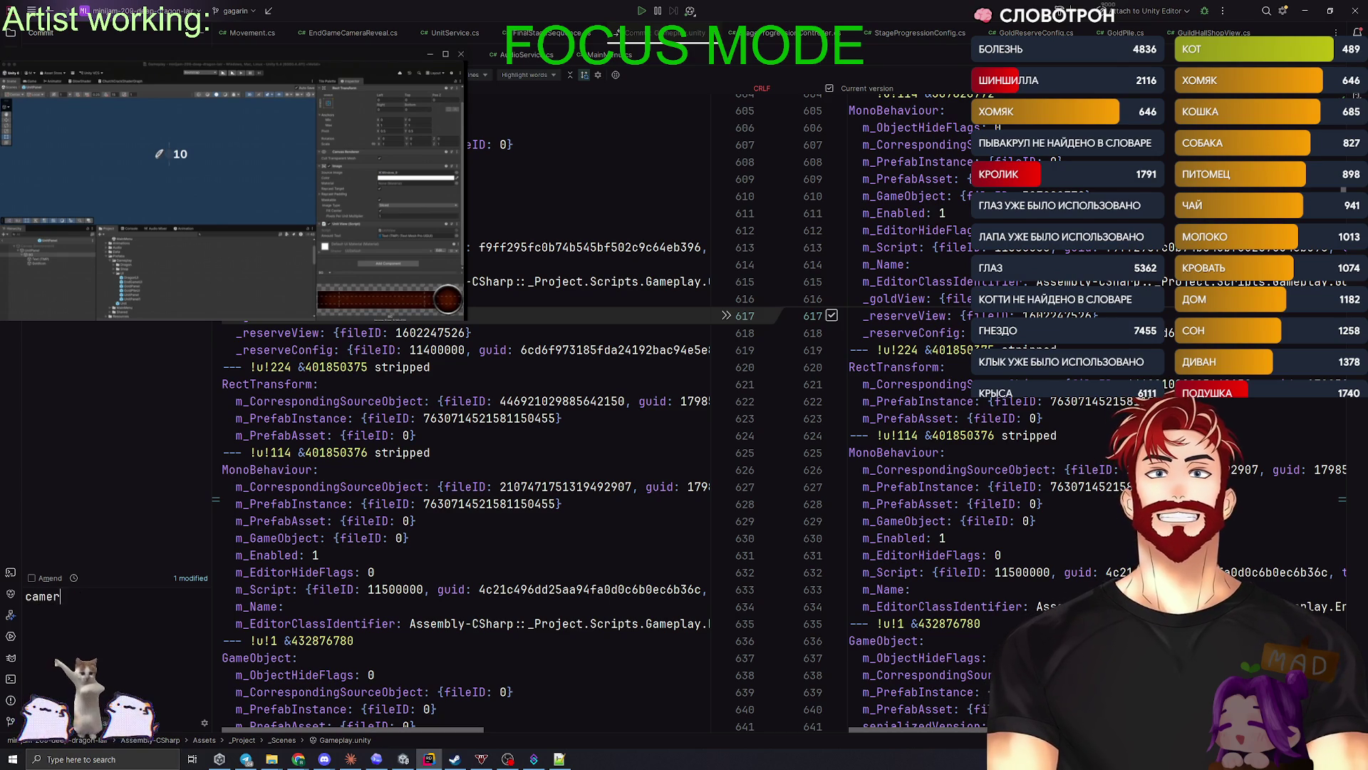
text(a d)
text(efault se)
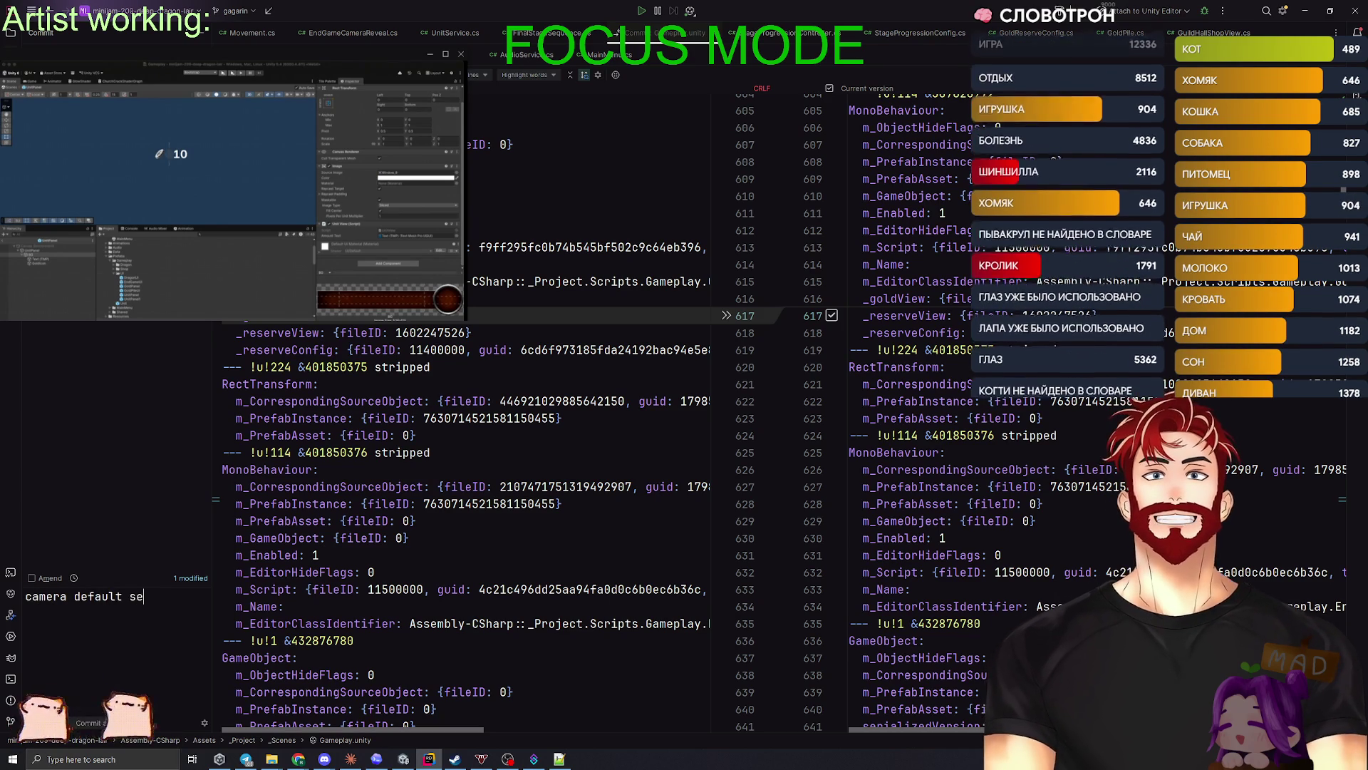
key(BackSpace)
key(BackSpace)
text(zis)
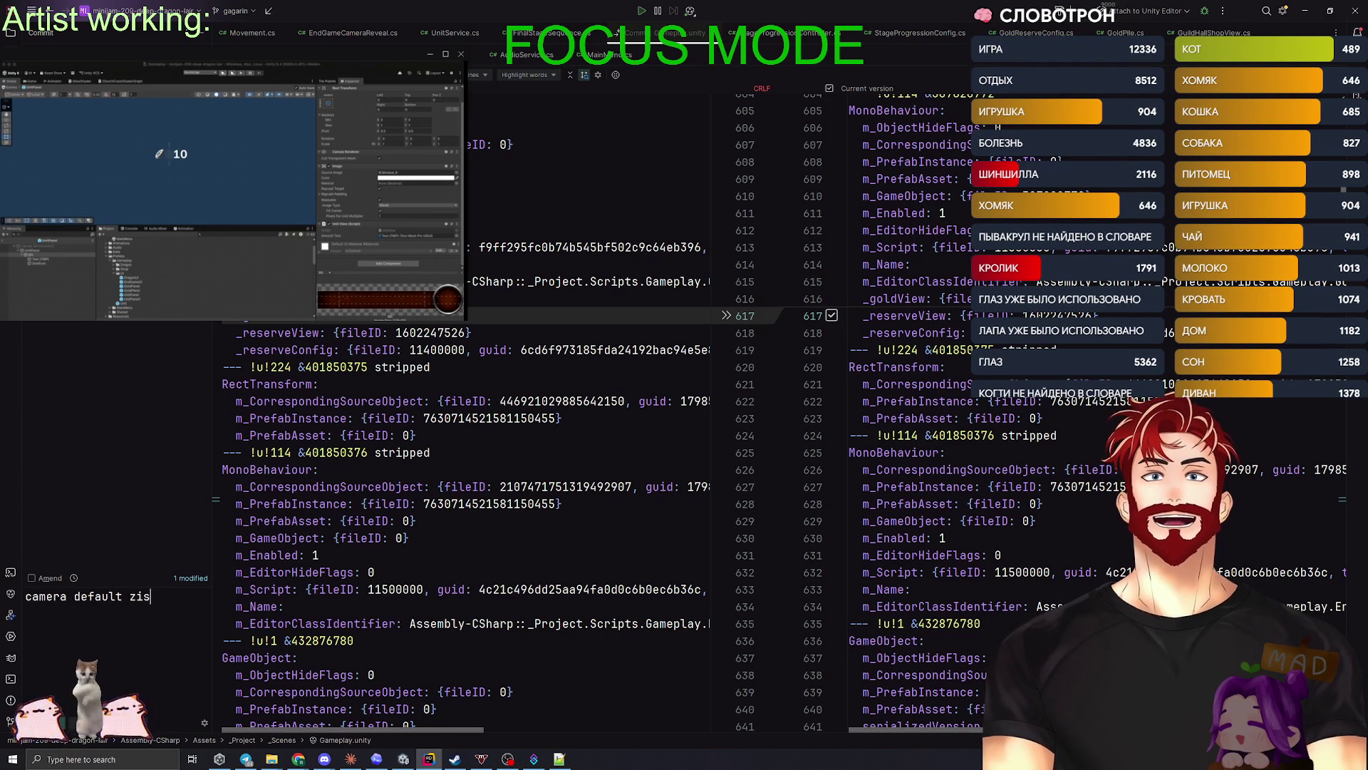
key(BackSpace)
key(BackSpace)
key(BackSpace)
text(size to 5)
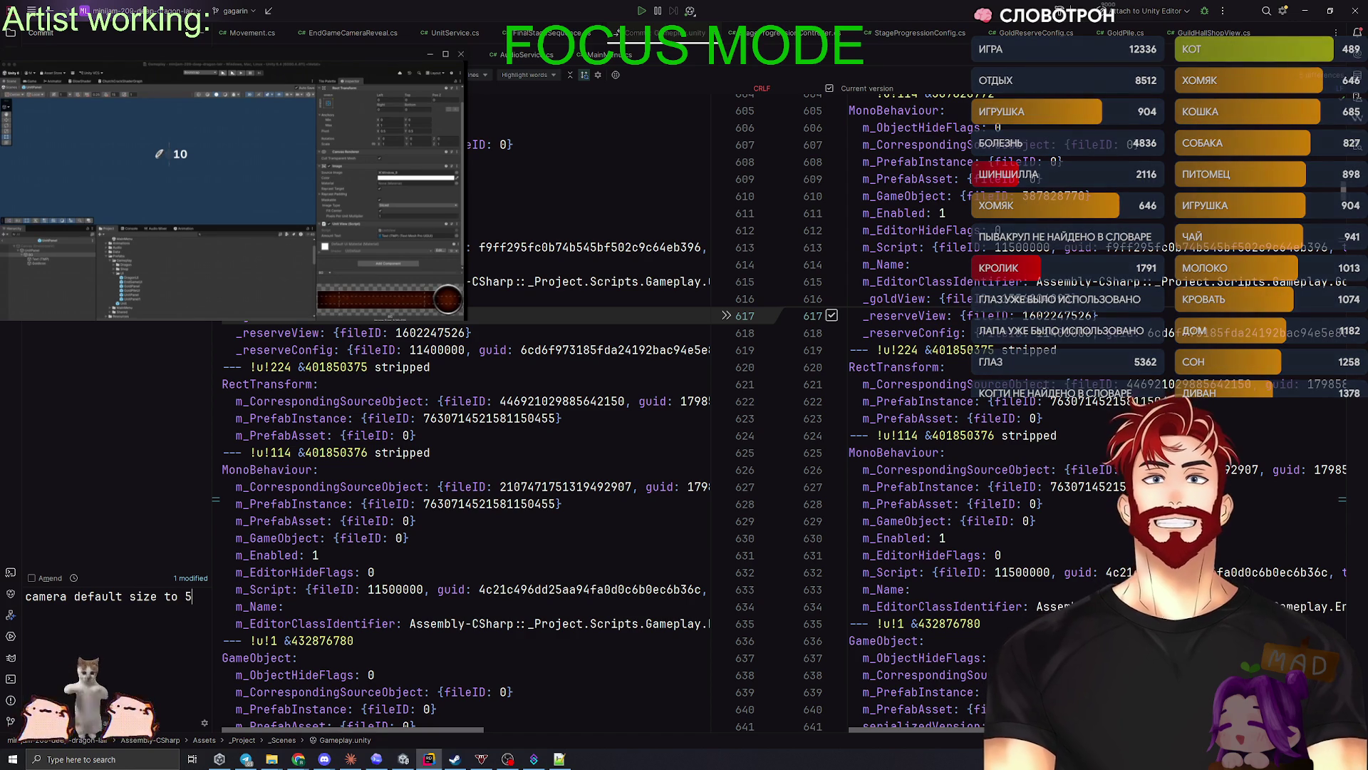
key(ctrl+Return)
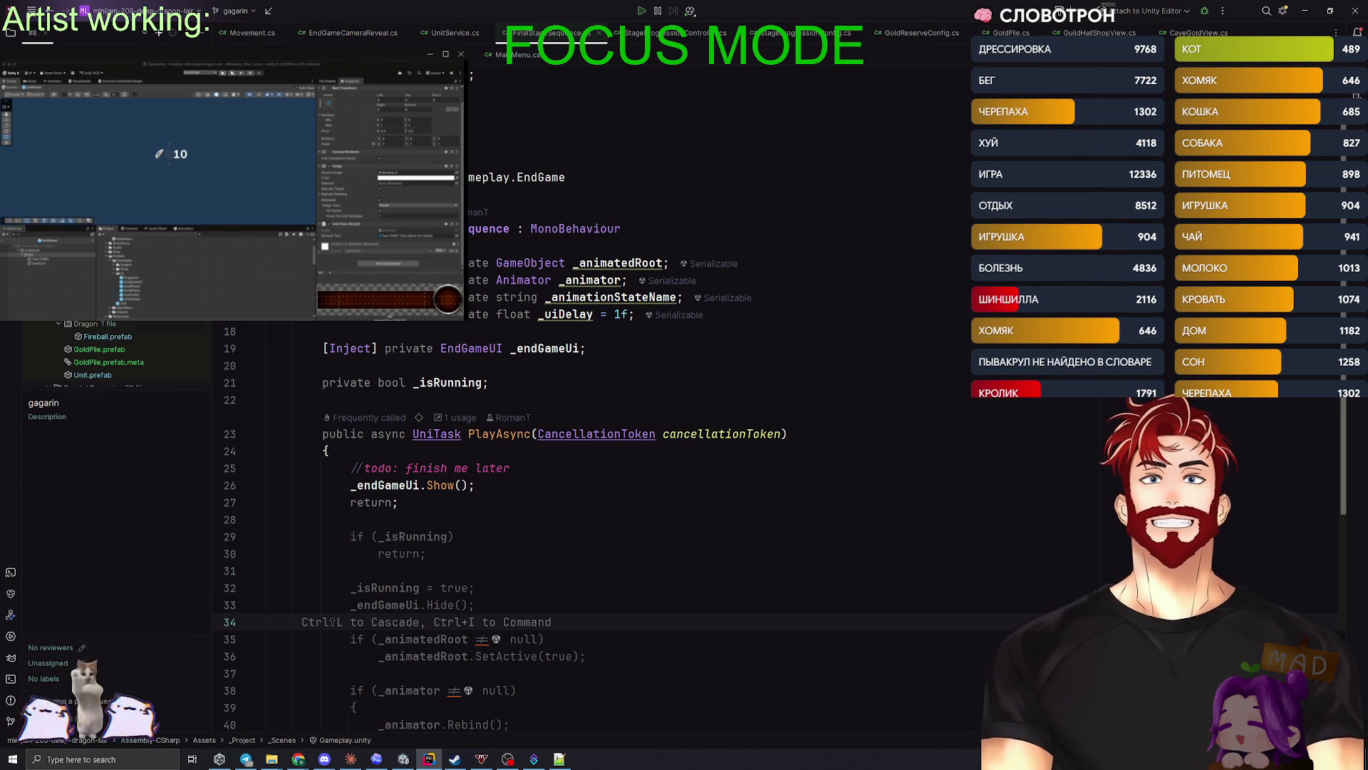
- Confirm a plain merge of pull request #8 and switch to the Unity Editor
click(187, 731)
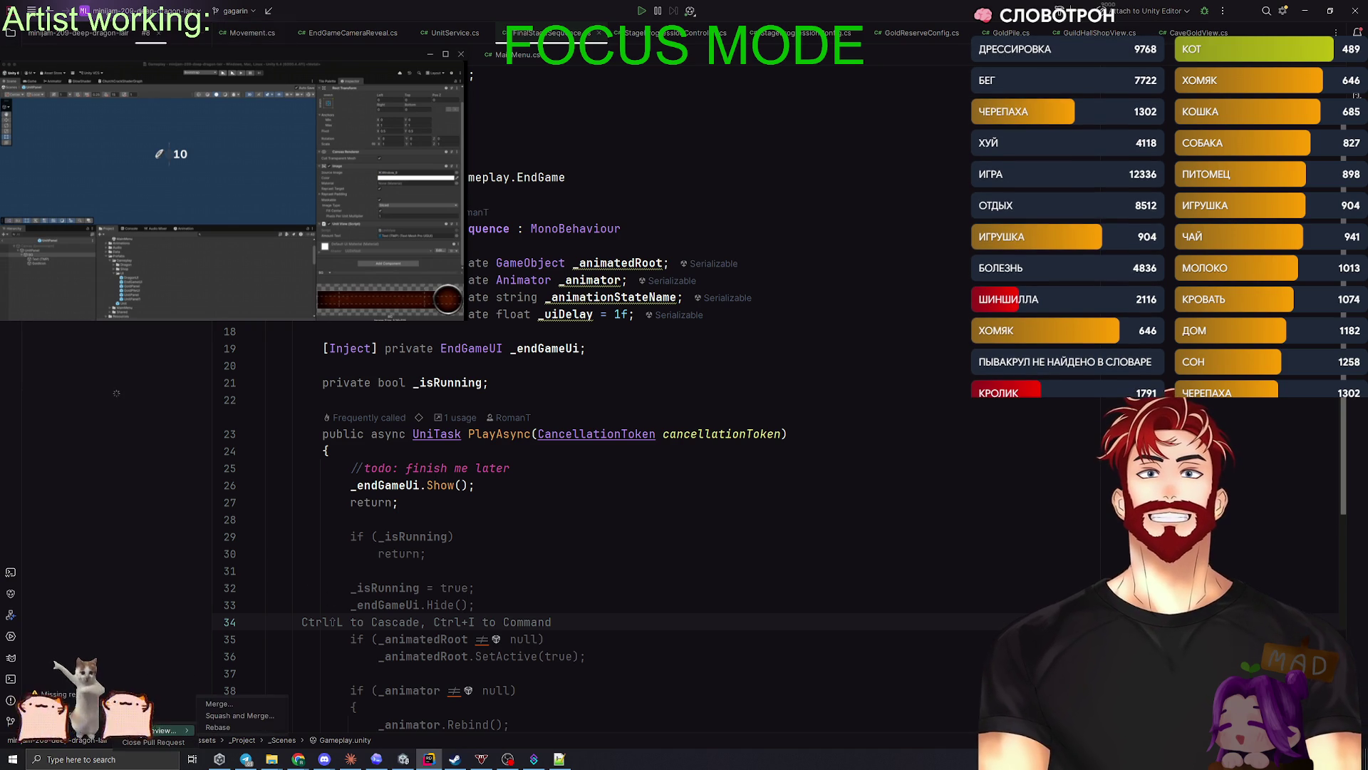
click(228, 702)
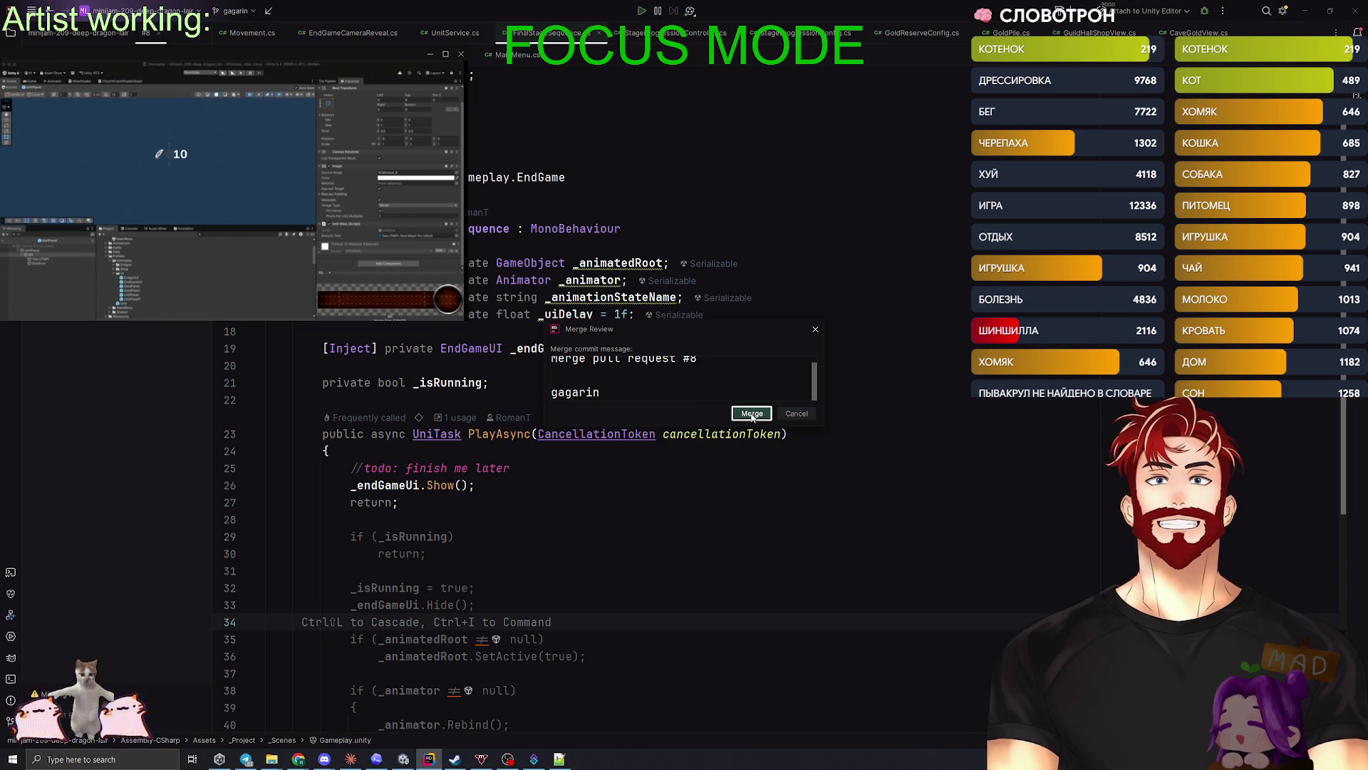
click(745, 414)
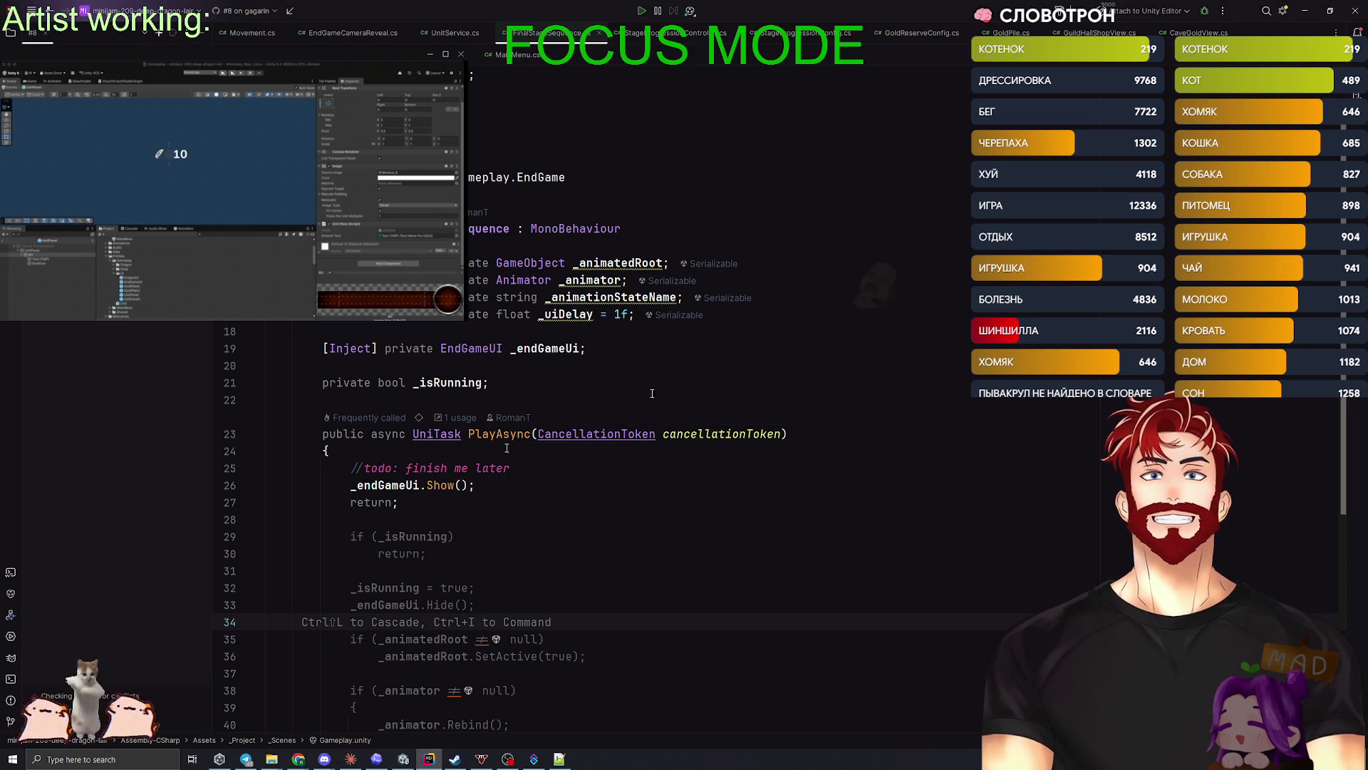
key(alt+Tab)
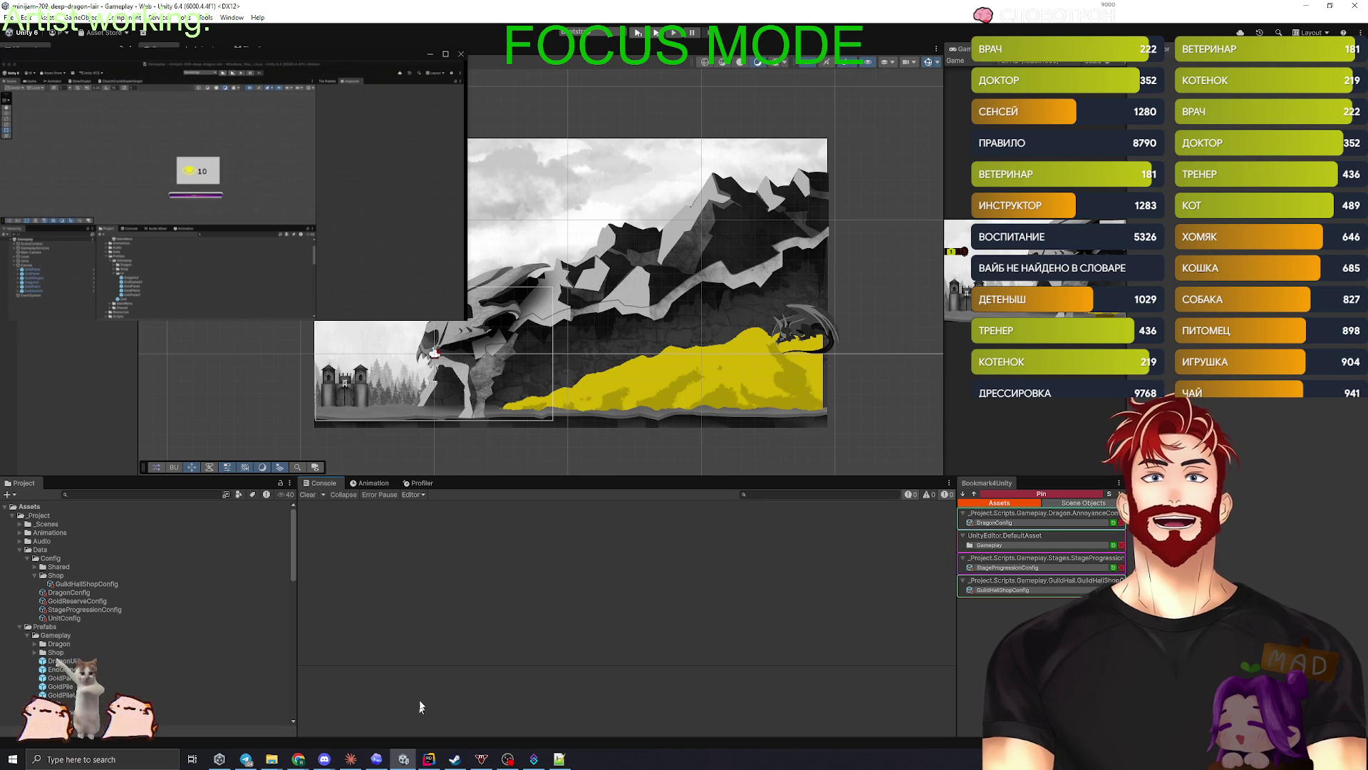
- Open the IgnisBearer project from Unity Hub's Projects list
click(220, 759)
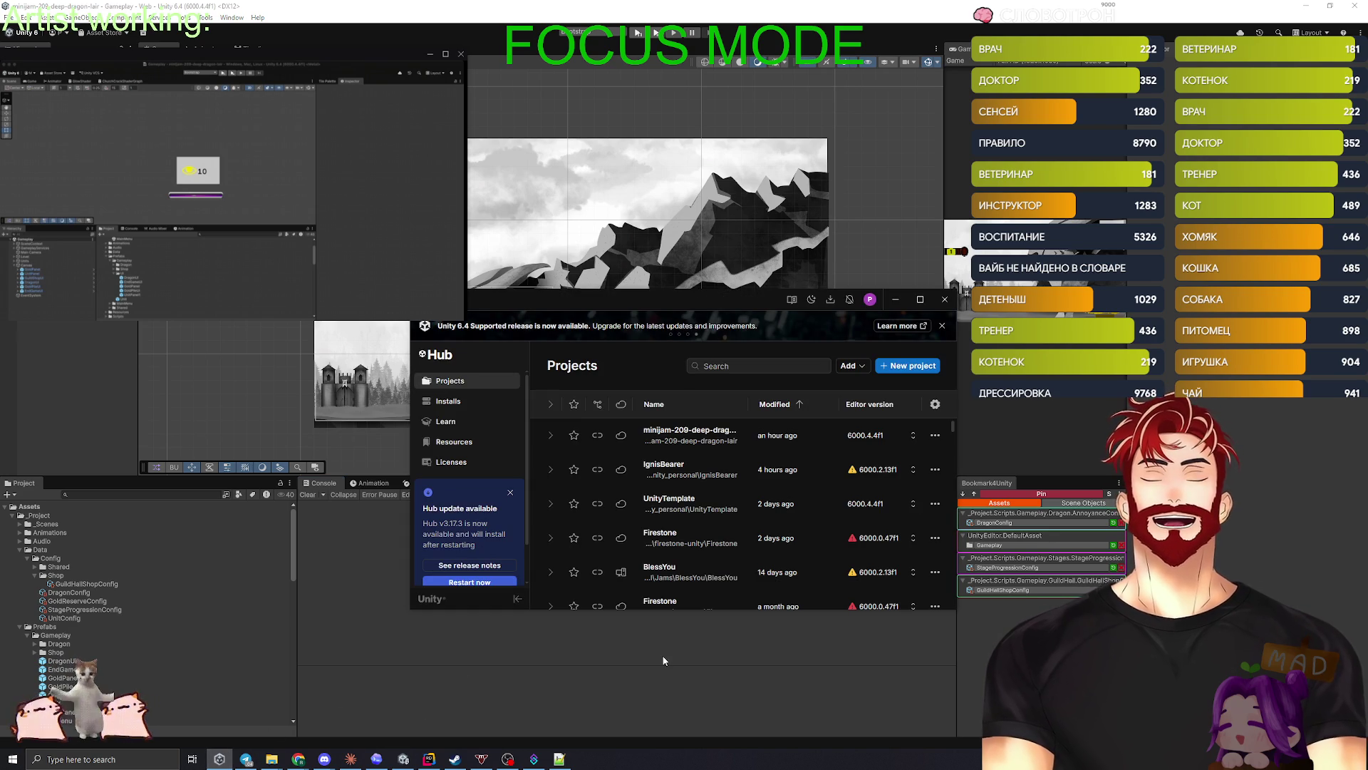
click(667, 476)
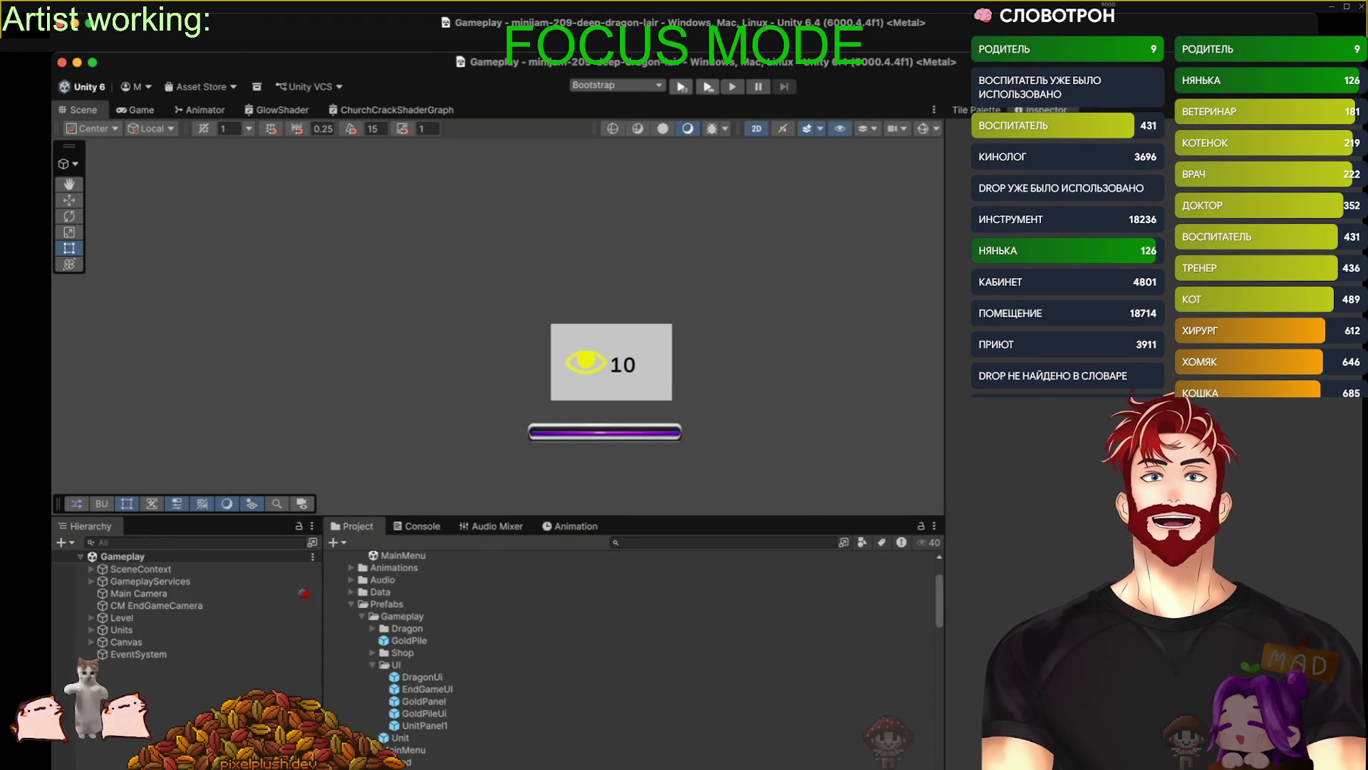
- Shrink and close the extra full-screen Mac editor window
click(1346, 7)
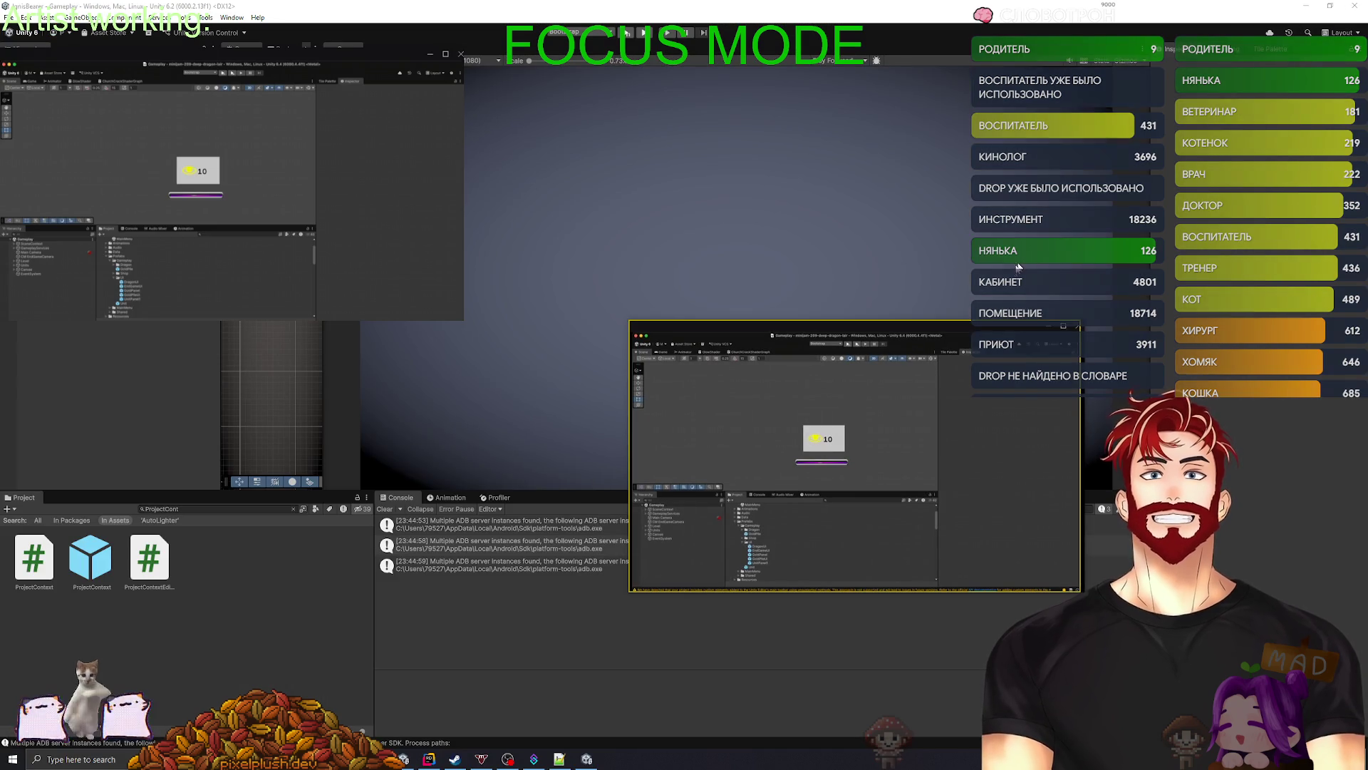
click(1077, 327)
scroll(132, 282, up, 3)
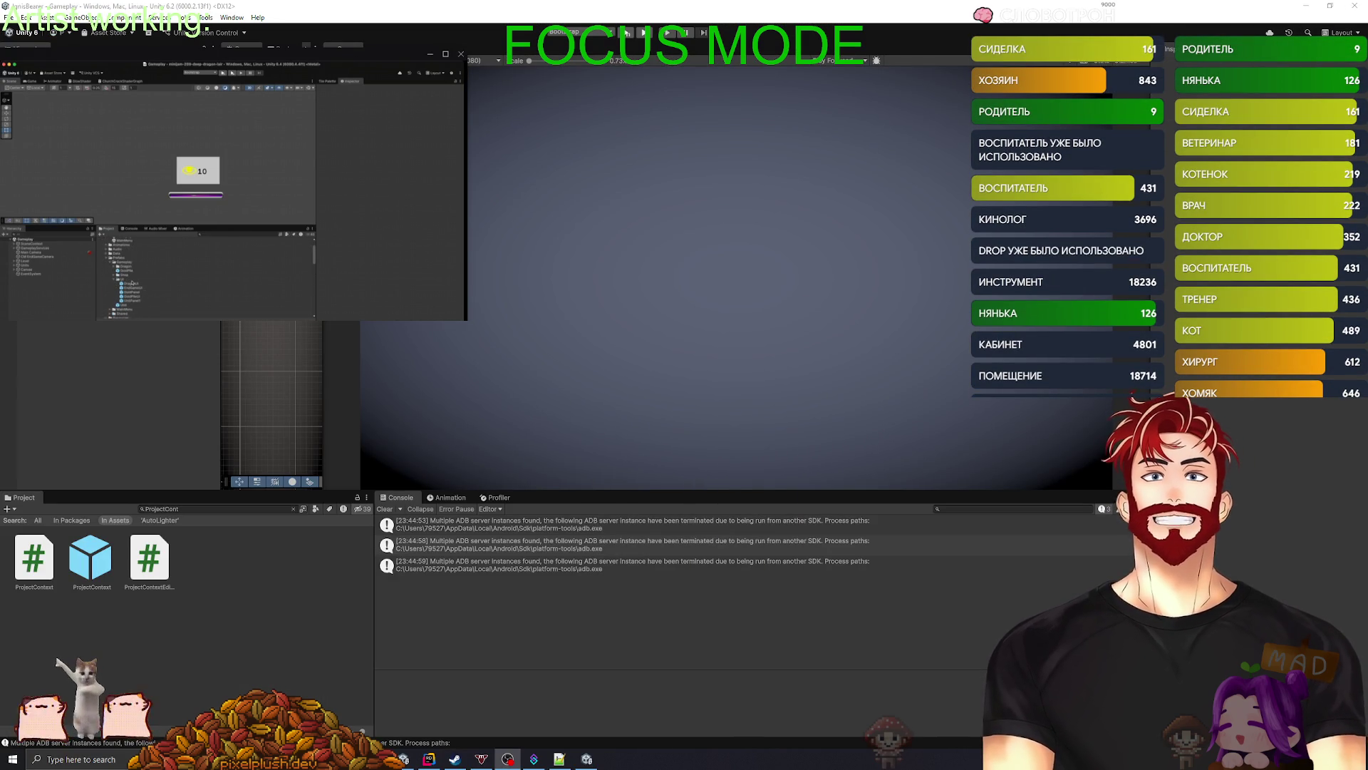
scroll(118, 268, down, 2)
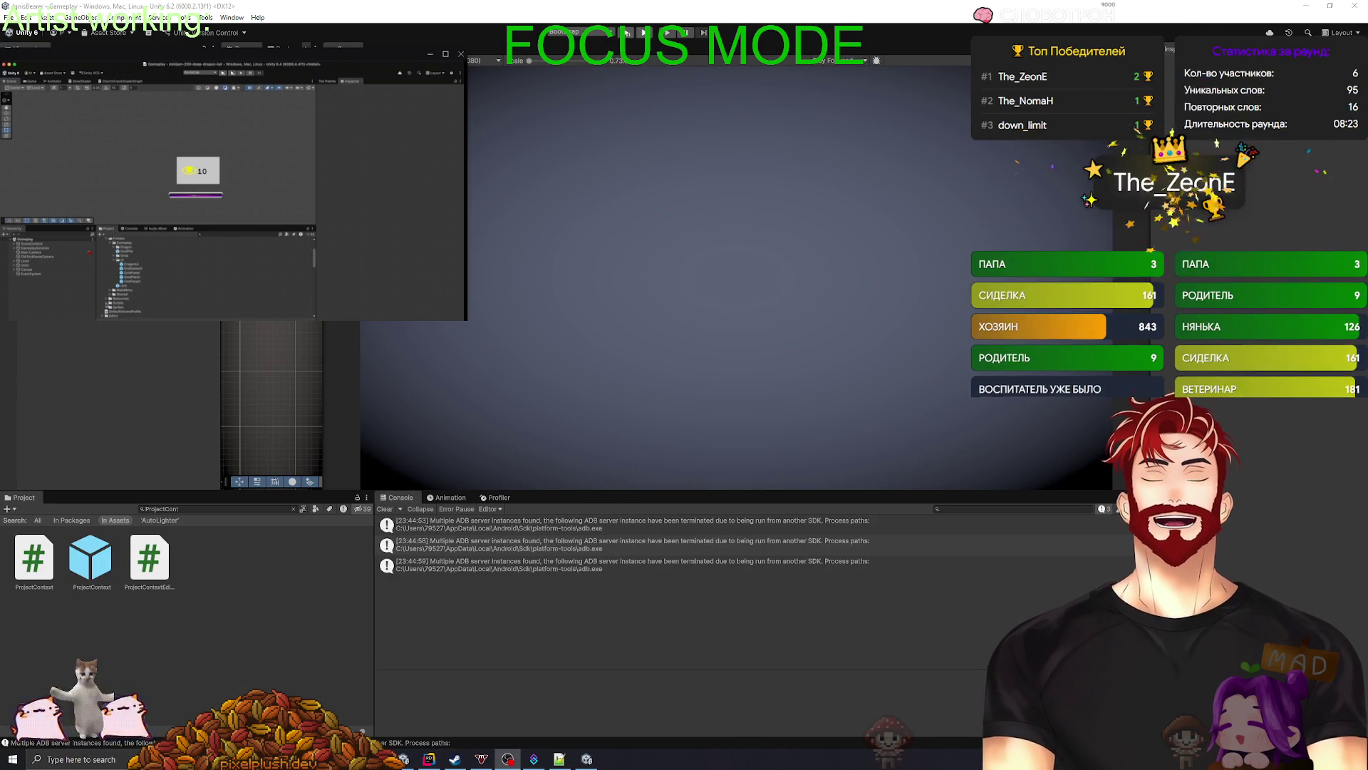
- Expand a folder in the Project tree, then run the Gameplay scene in Play mode
click(114, 303)
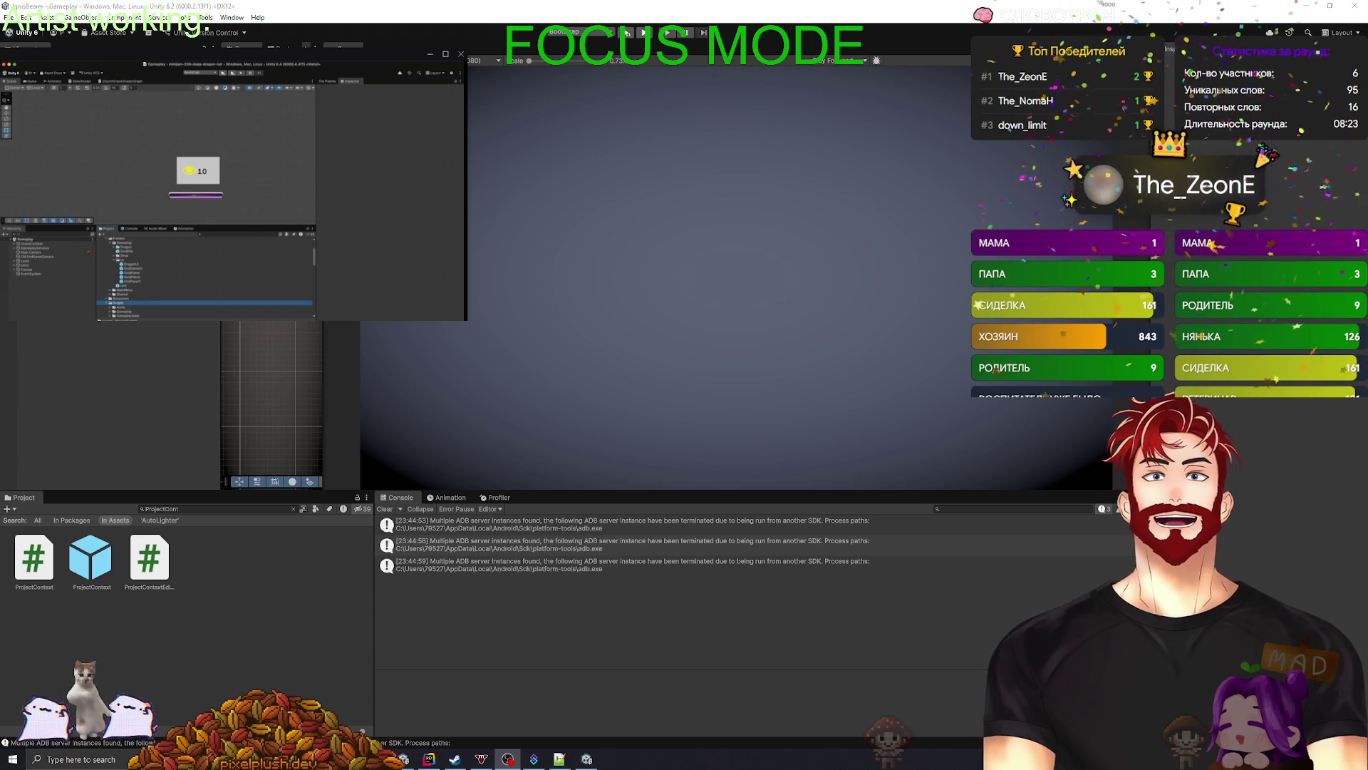
click(118, 307)
click(106, 307)
scroll(118, 300, down, 1)
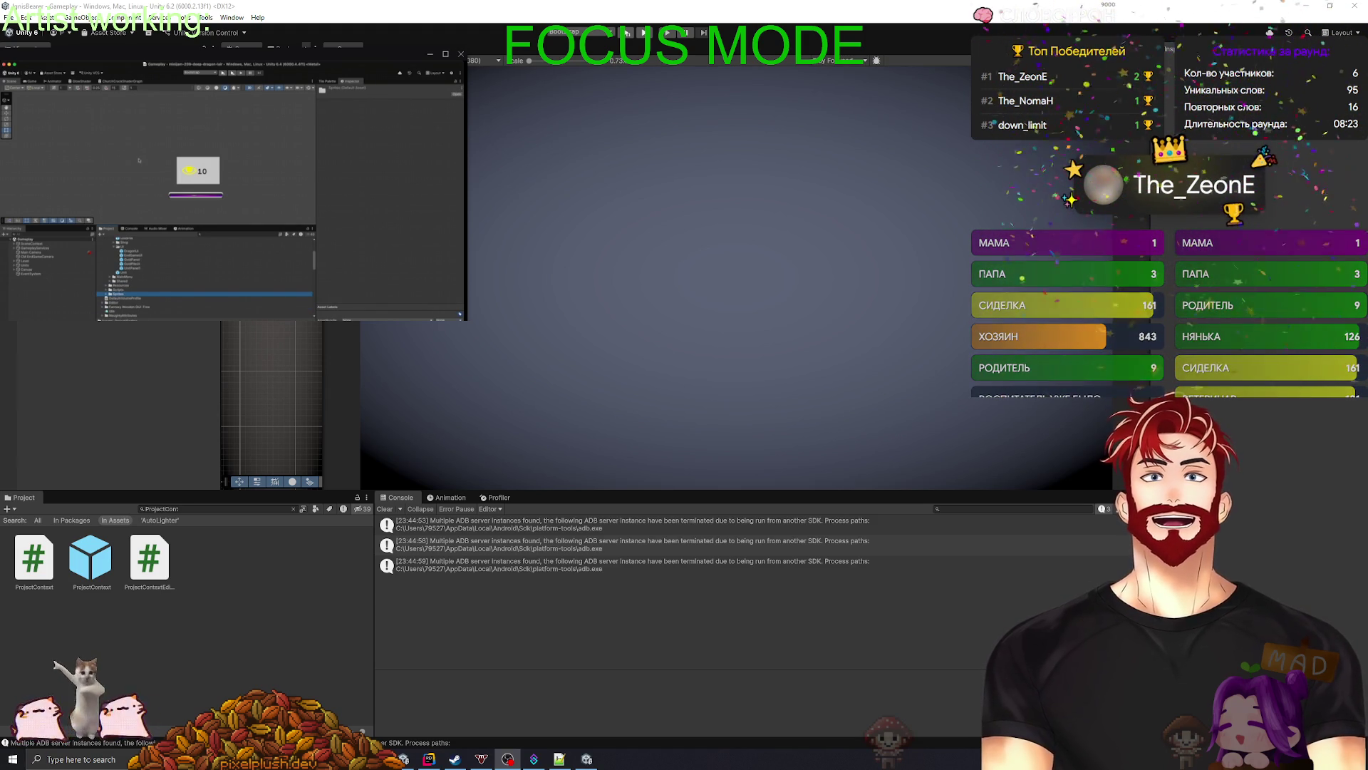
click(157, 205)
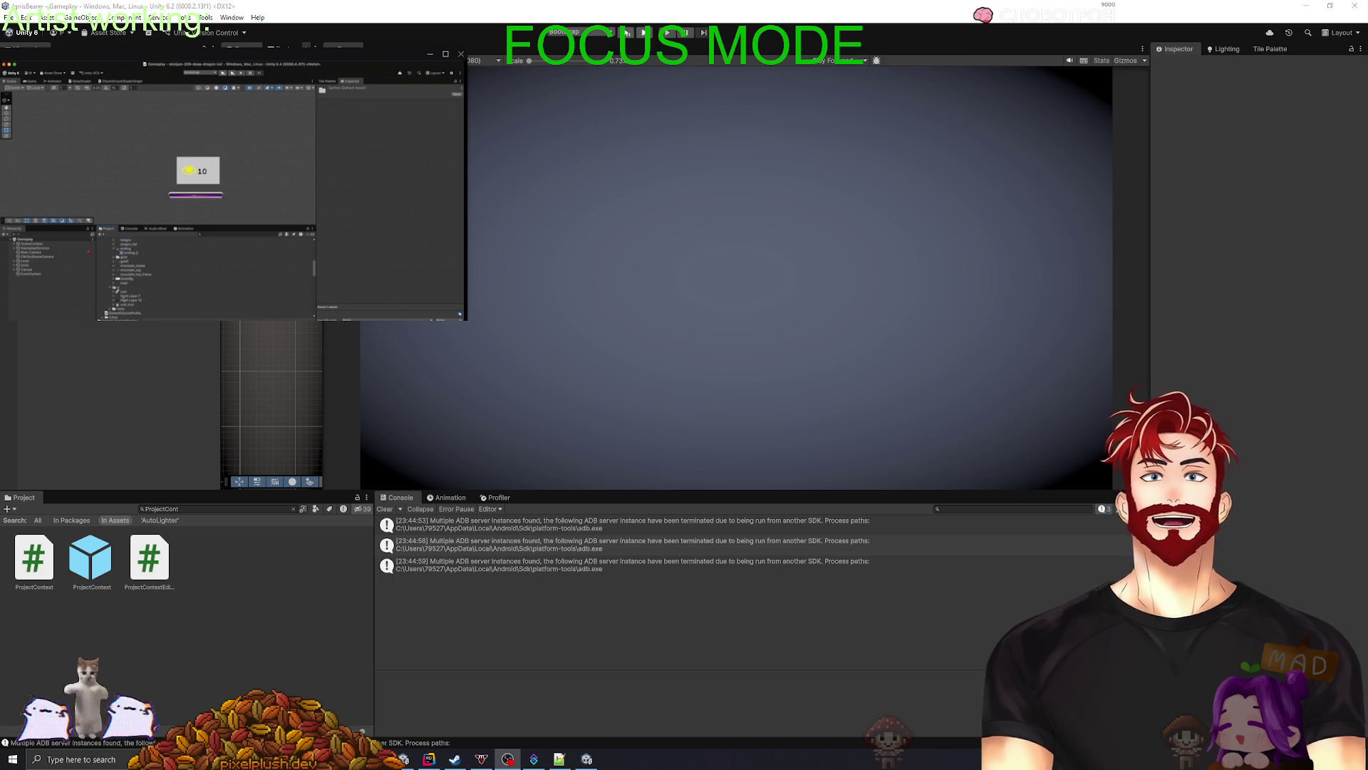
key(ctrl+p)
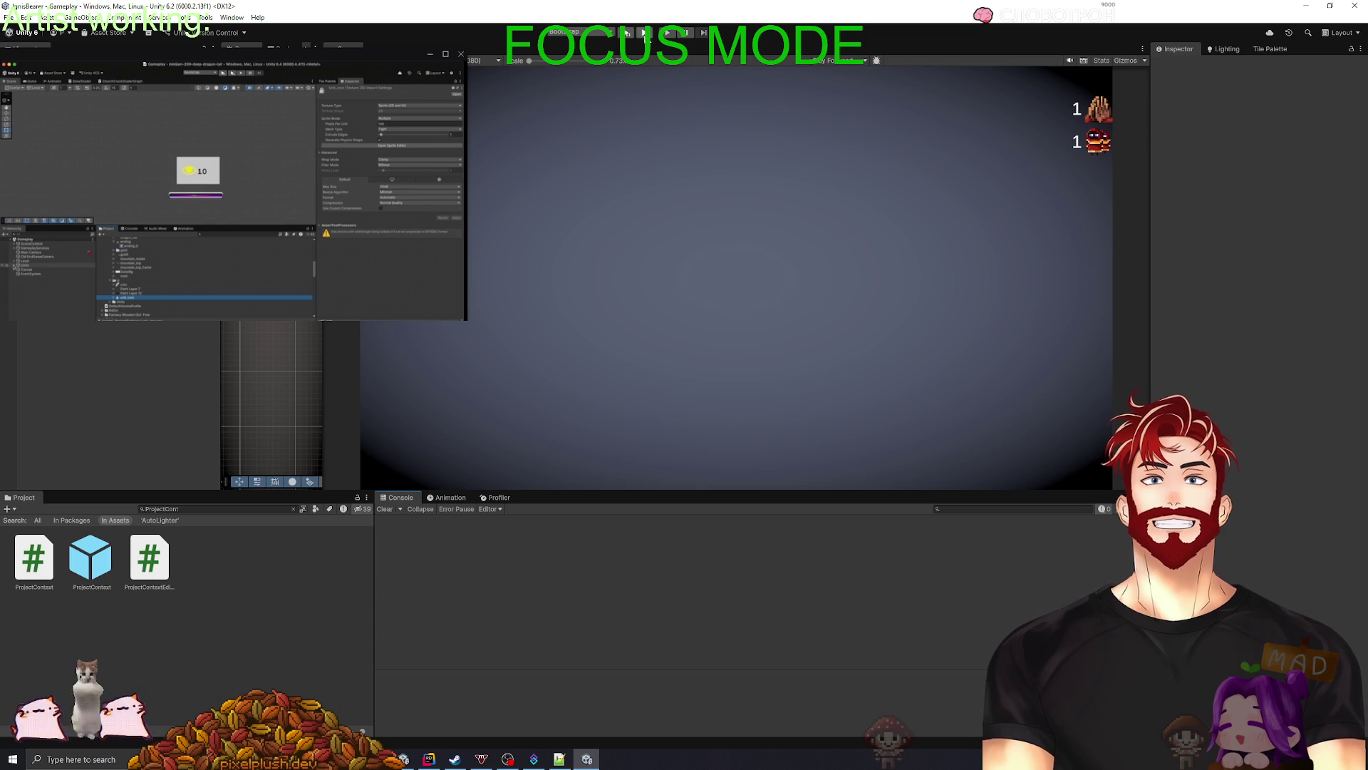
click(643, 33)
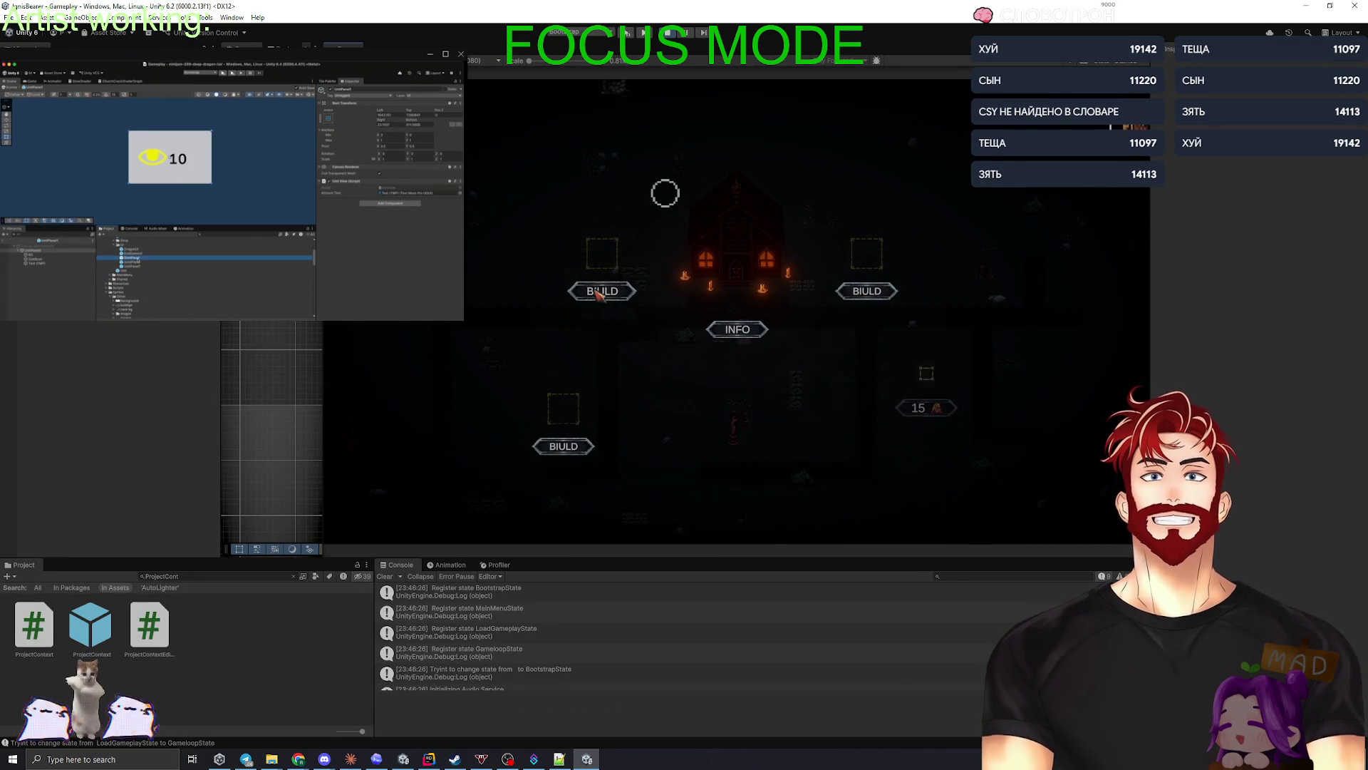
- Build a House on the left plot and a Chapel on the right plot
click(614, 295)
click(680, 231)
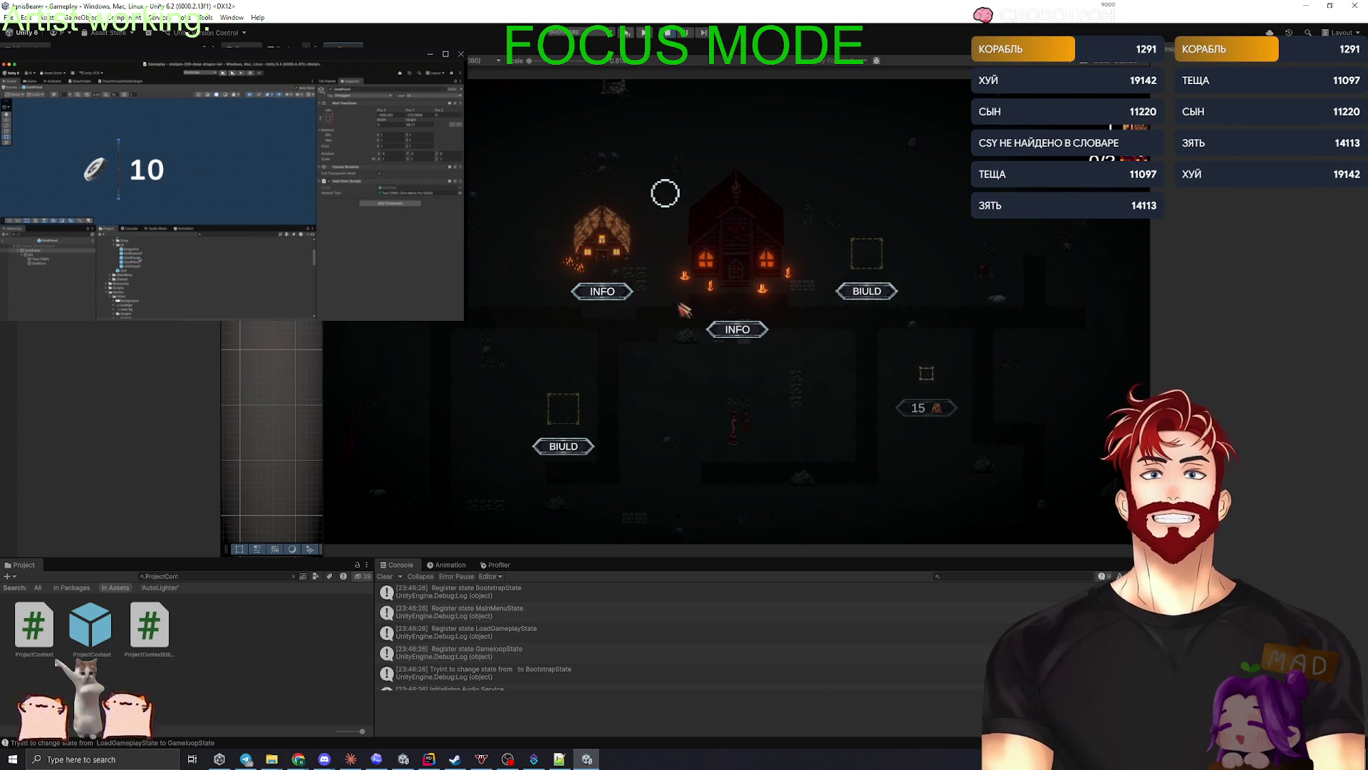
click(866, 291)
click(944, 232)
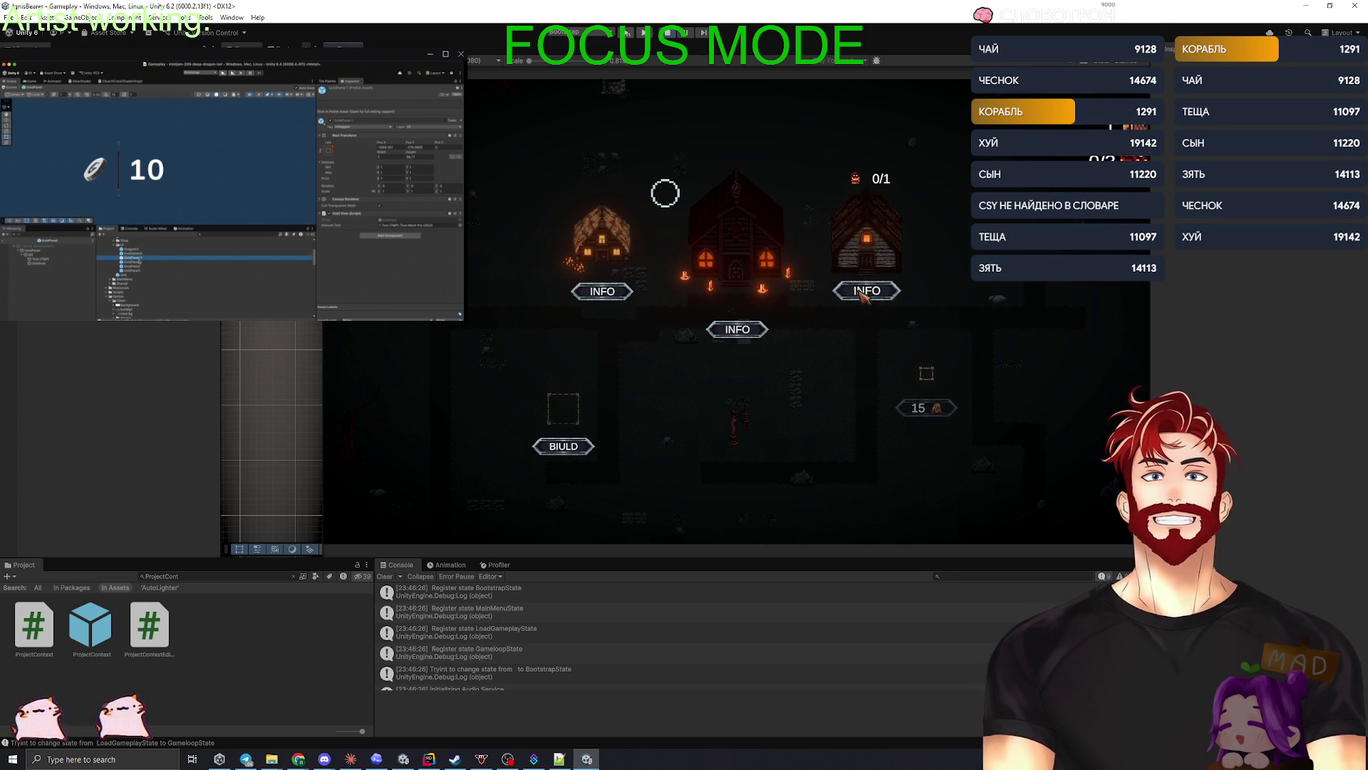
- Buy a unit from the House and assign it as a Chapel worker
click(948, 307)
click(602, 291)
click(695, 221)
click(688, 300)
click(867, 290)
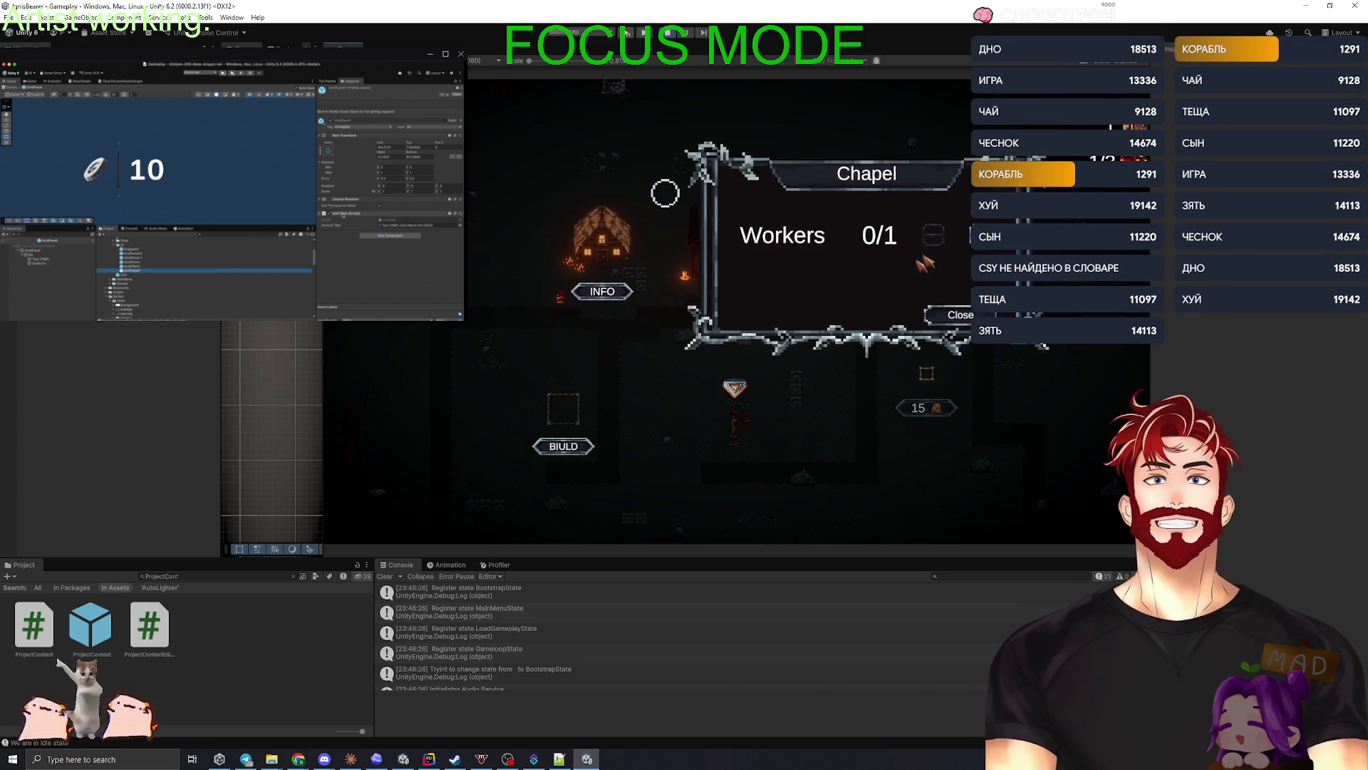
click(965, 237)
click(950, 312)
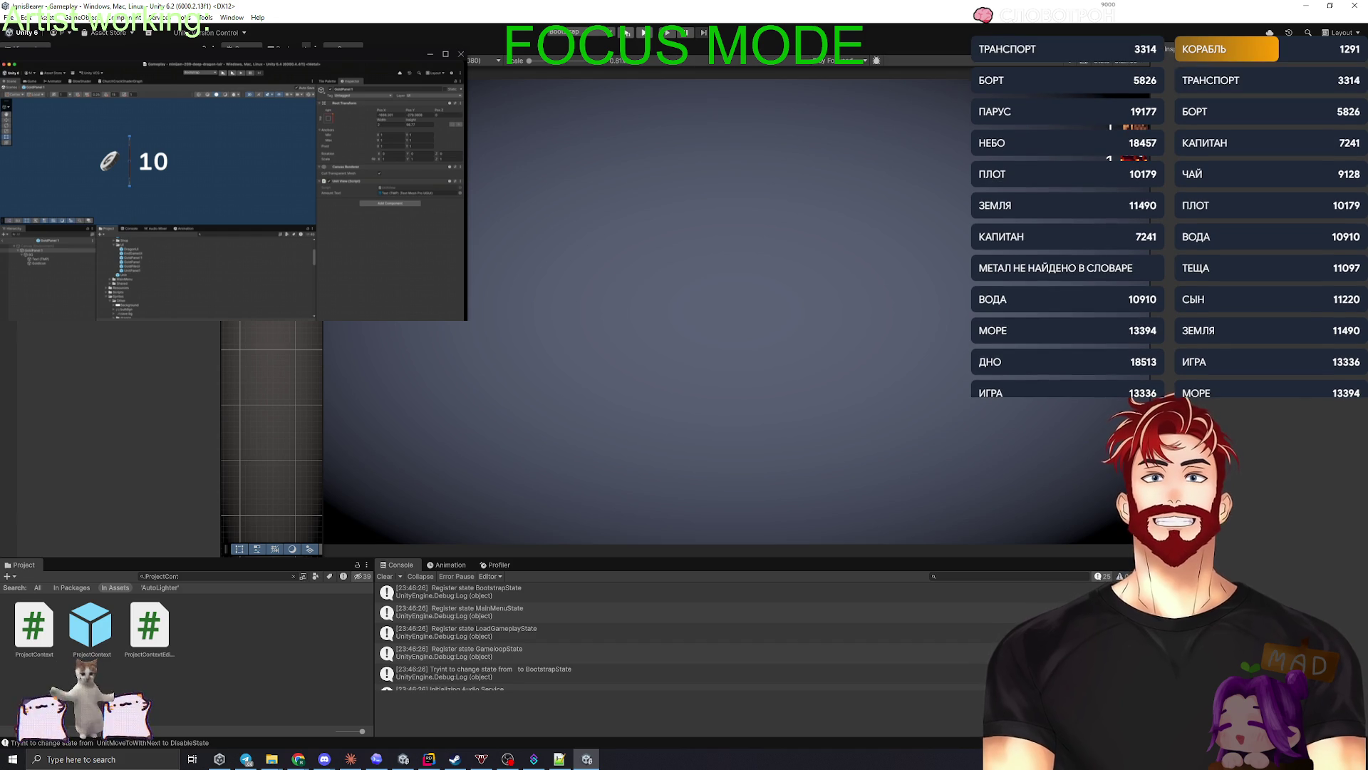
- Clear the Project search, enlarge the Project panel and collapse _Scenes and Data
click(293, 576)
drag(121, 557, 125, 415)
scroll(132, 528, up, 5)
scroll(133, 533, up, 10)
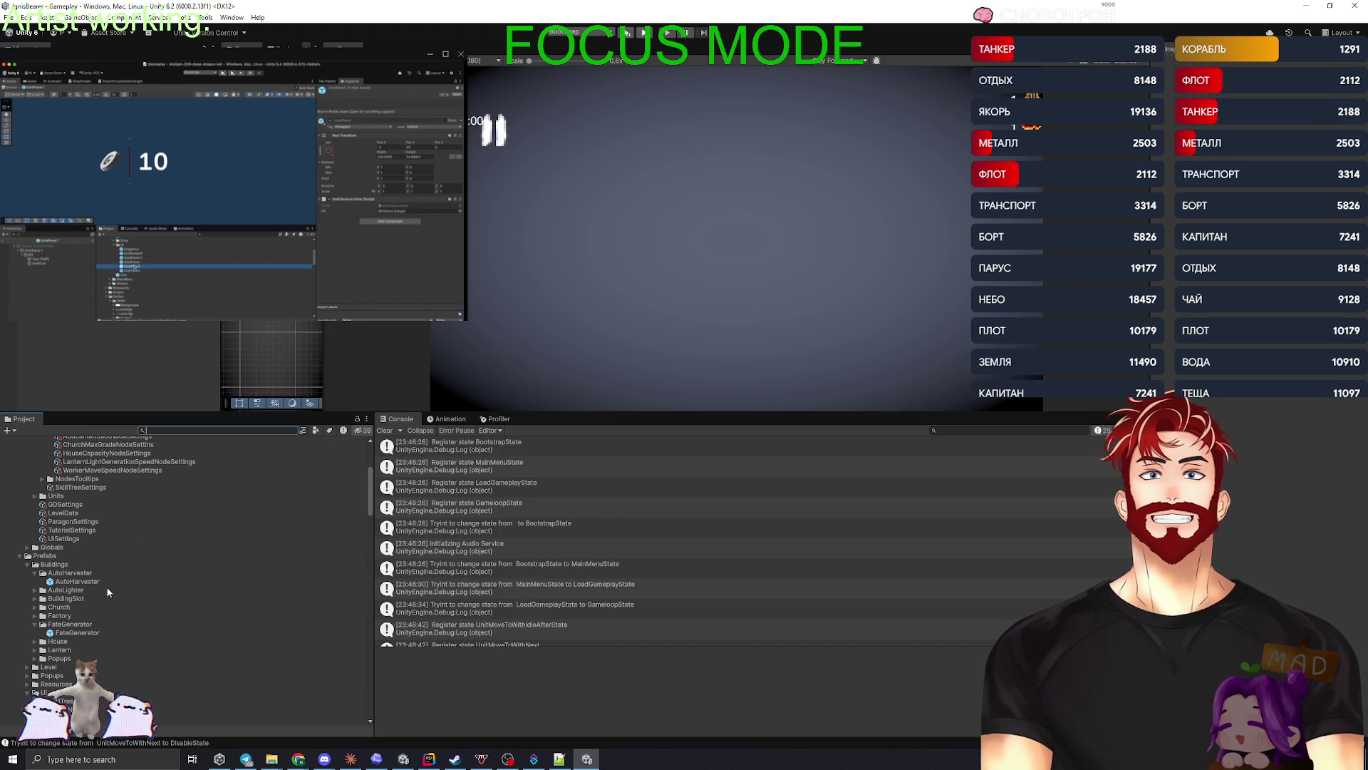
scroll(97, 586, up, 5)
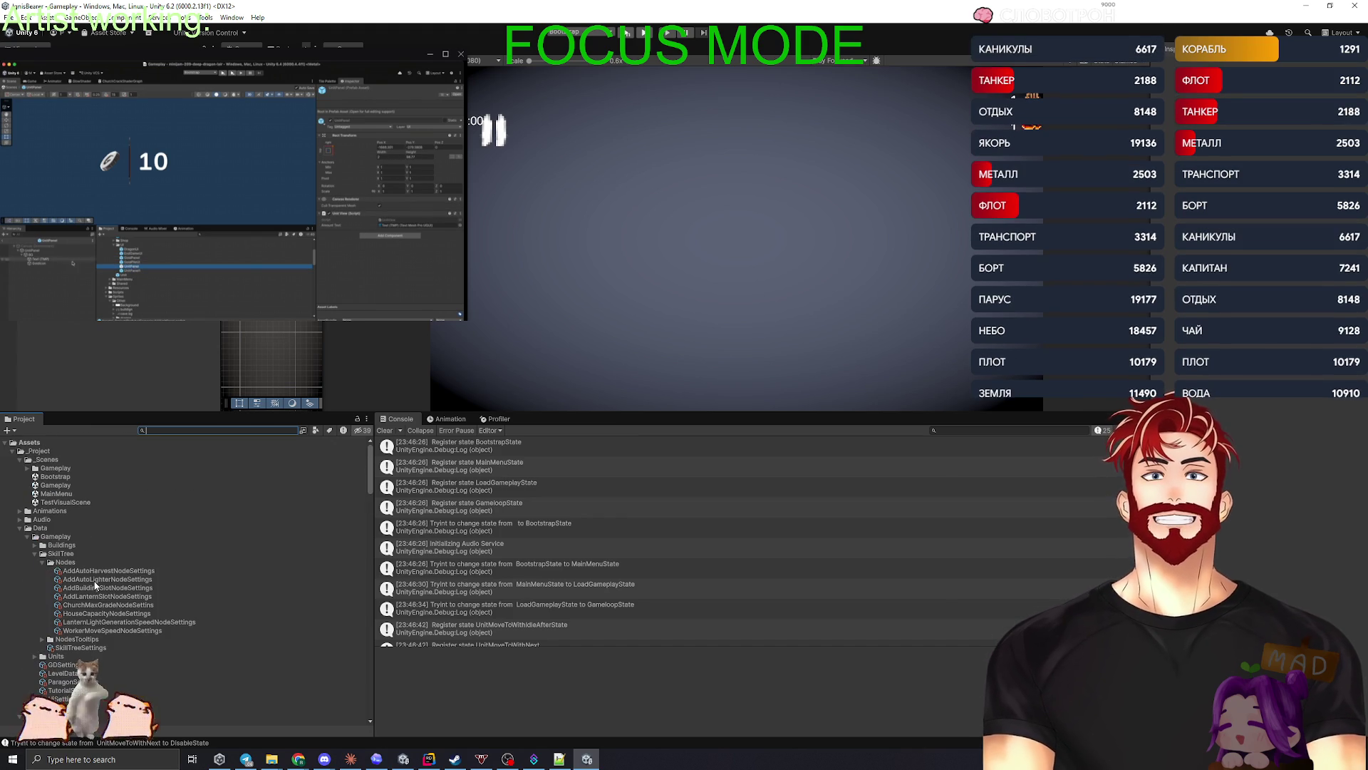
click(12, 451)
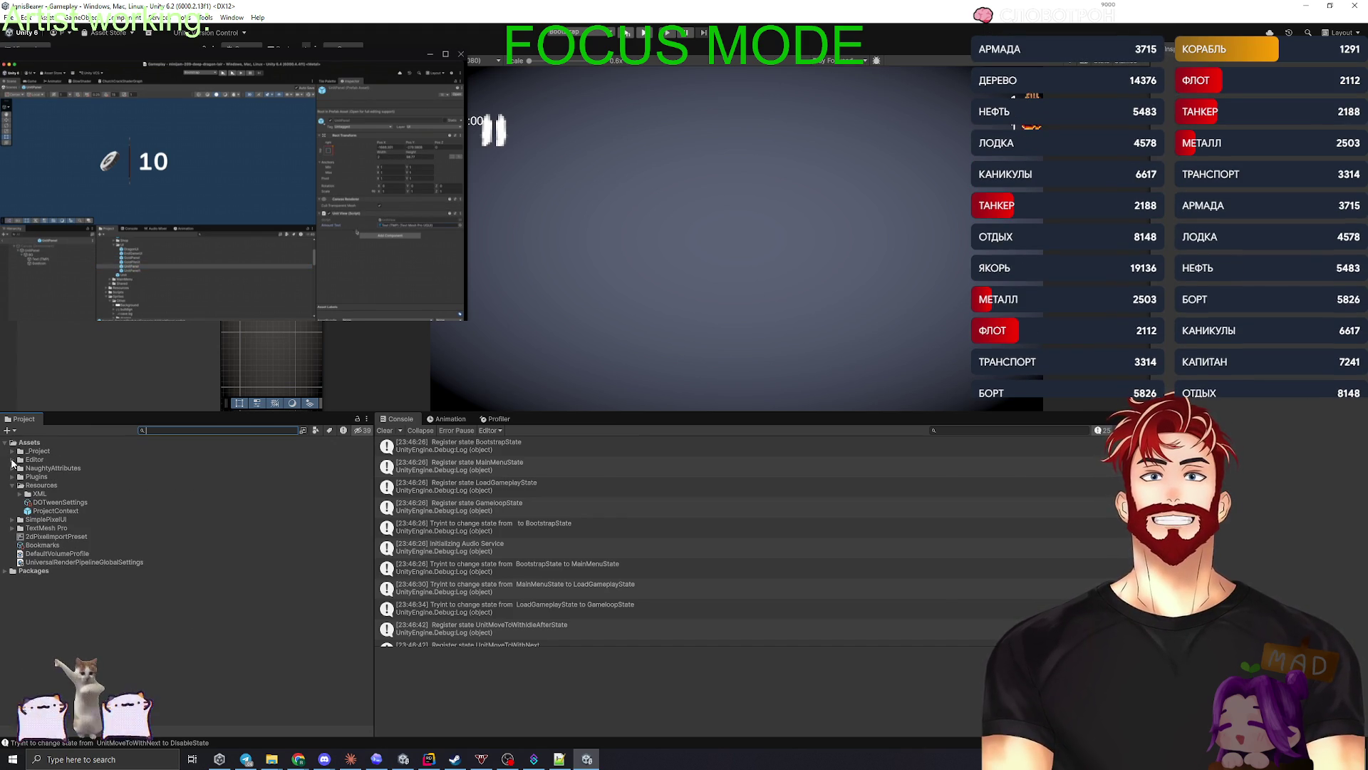
click(11, 452)
click(20, 459)
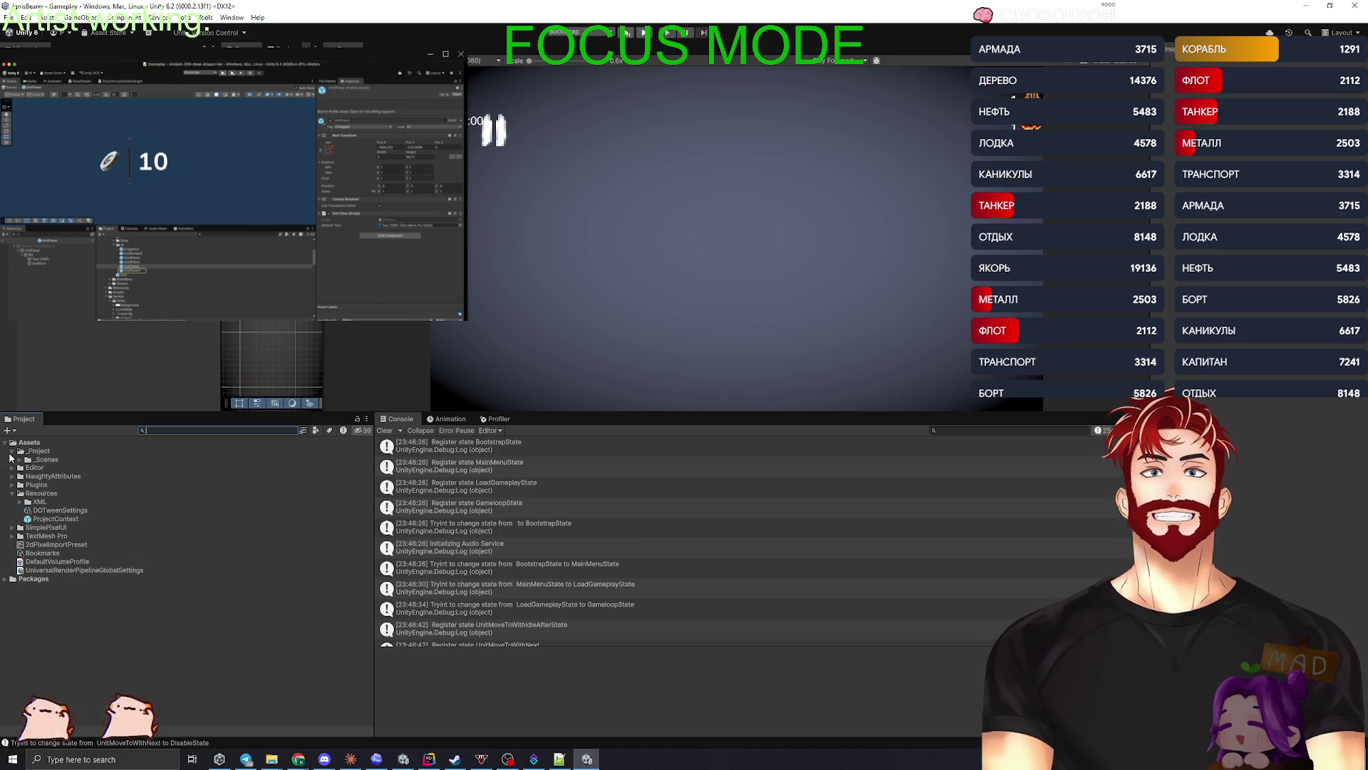
click(20, 484)
- Expand Prefabs > Buildings > FateGenerator and select the FateGenerator prefab
click(23, 493)
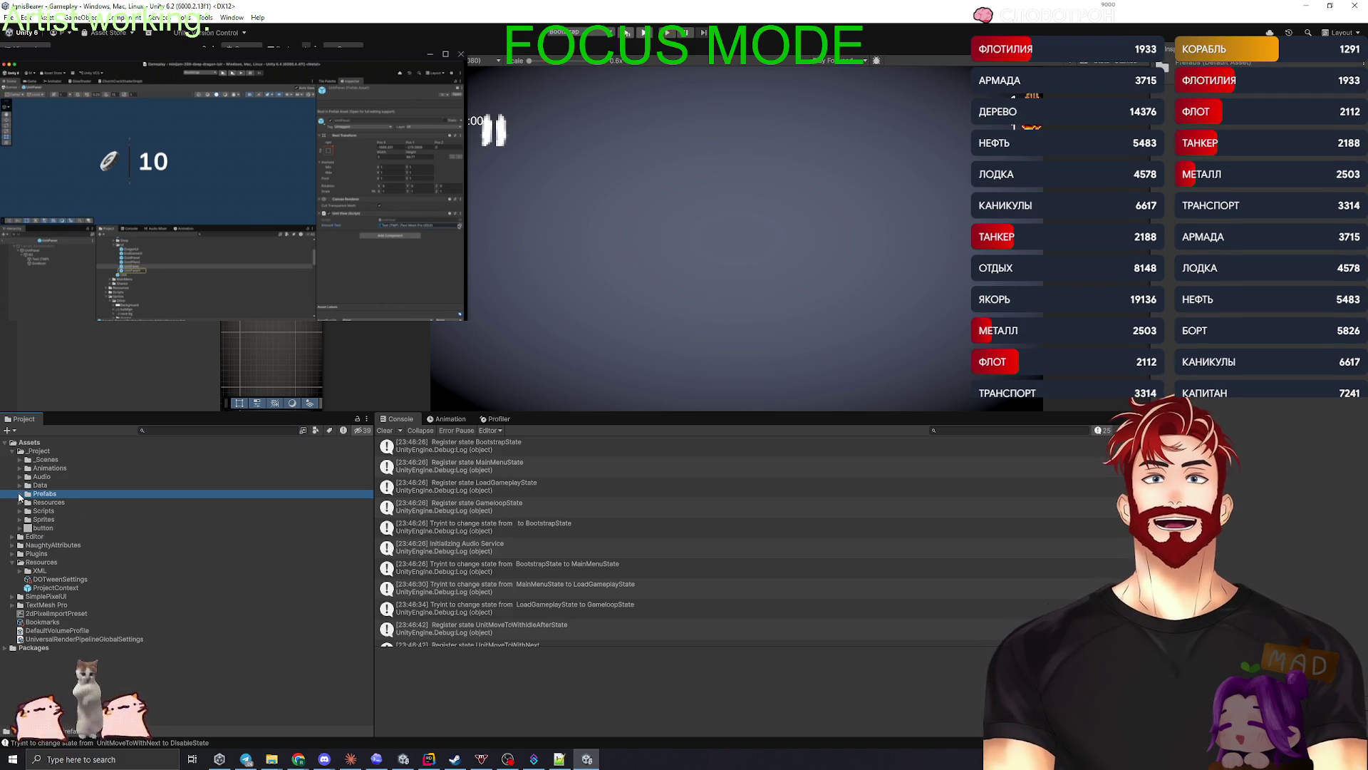
click(20, 494)
click(28, 503)
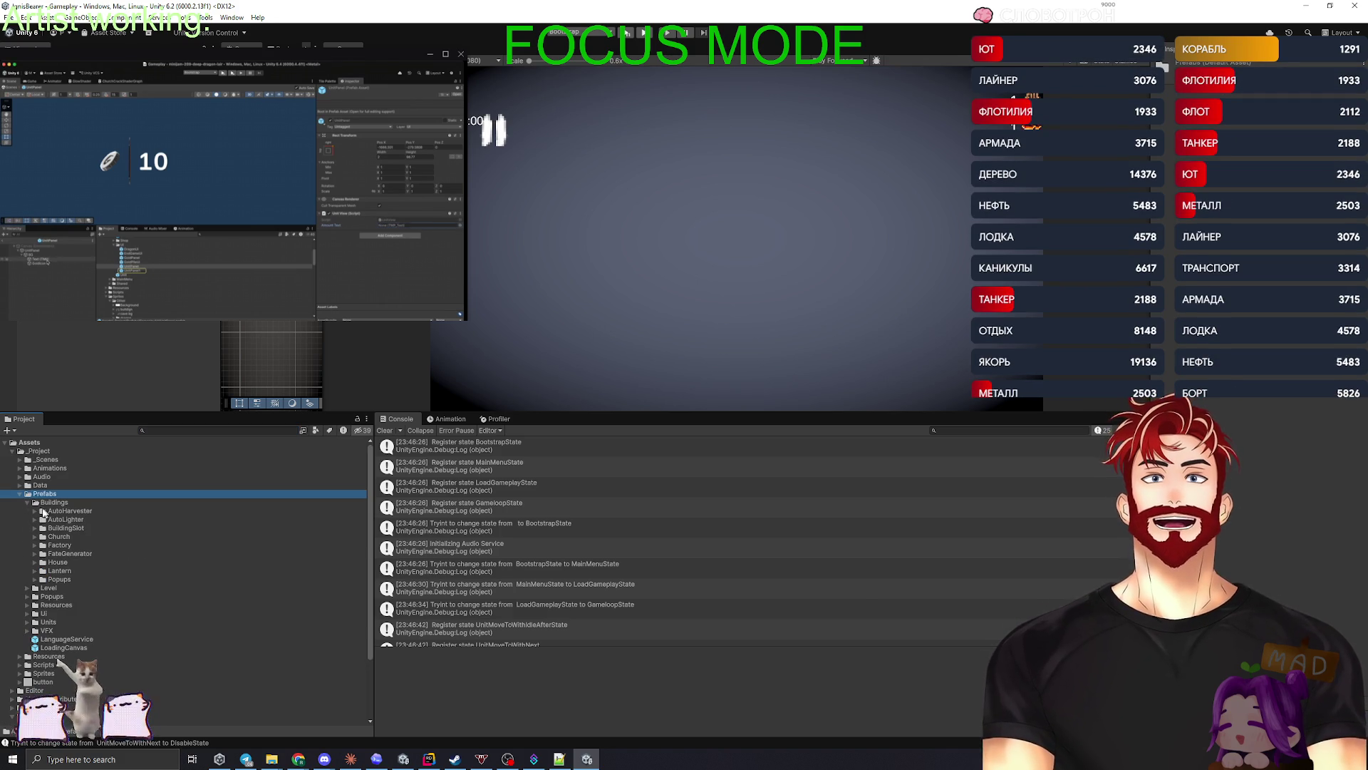
click(35, 520)
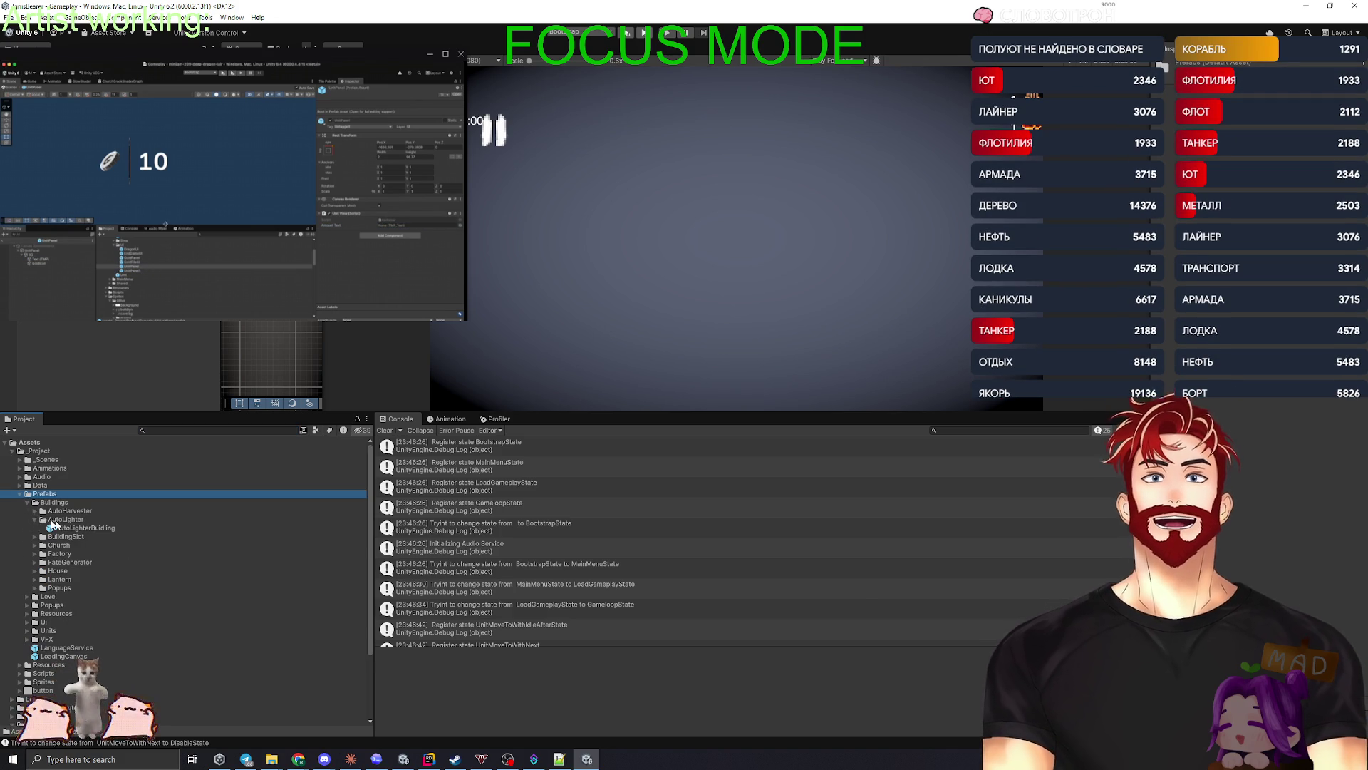
click(35, 520)
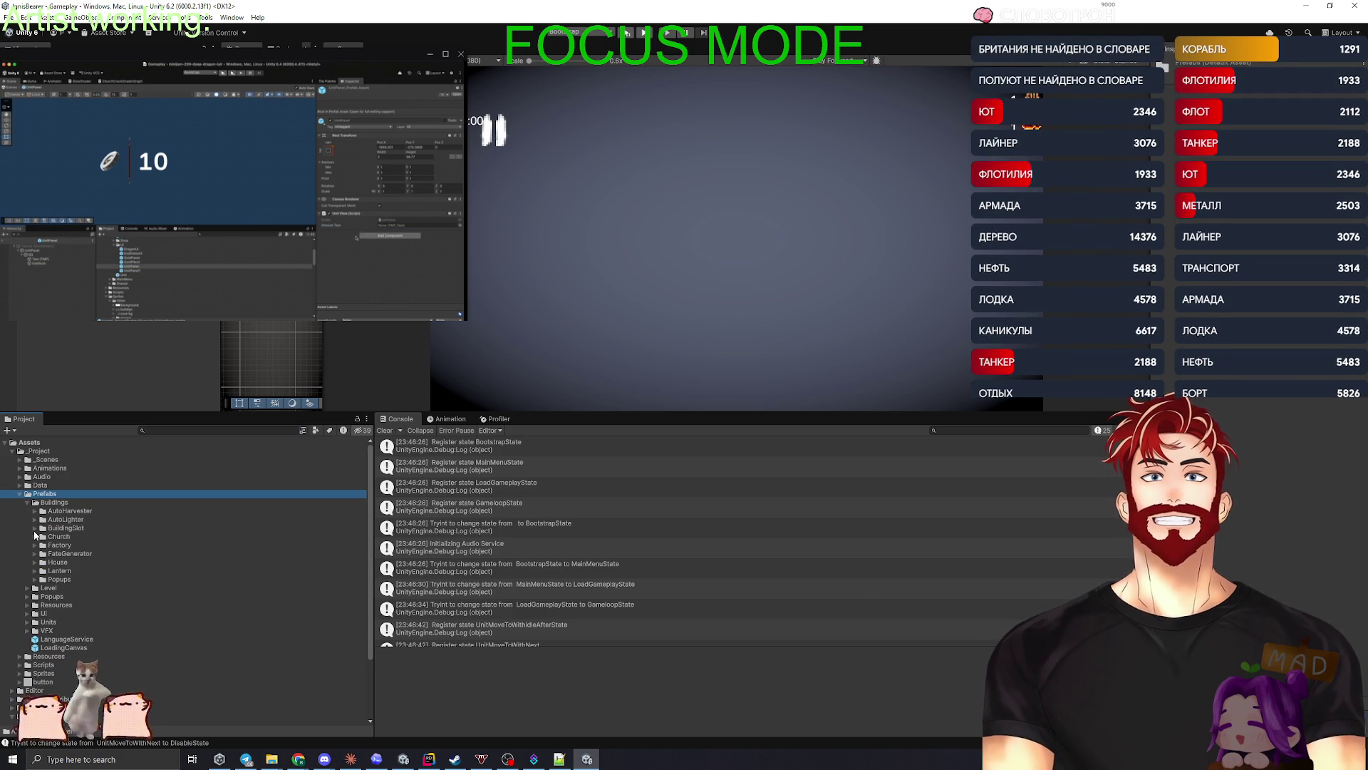
click(35, 536)
click(36, 537)
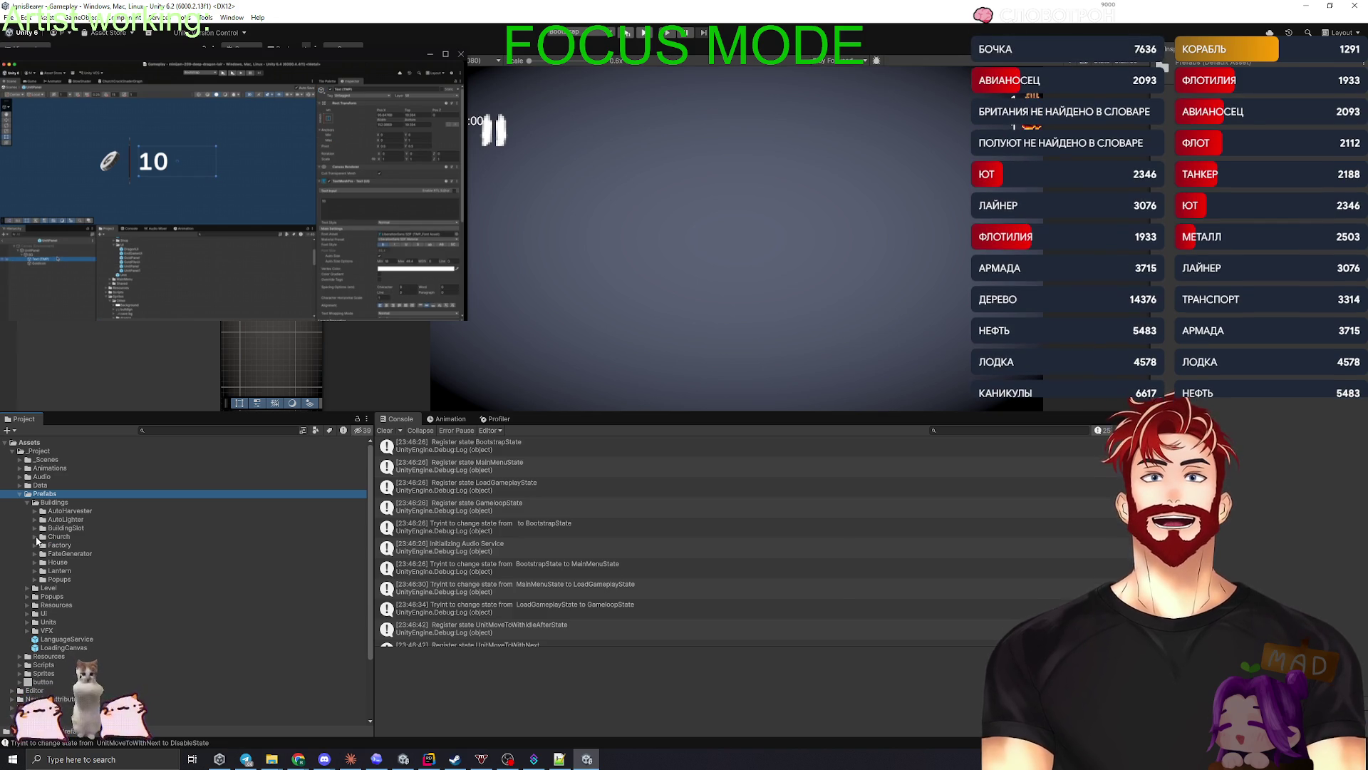
click(34, 555)
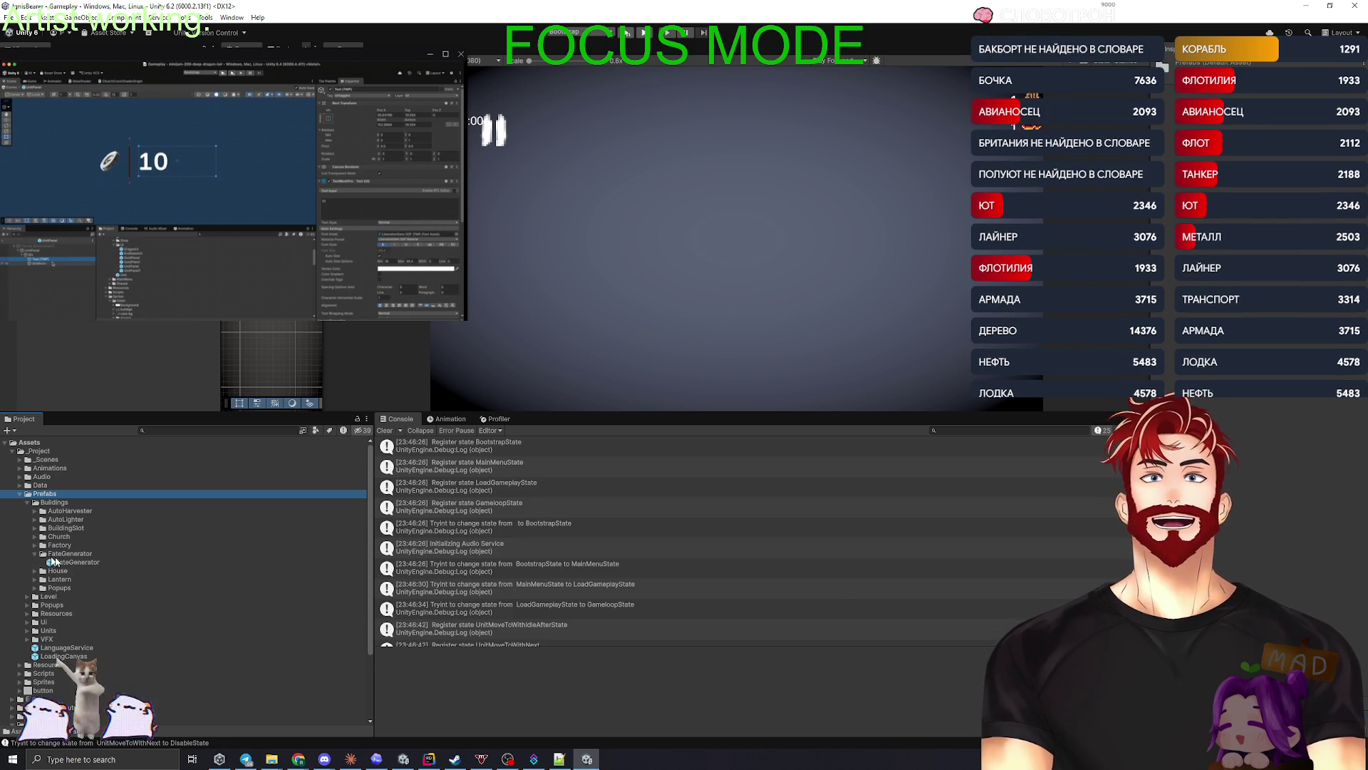
click(70, 563)
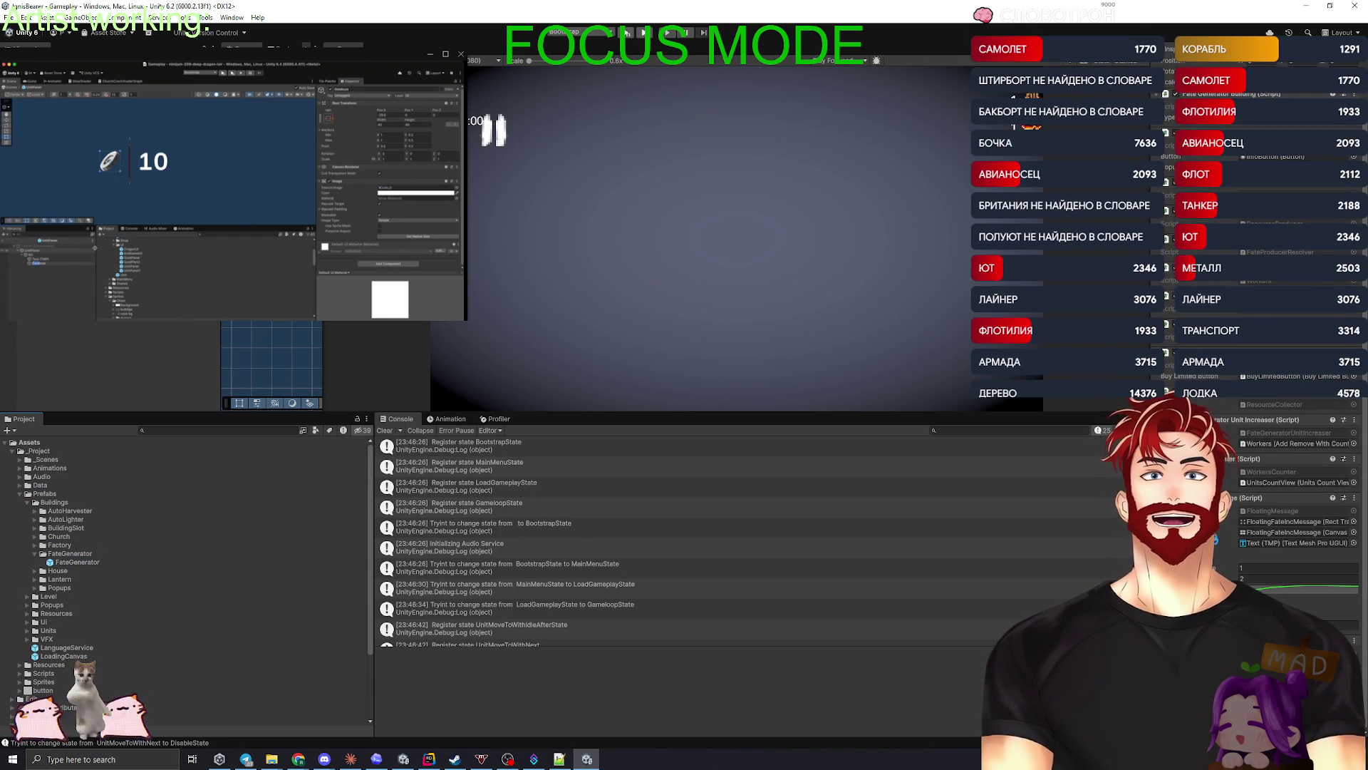
click(1273, 511)
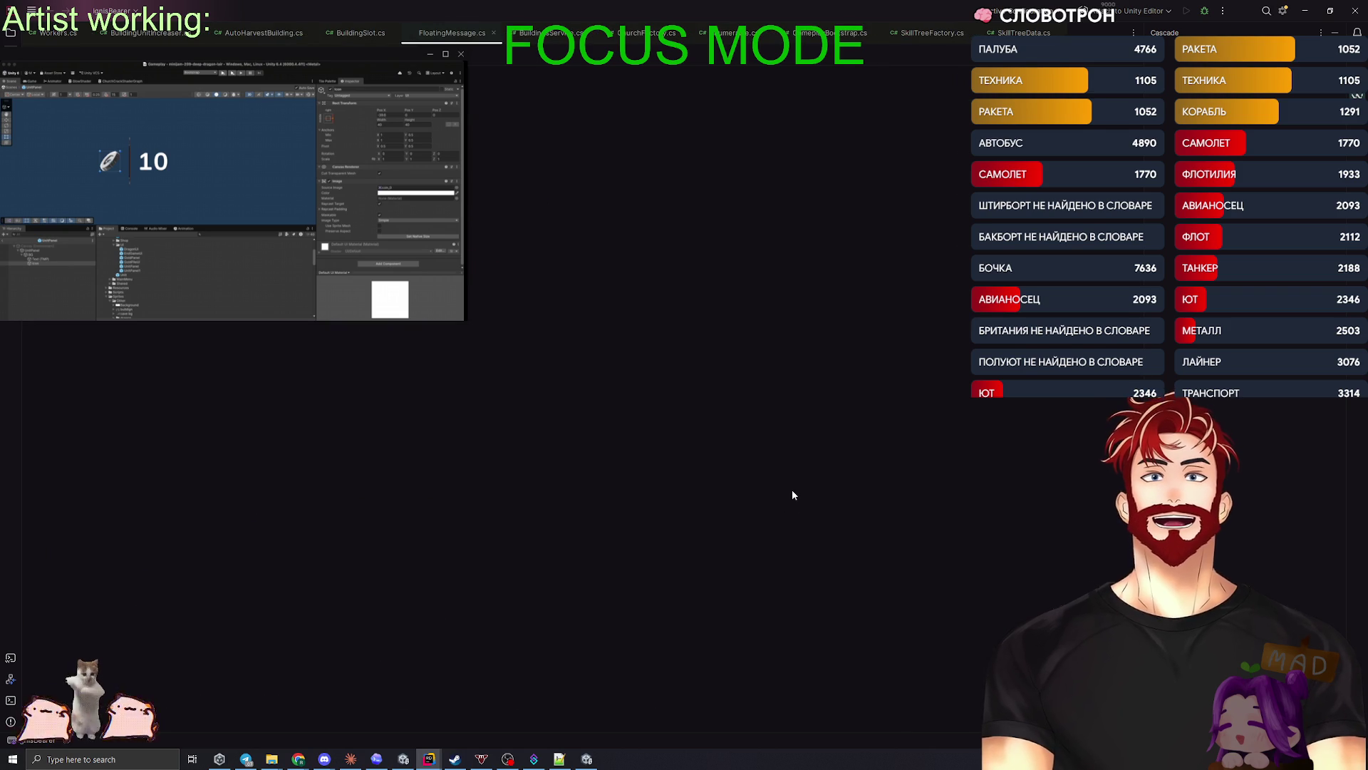
- Open FloatingMessage.cs in Rider from the FateGenerator prefab's Inspector script reference
key(alt+Tab)
key(alt+Tab)
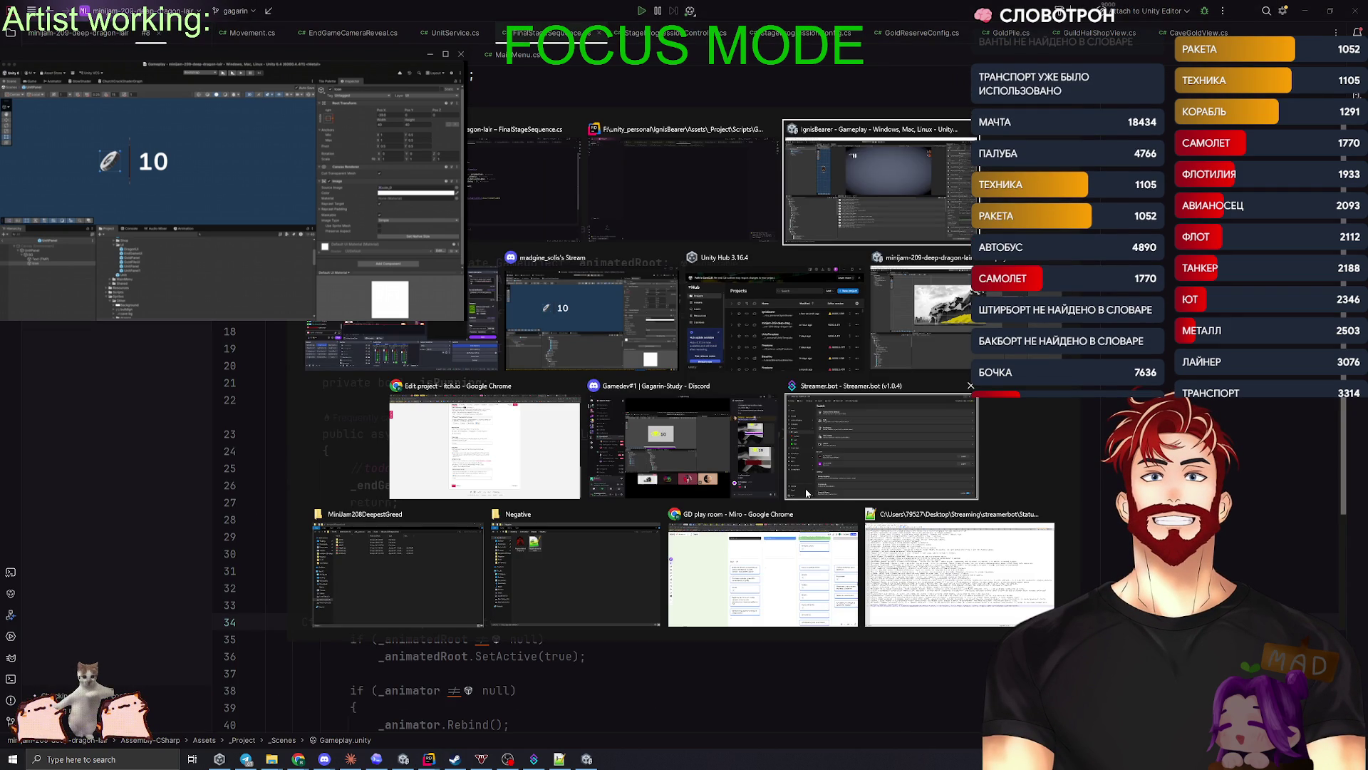
key(alt)
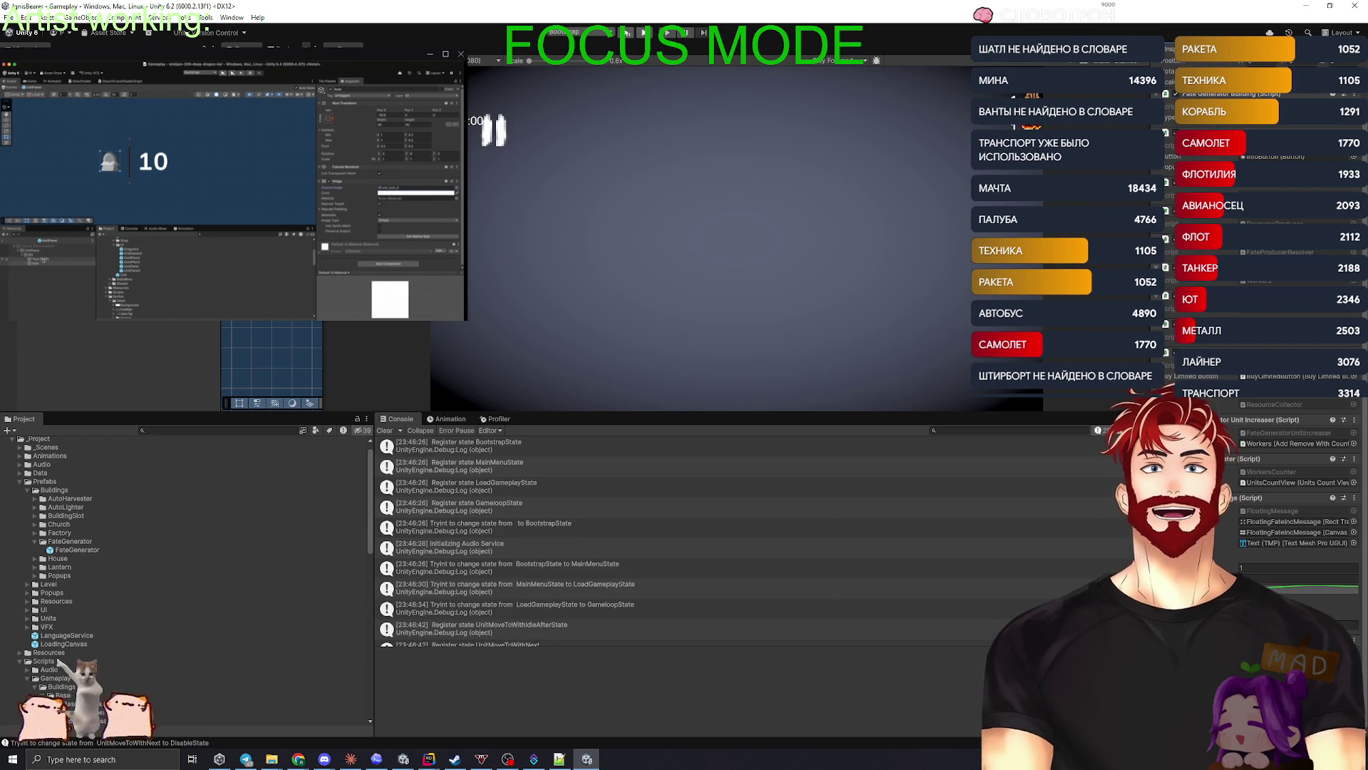
click(1282, 543)
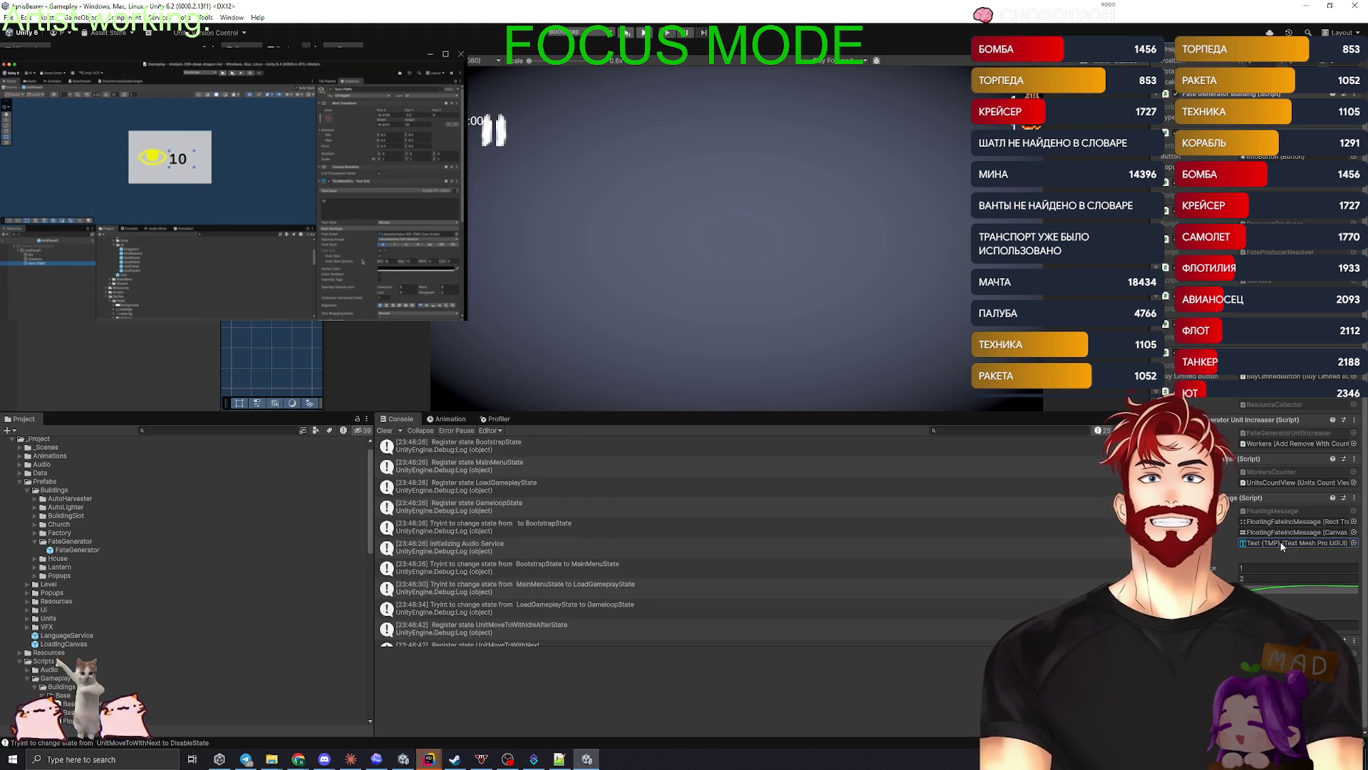
double_click(1272, 510)
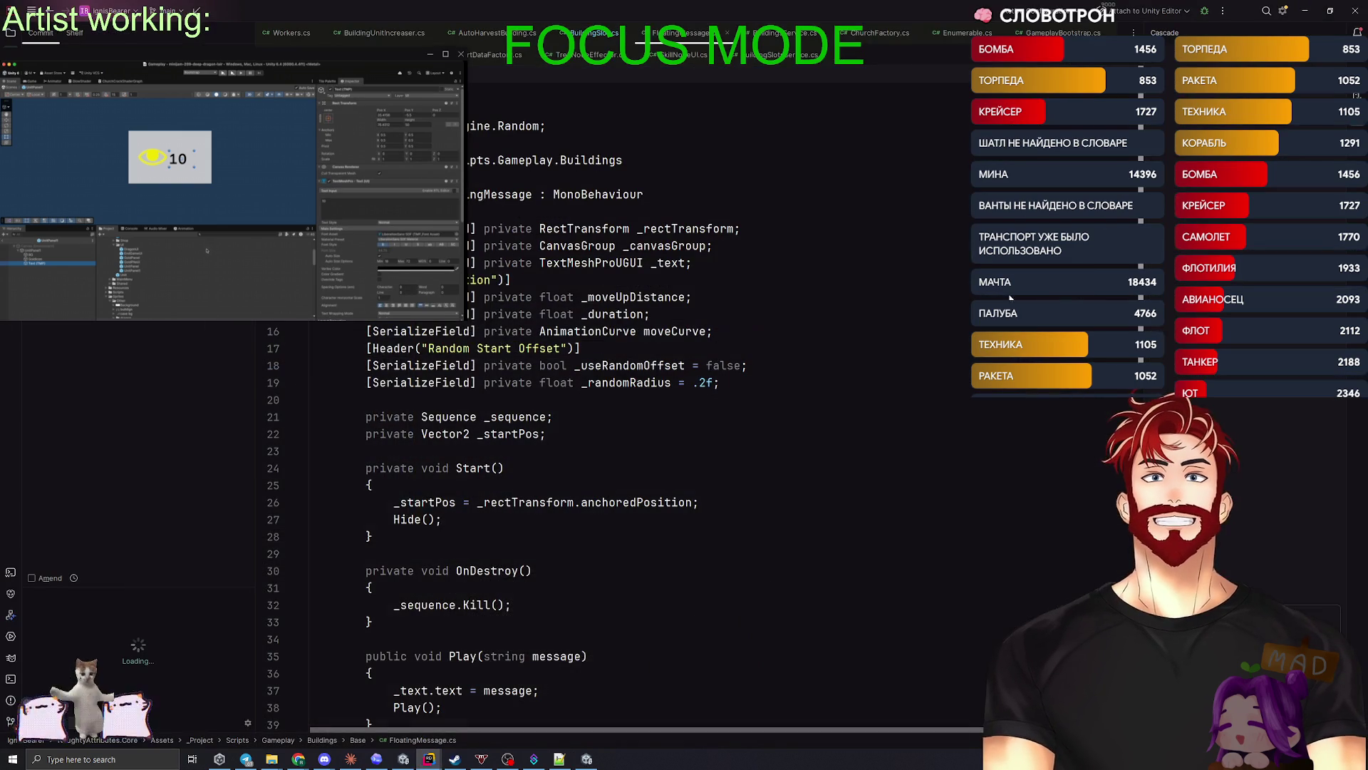
- Minimize the code editor and bring the Claude app's home page with empty prompt forward
click(673, 456)
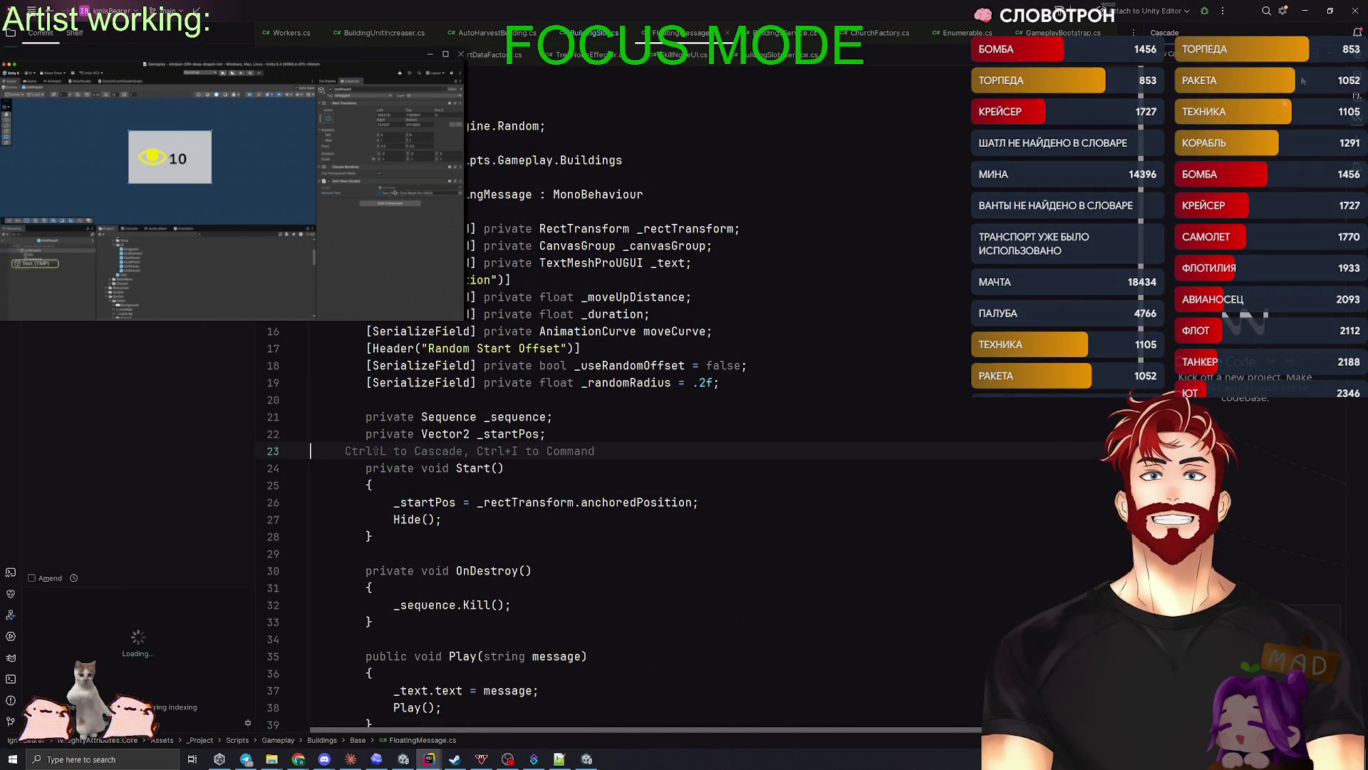
click(430, 760)
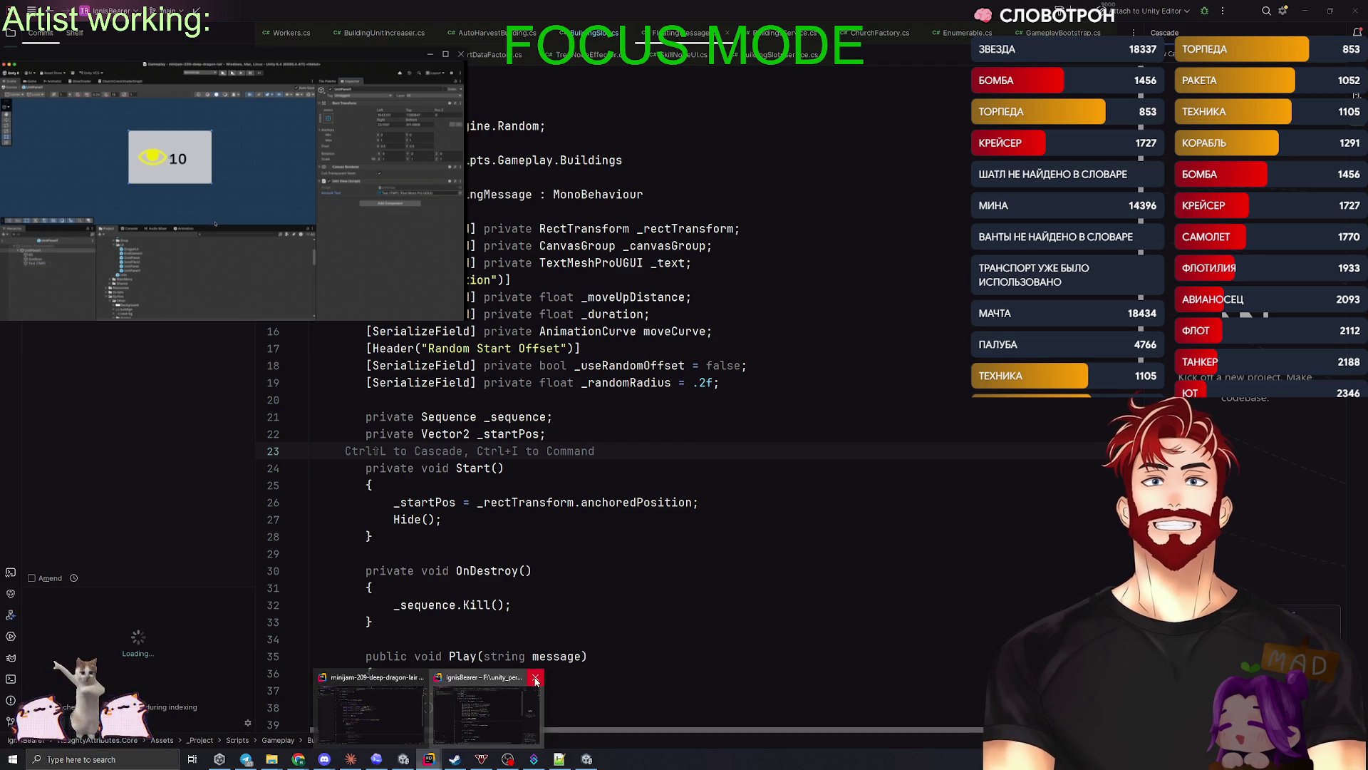
mouse_move(586, 759)
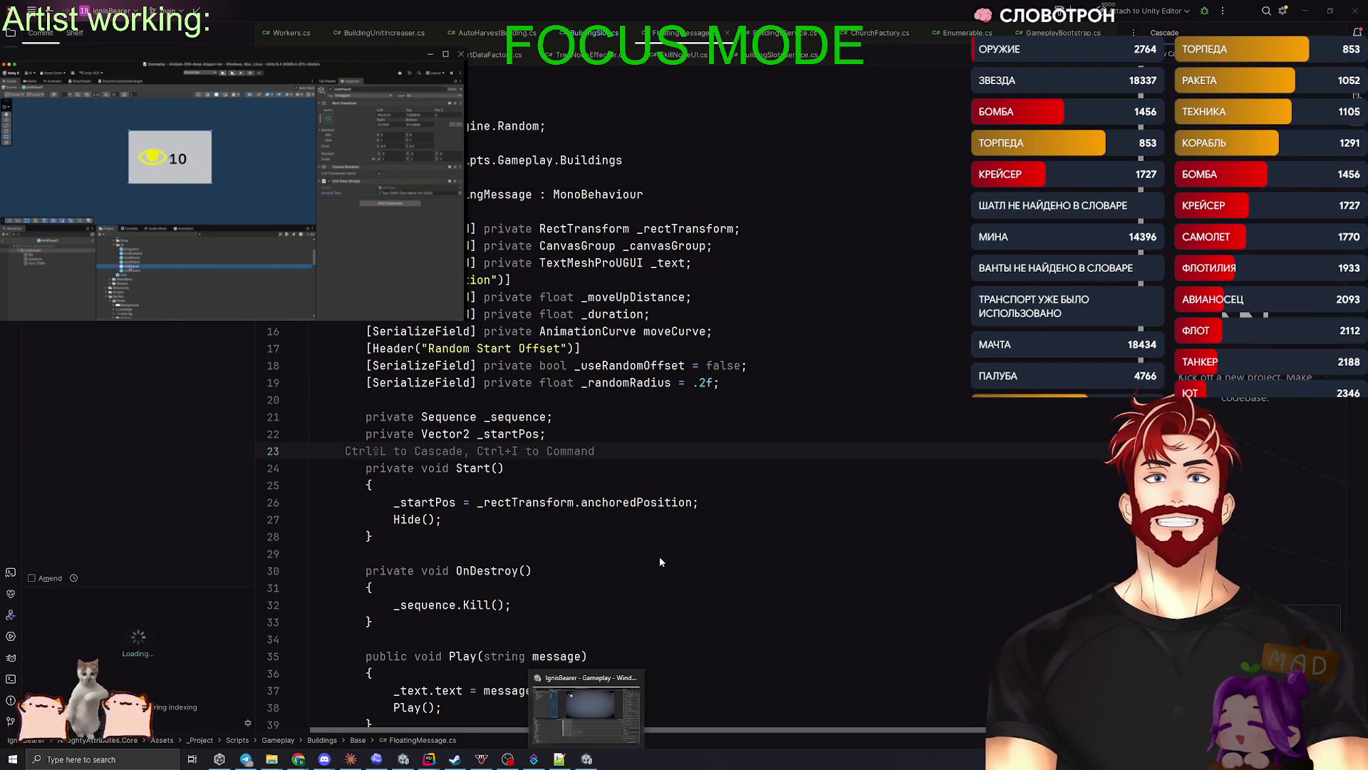
key(alt+Tab)
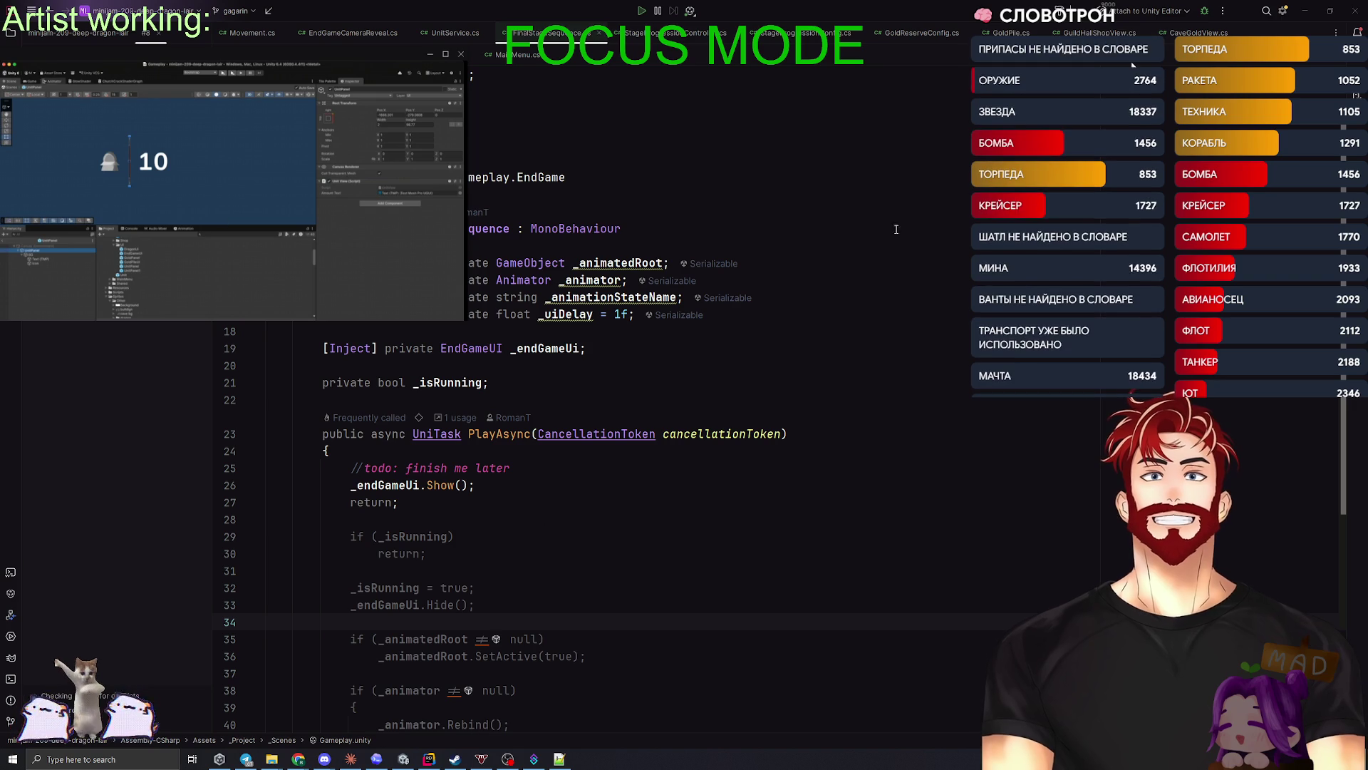
click(1305, 10)
click(351, 758)
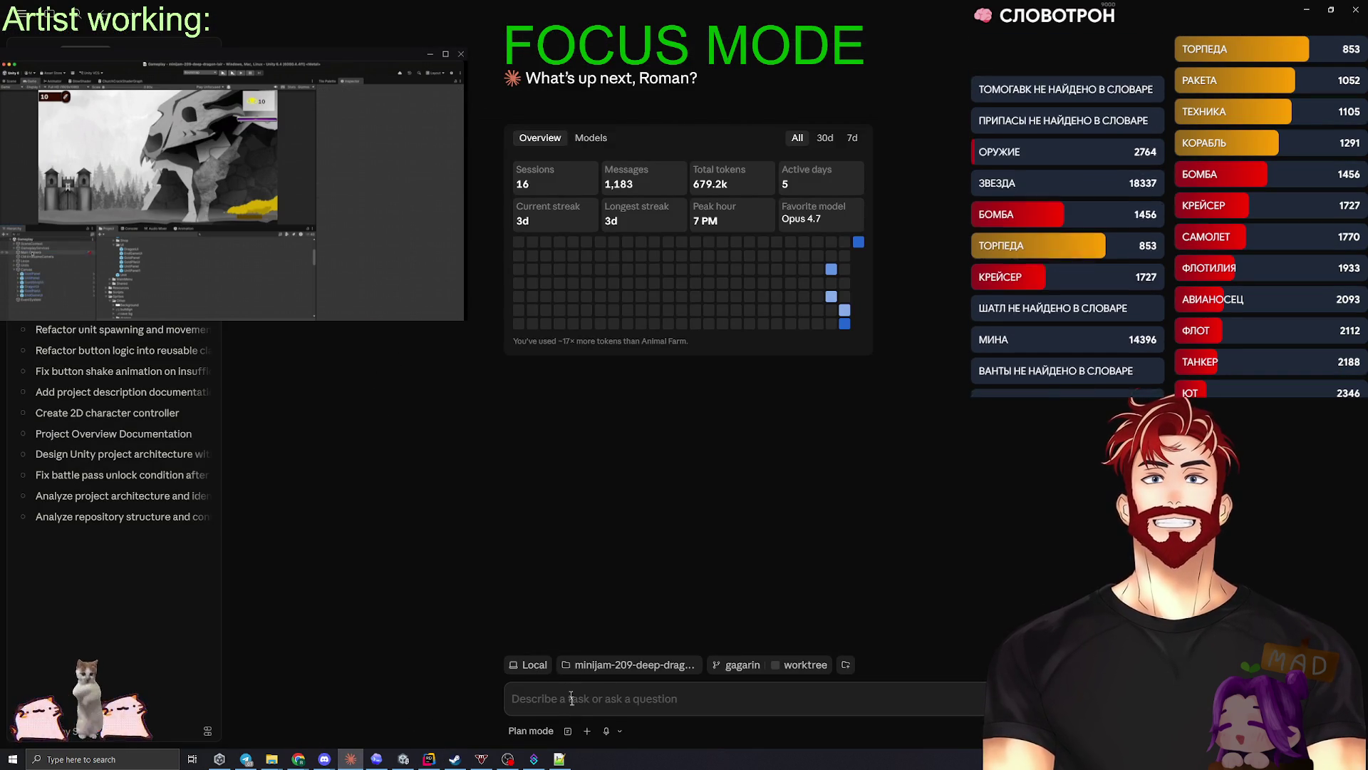
- Start a Plan-mode request in Claude, redrafting it to read 'Давай добавим новую'
text(Z [jxe)
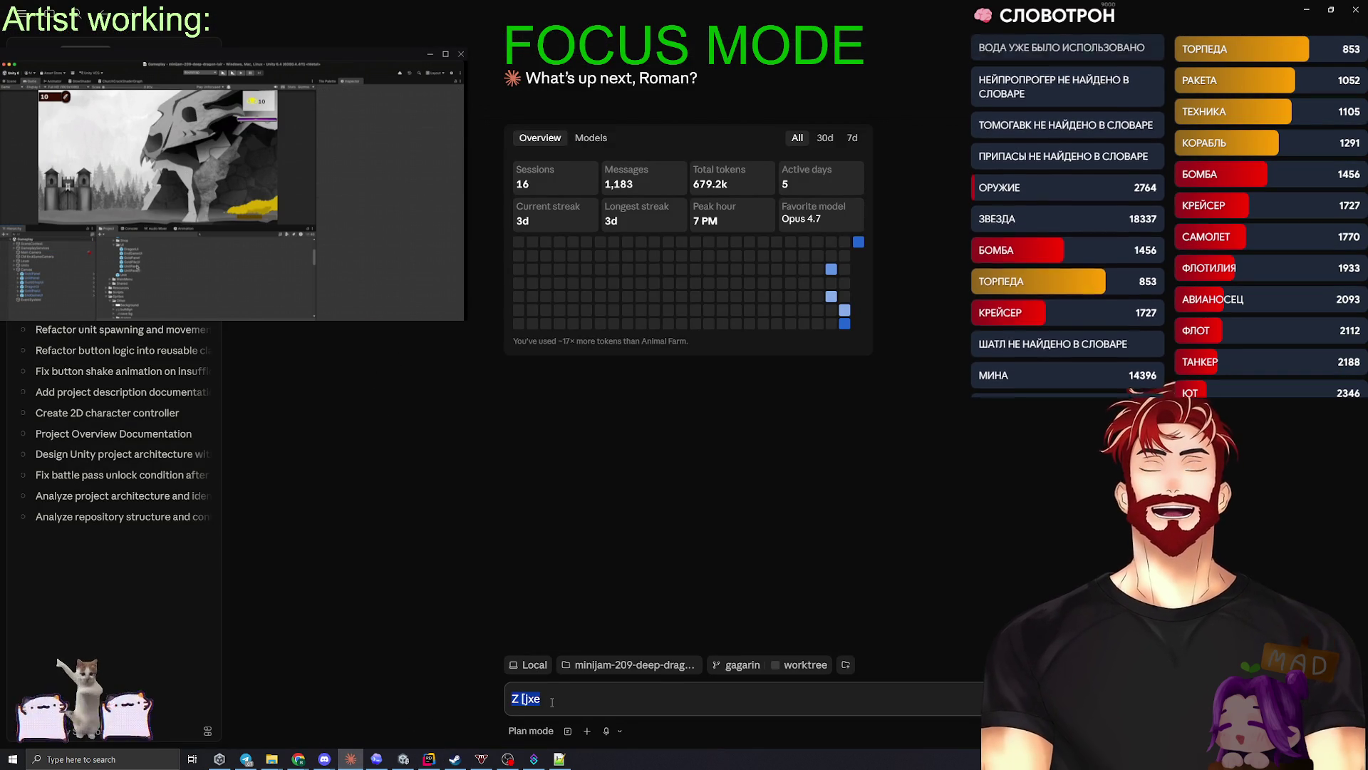
key(BackSpace)
text(Н)
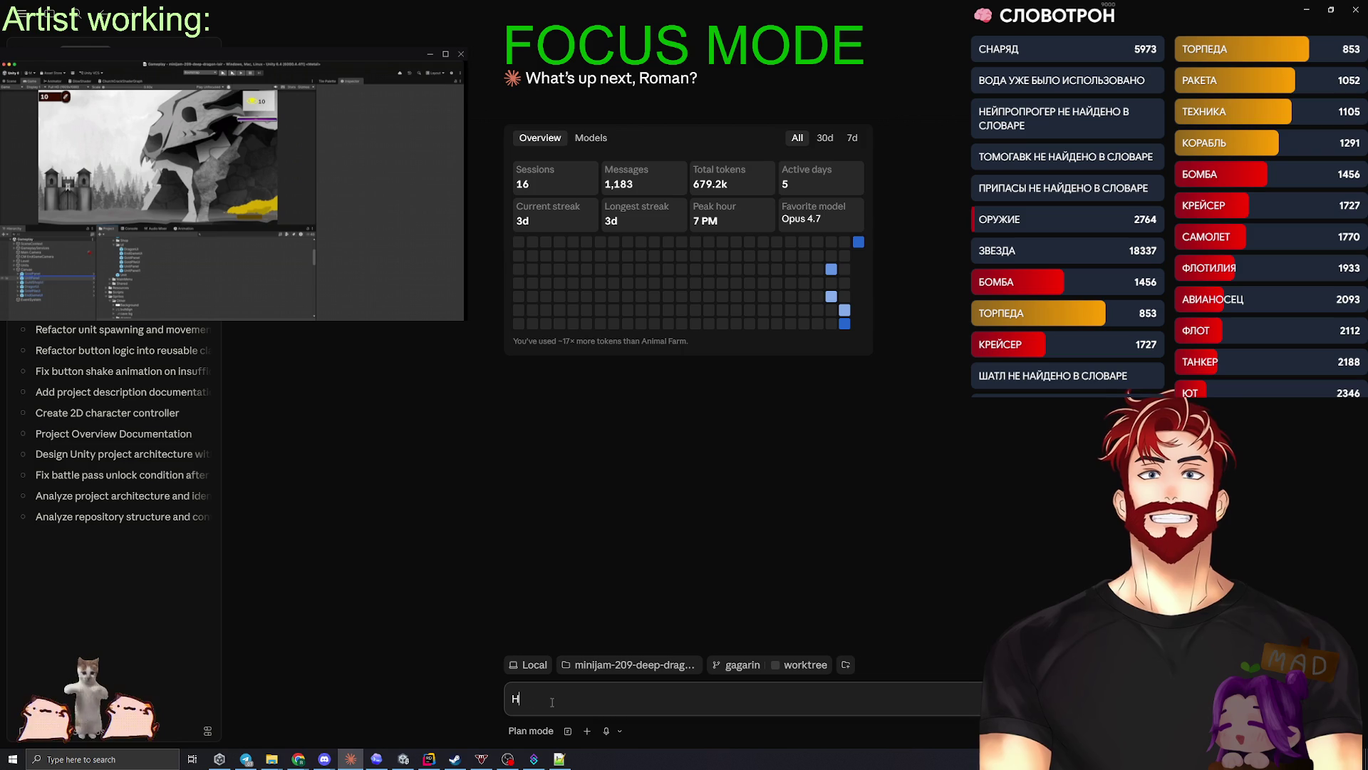
text(овая функция:)
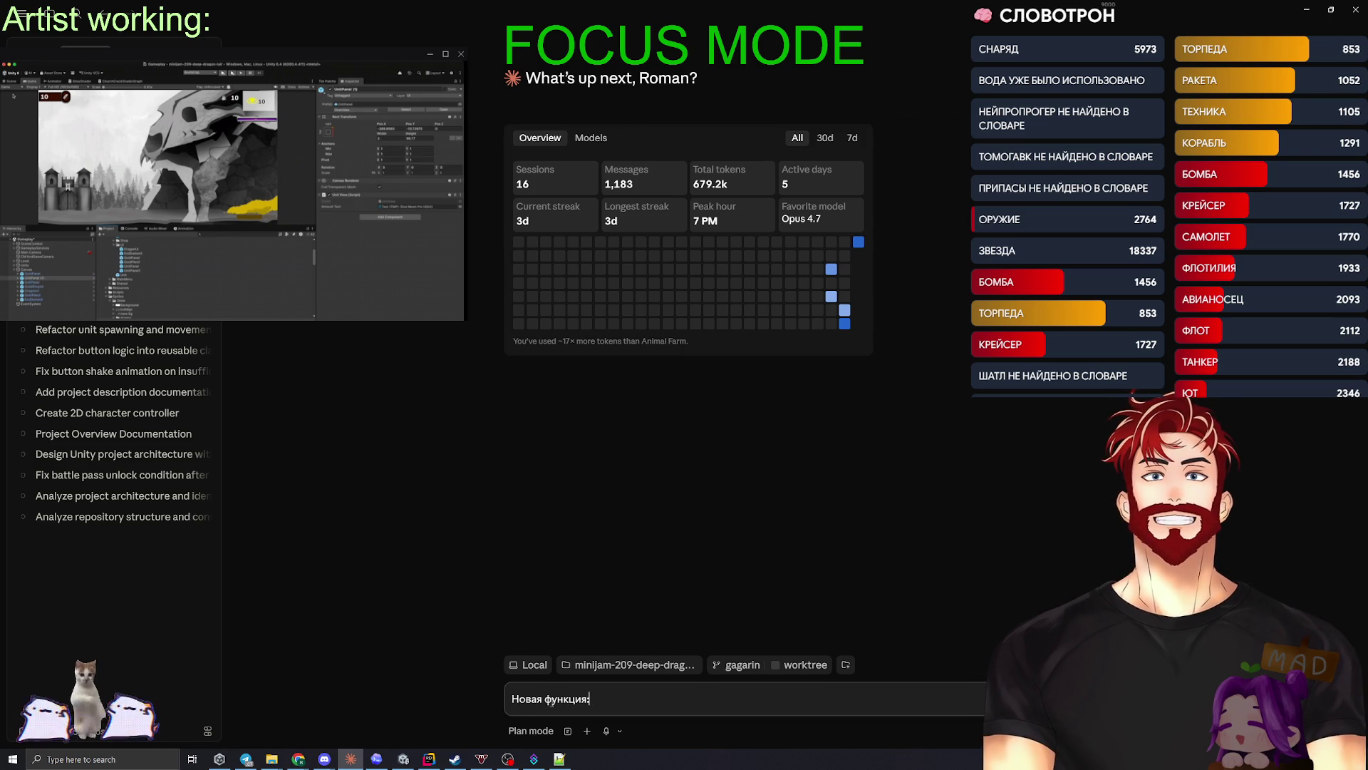
key(shift+Return)
text(о клику)
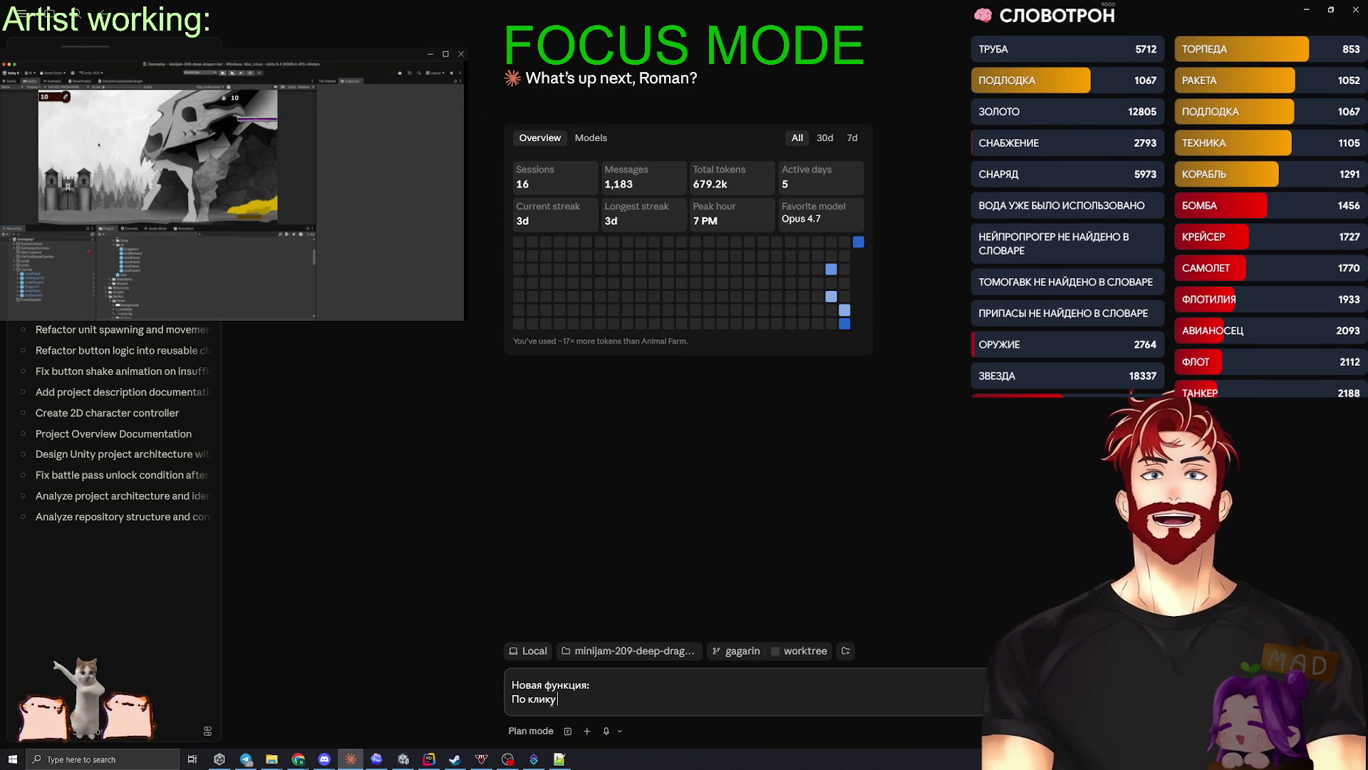
key(ctrl+a)
text(Давай добавим новую)
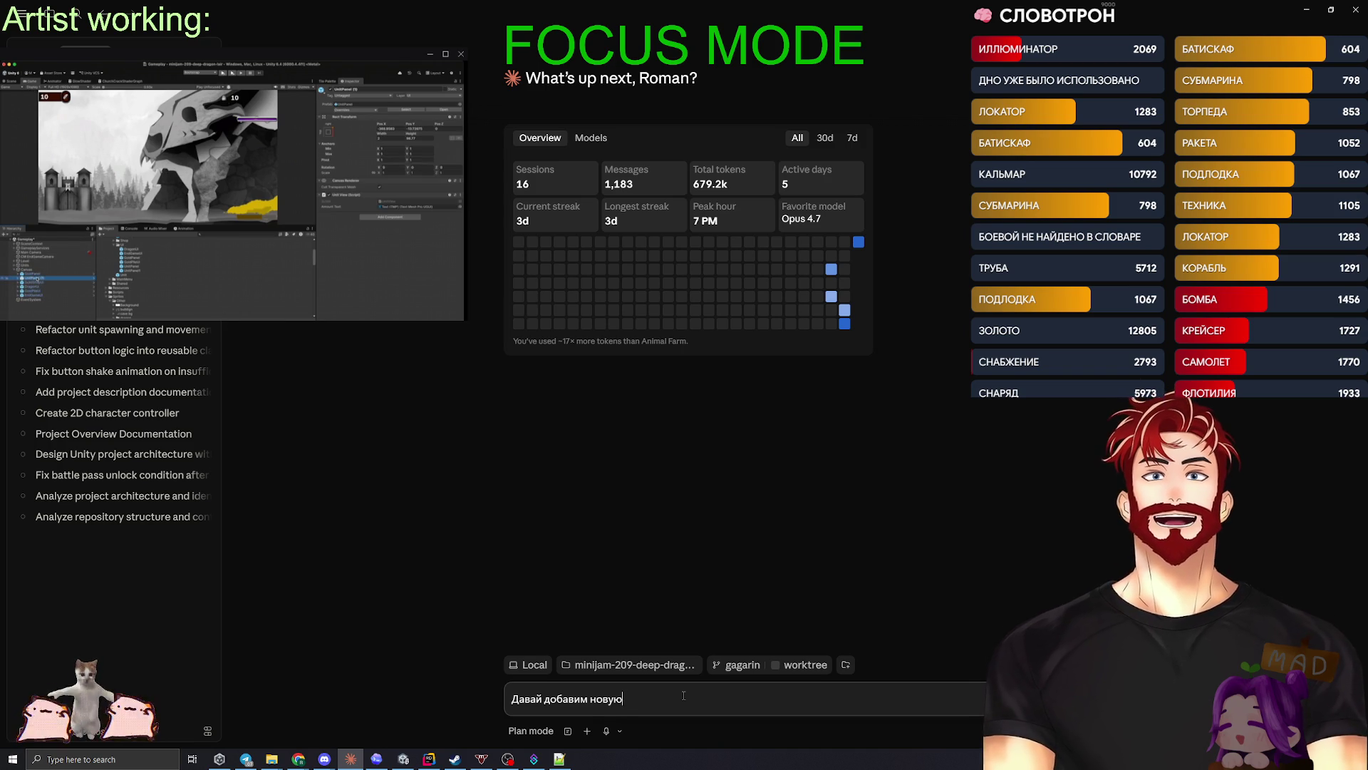
- Describe a second currency occasionally mined from gold by chance, with a default chance raised by shop upgrades
key(BackSpace)
key(BackSpace)
text(поддержк)
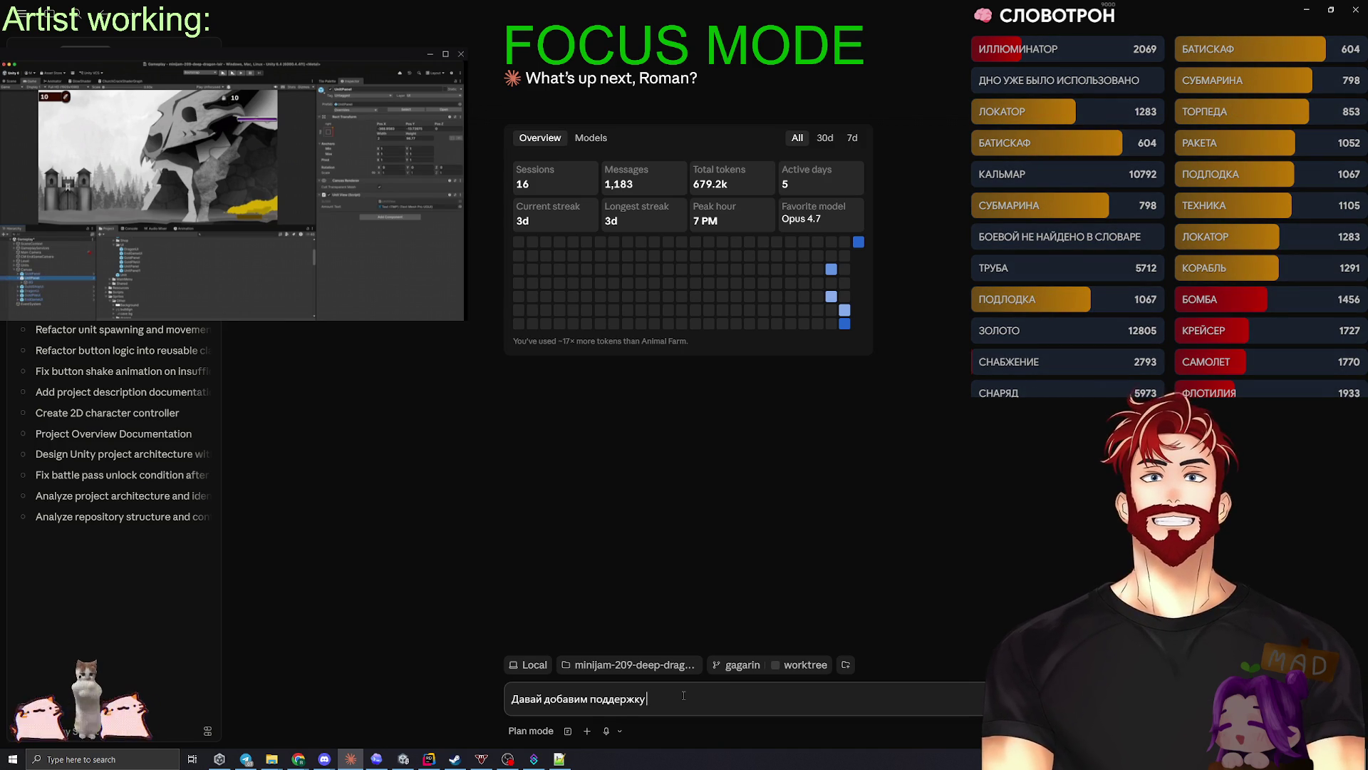
text(второй валют)
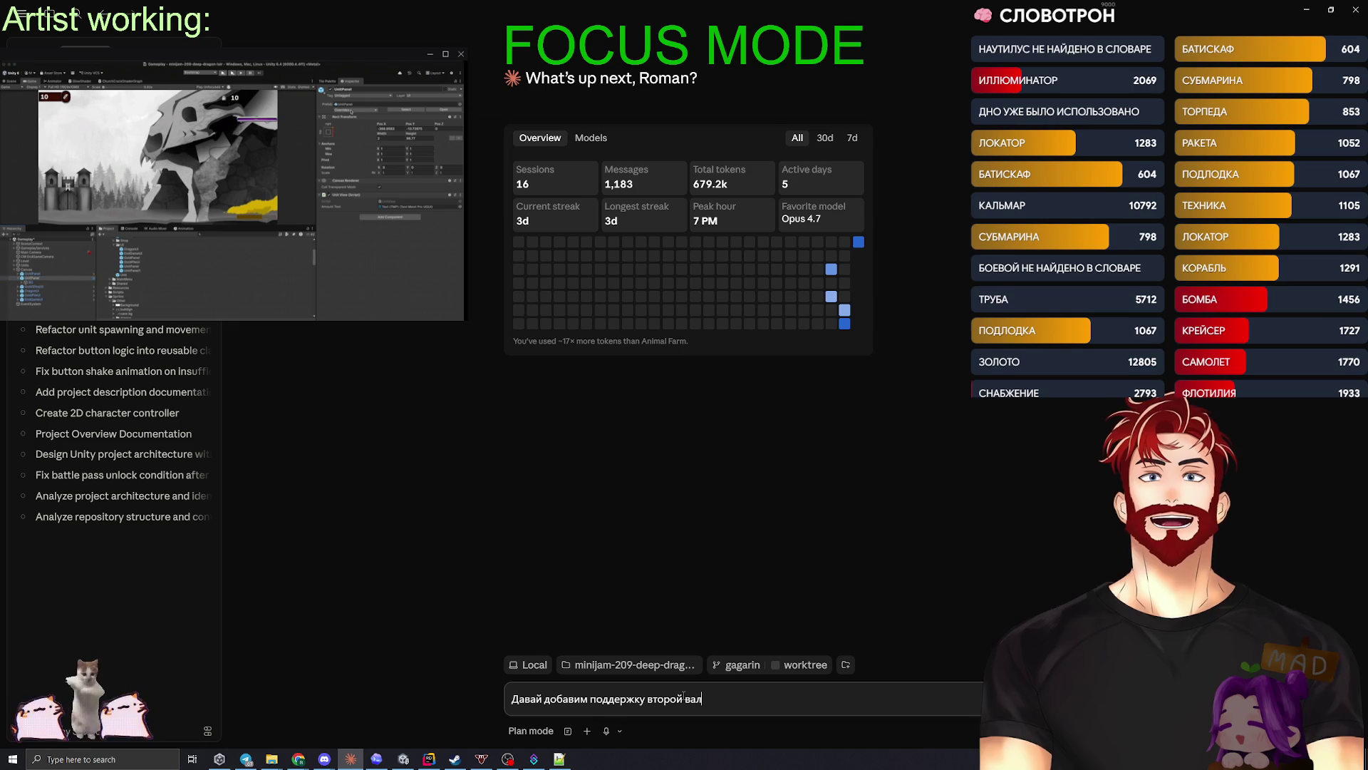
text(ы.)
key(shift+Return)
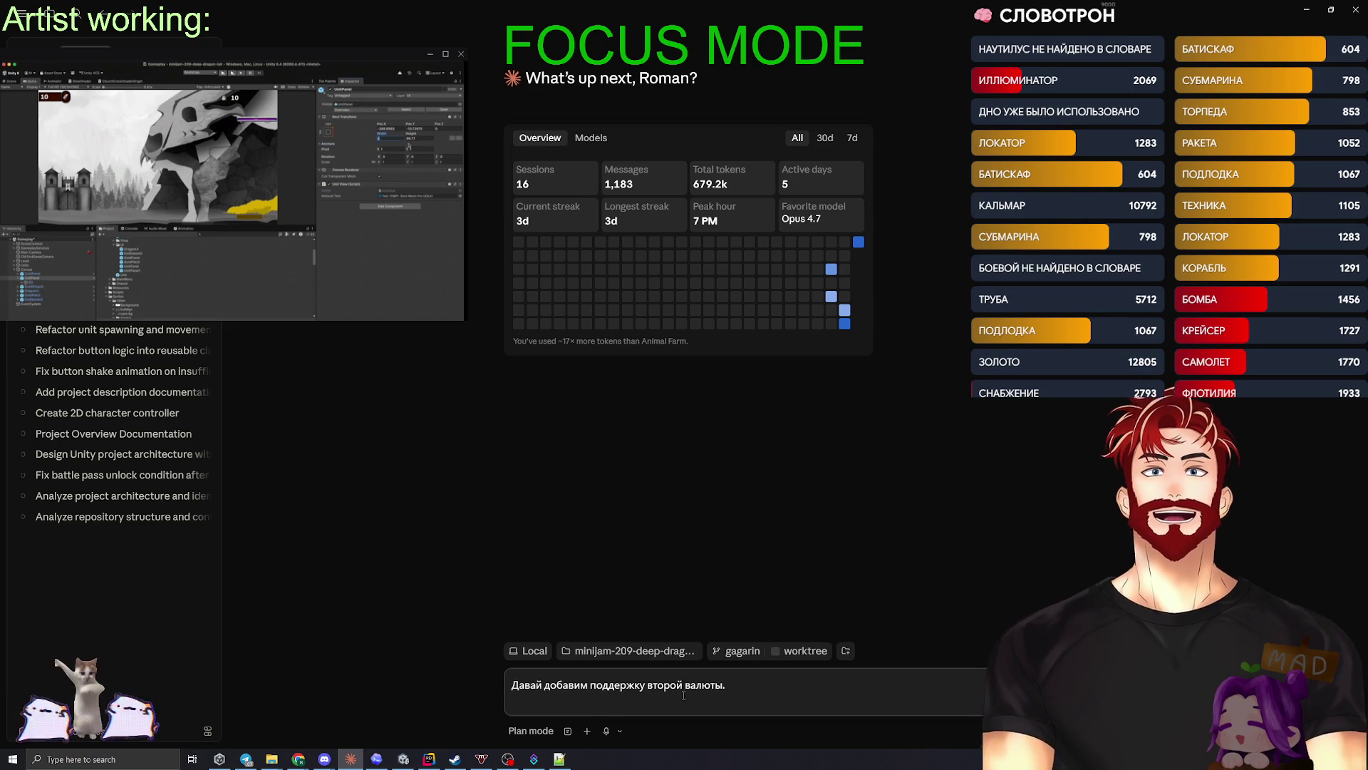
text(иногда добываться с каким-)
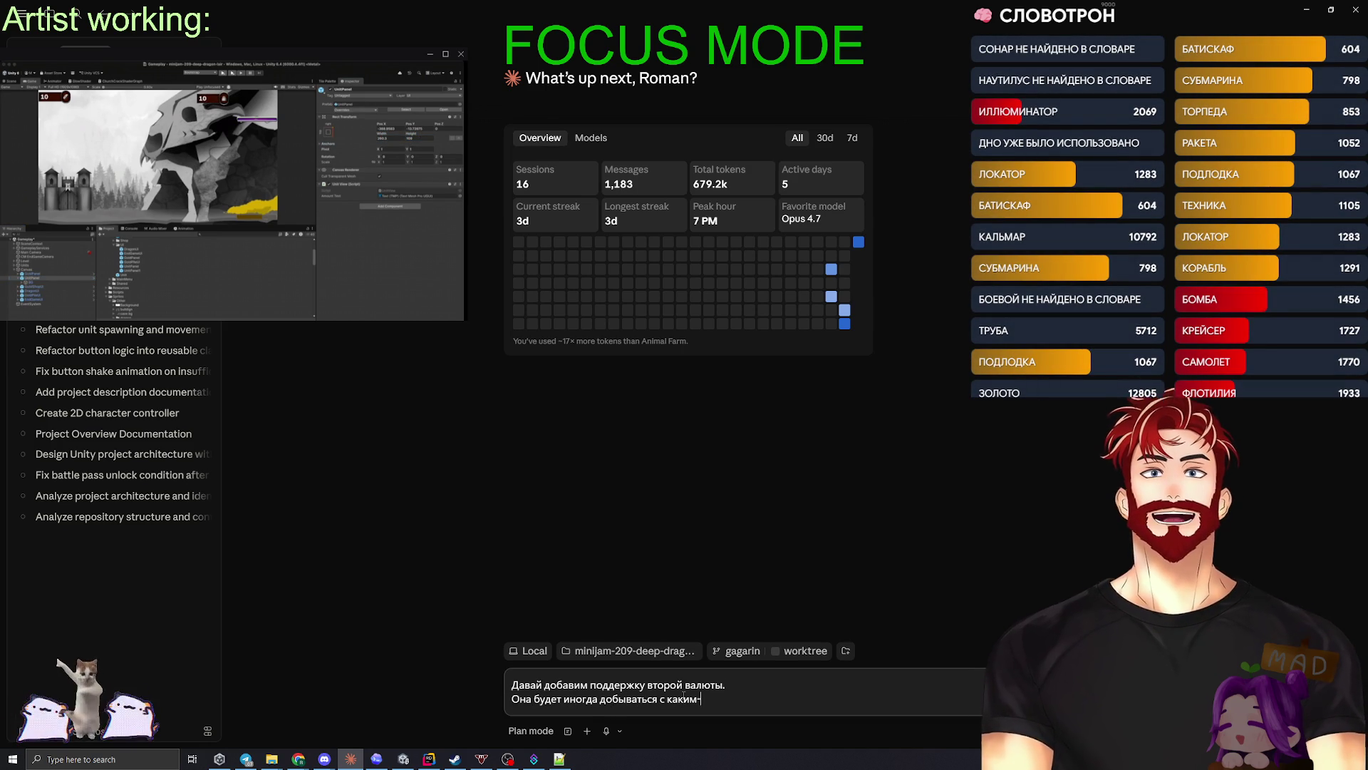
text(то шансом из з)
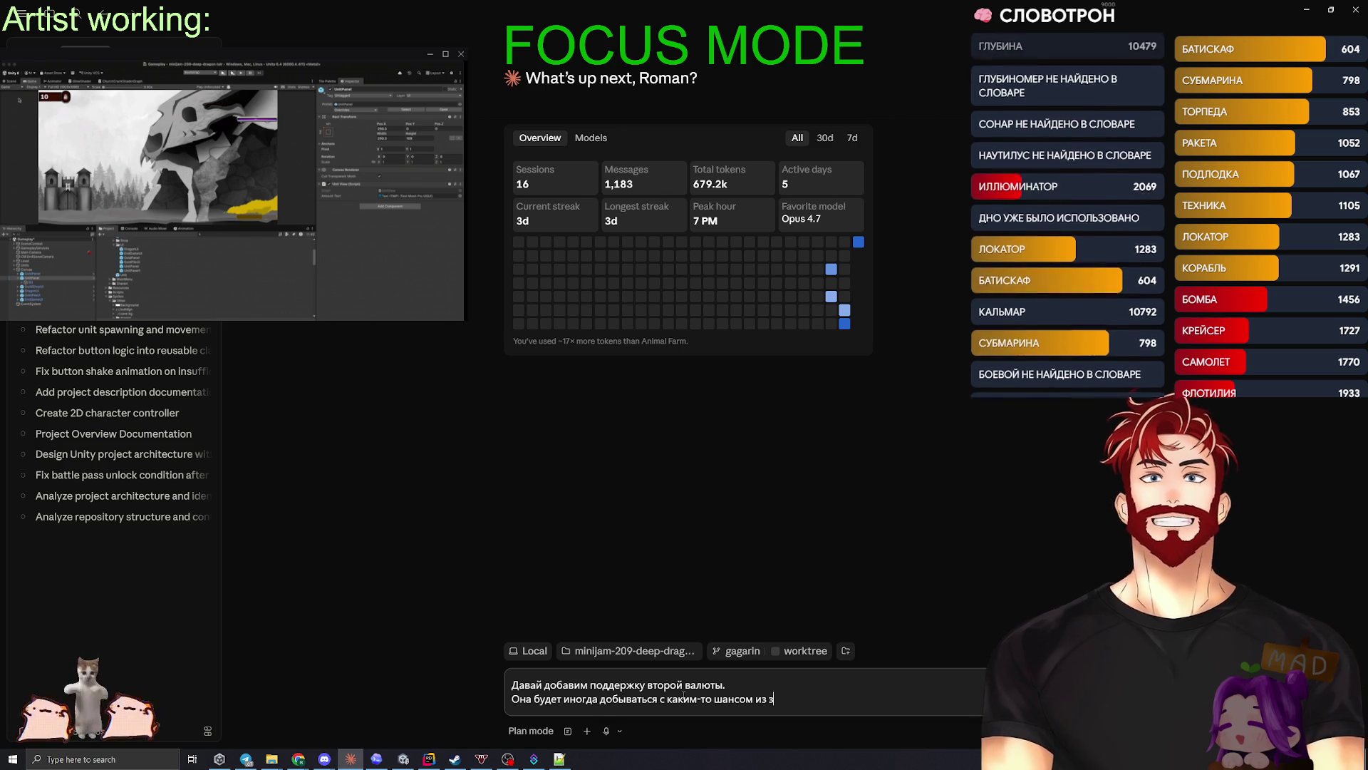
text(олота.)
key(shift+Return)
text(По)
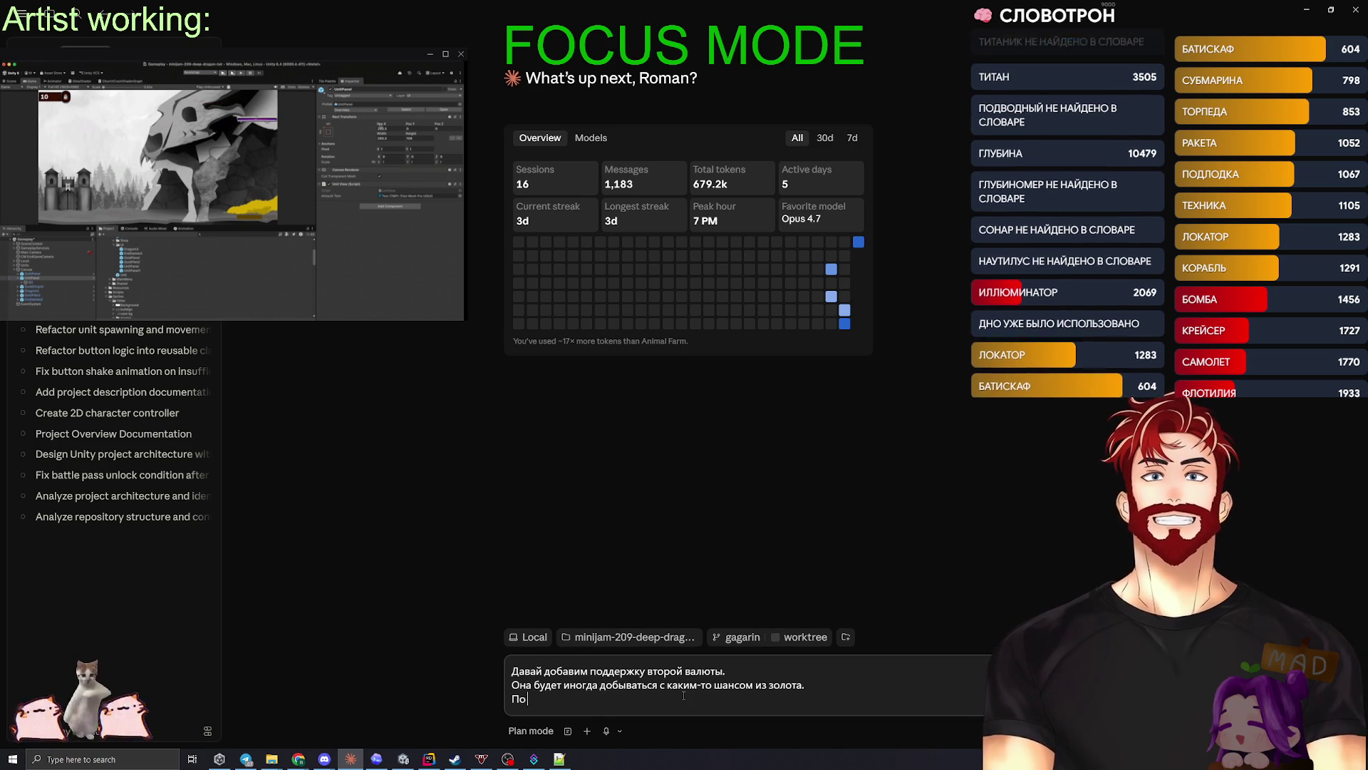
text( умолчанию шанс равен 0%.)
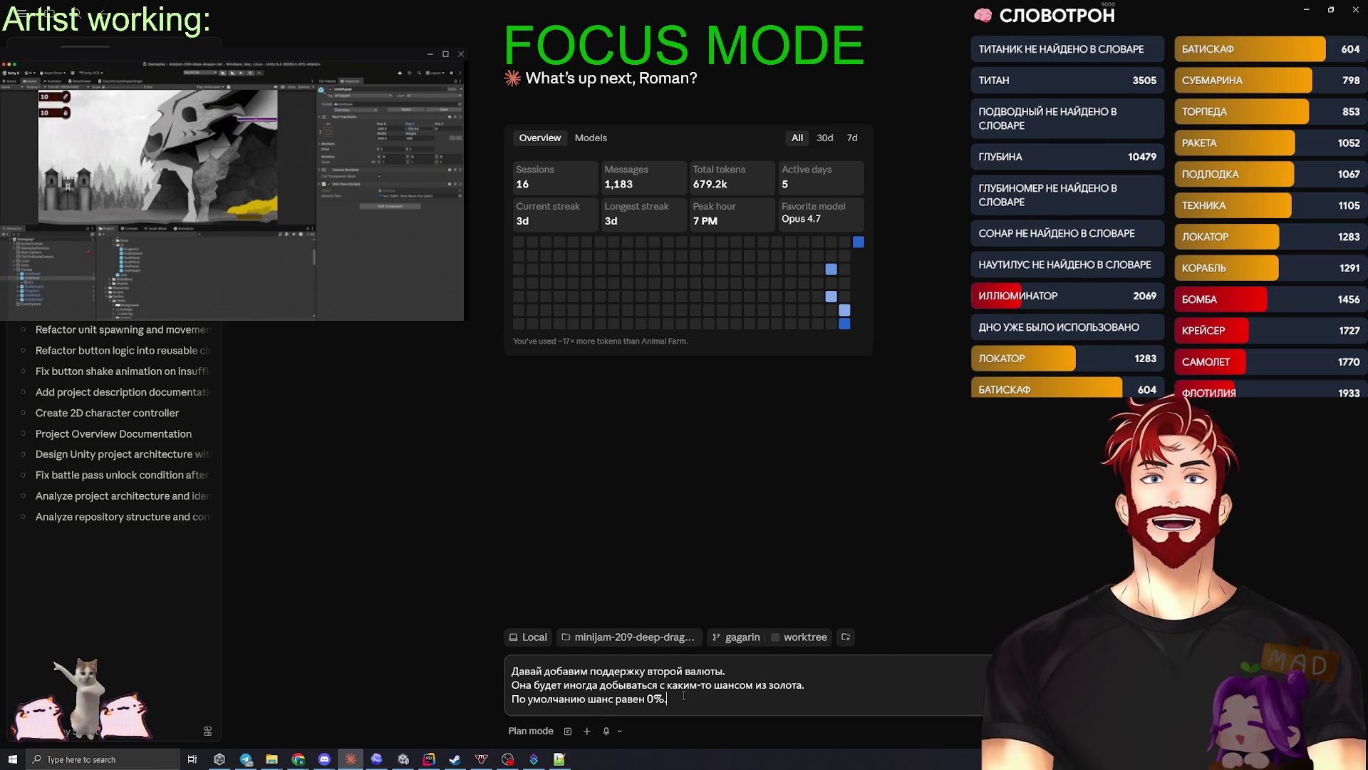
key(shift+Return)
text(Этот шанс увеличивается )
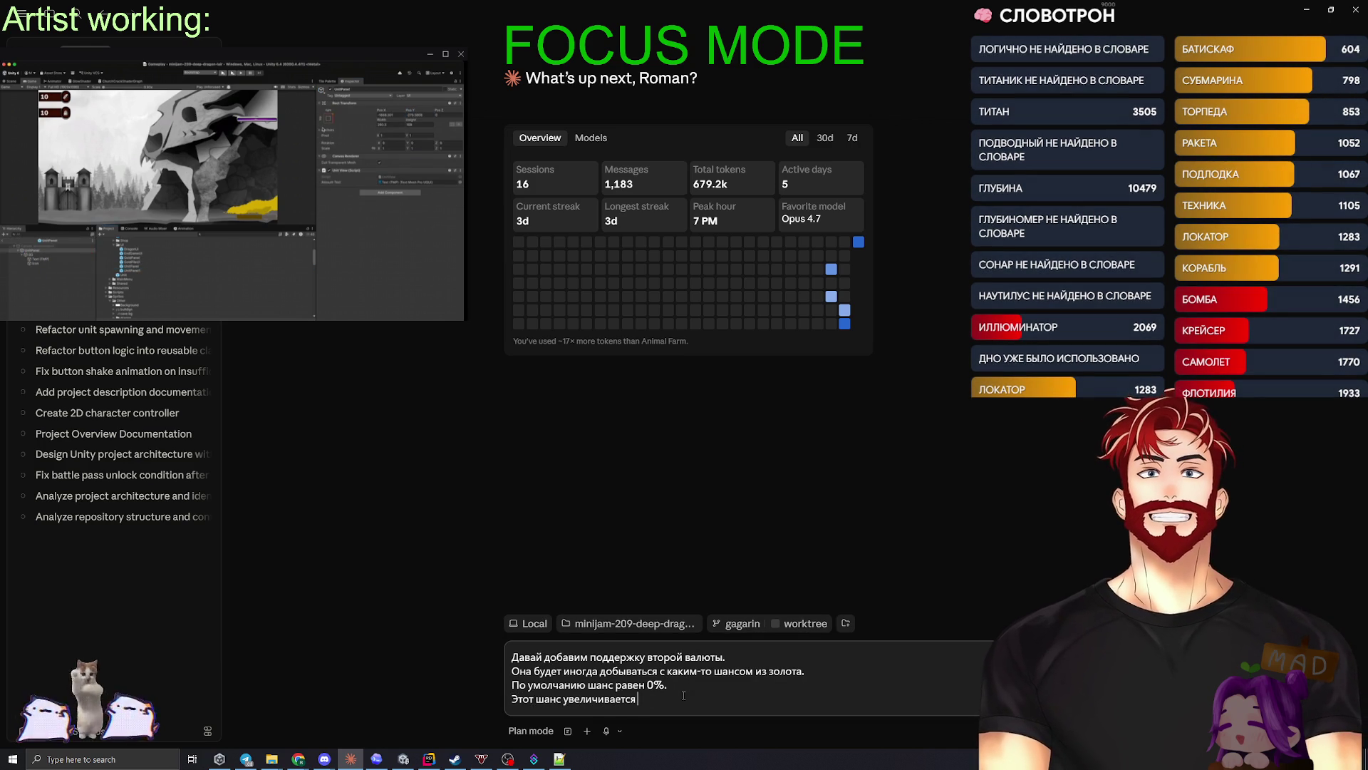
text(от прокачк)
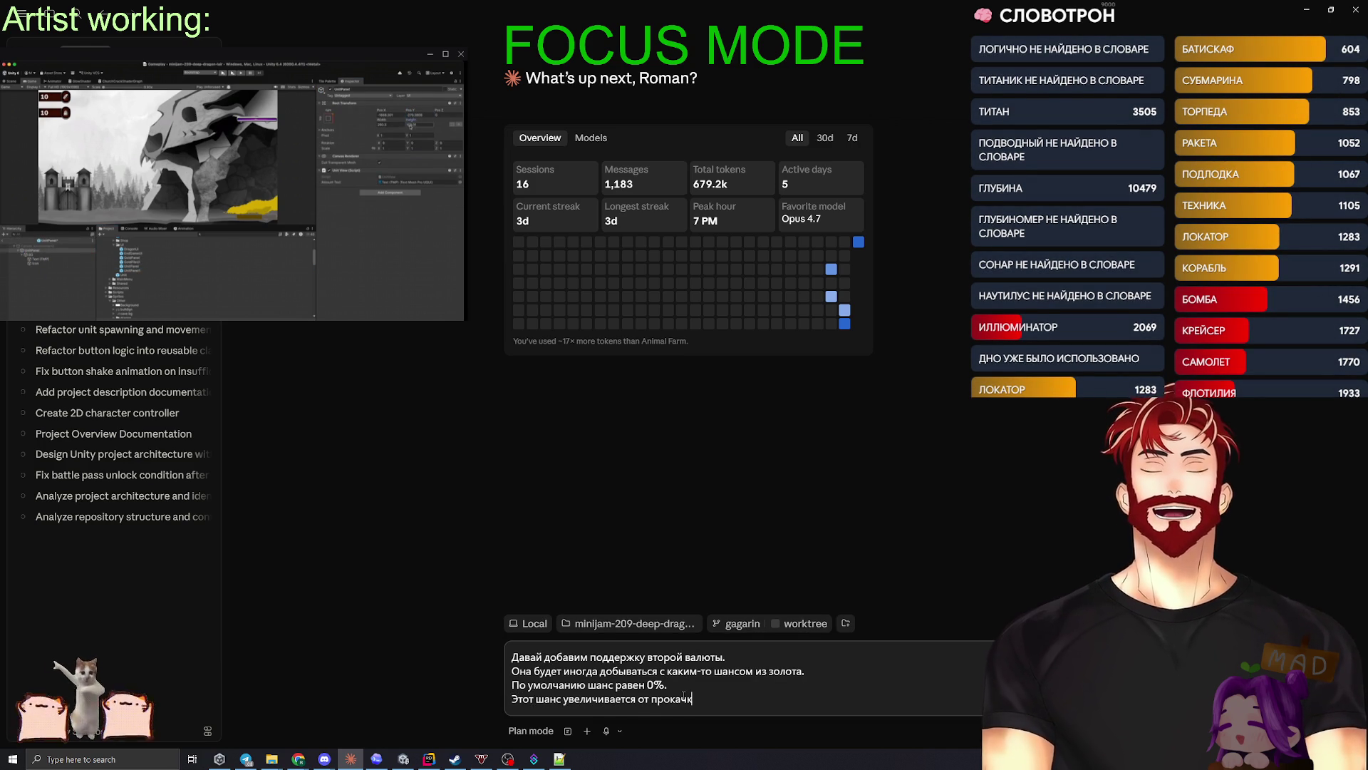
text(и)
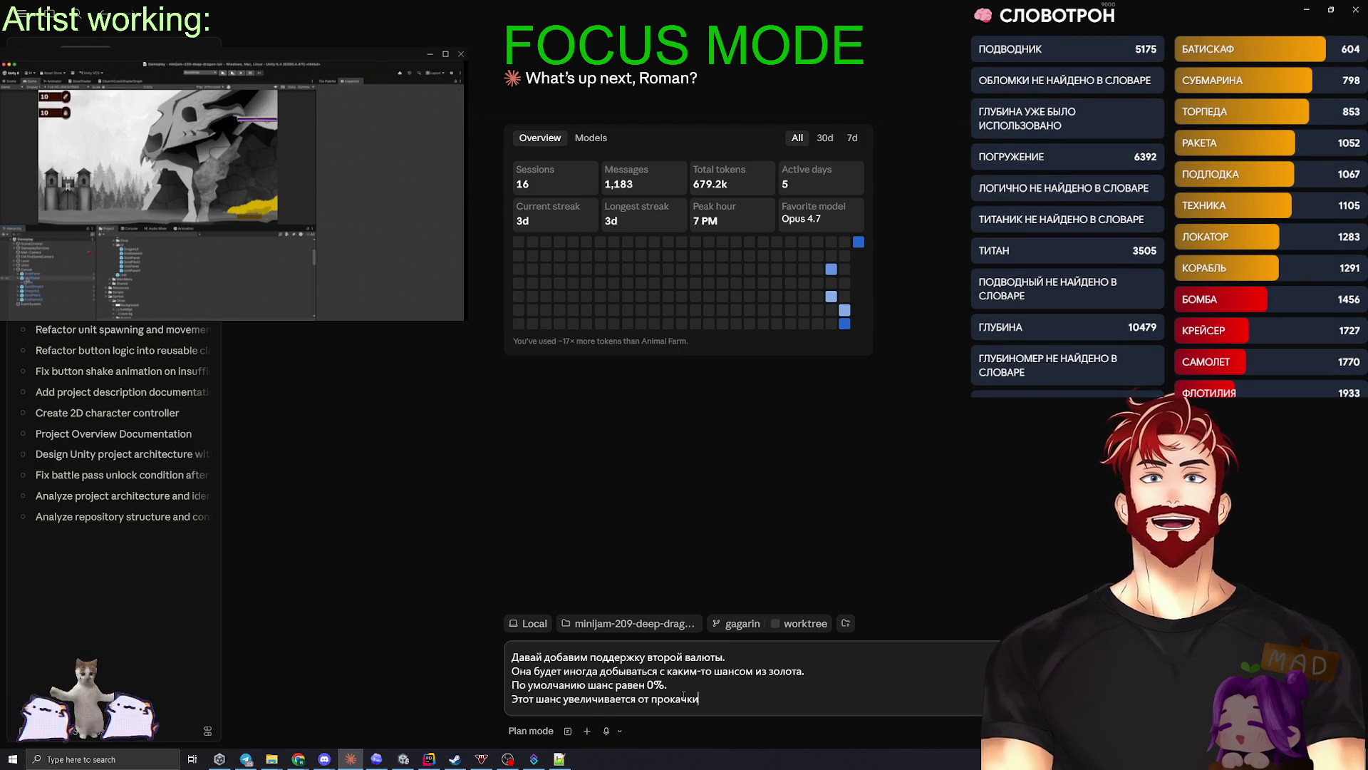
text( в мага)
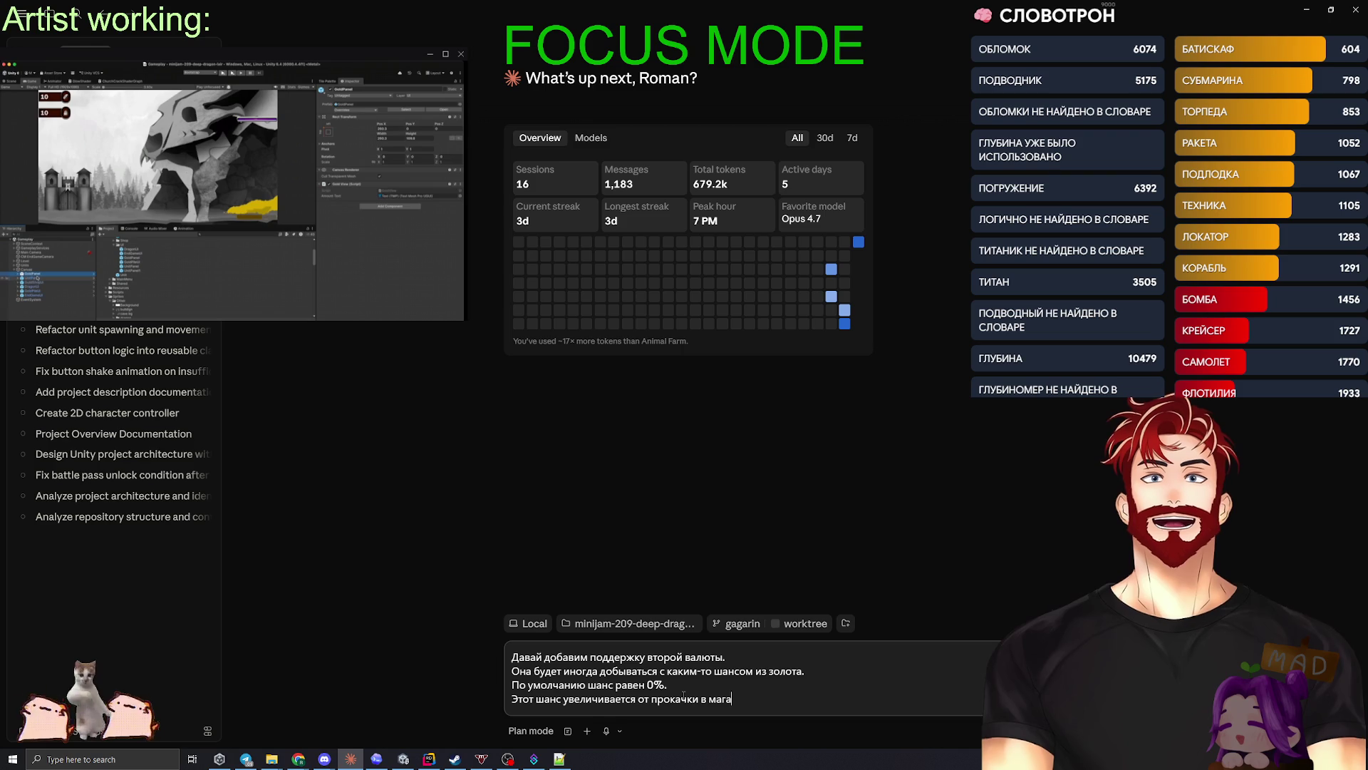
text(зине.)
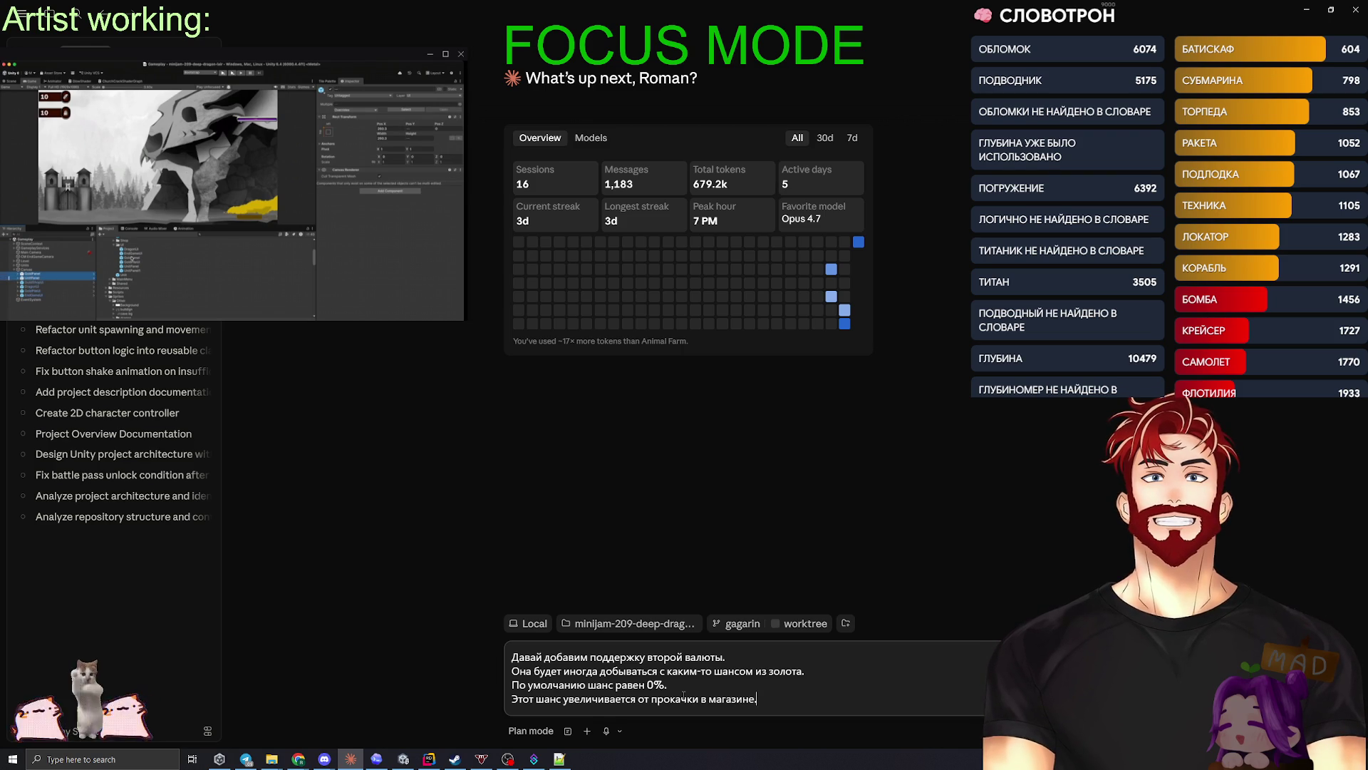
key(shift+Return)
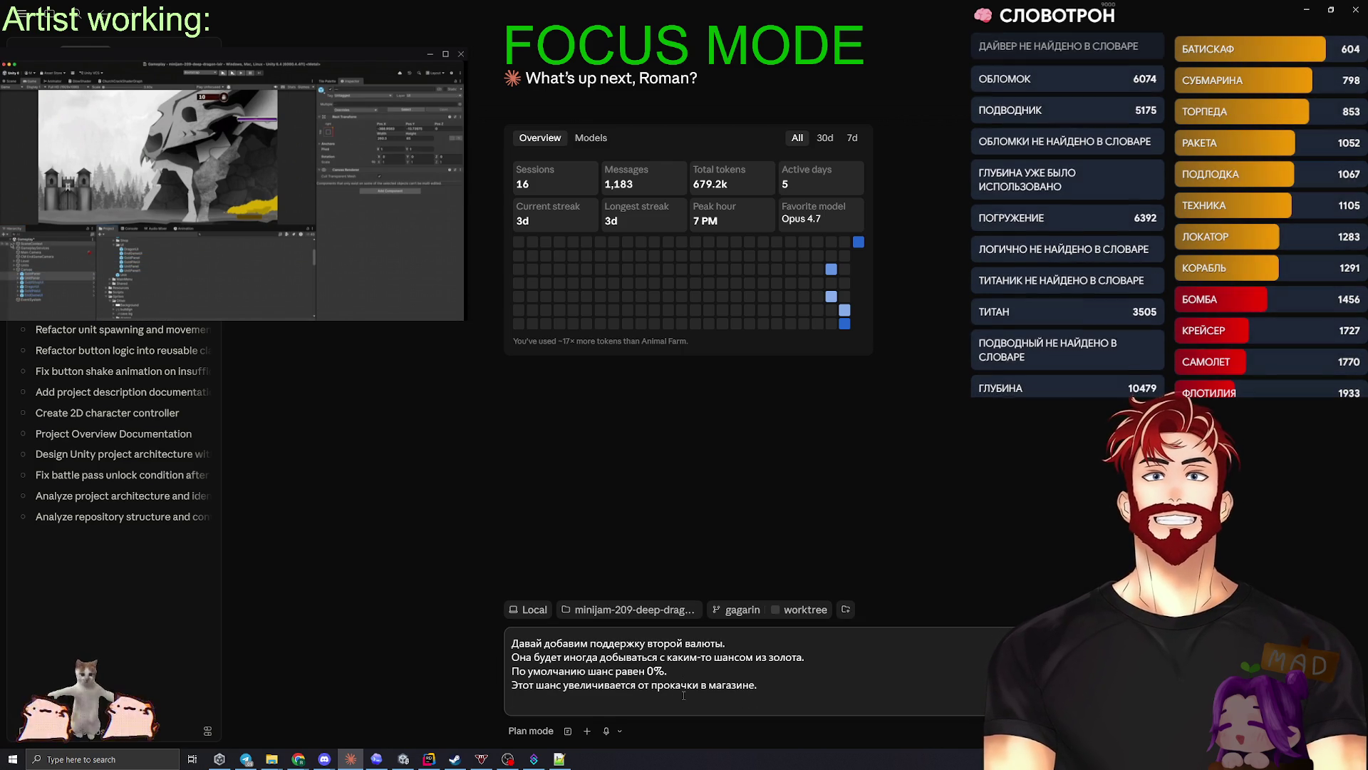
- Specify that units do the mining and that the drop amount is also upgradable
click(812, 657)
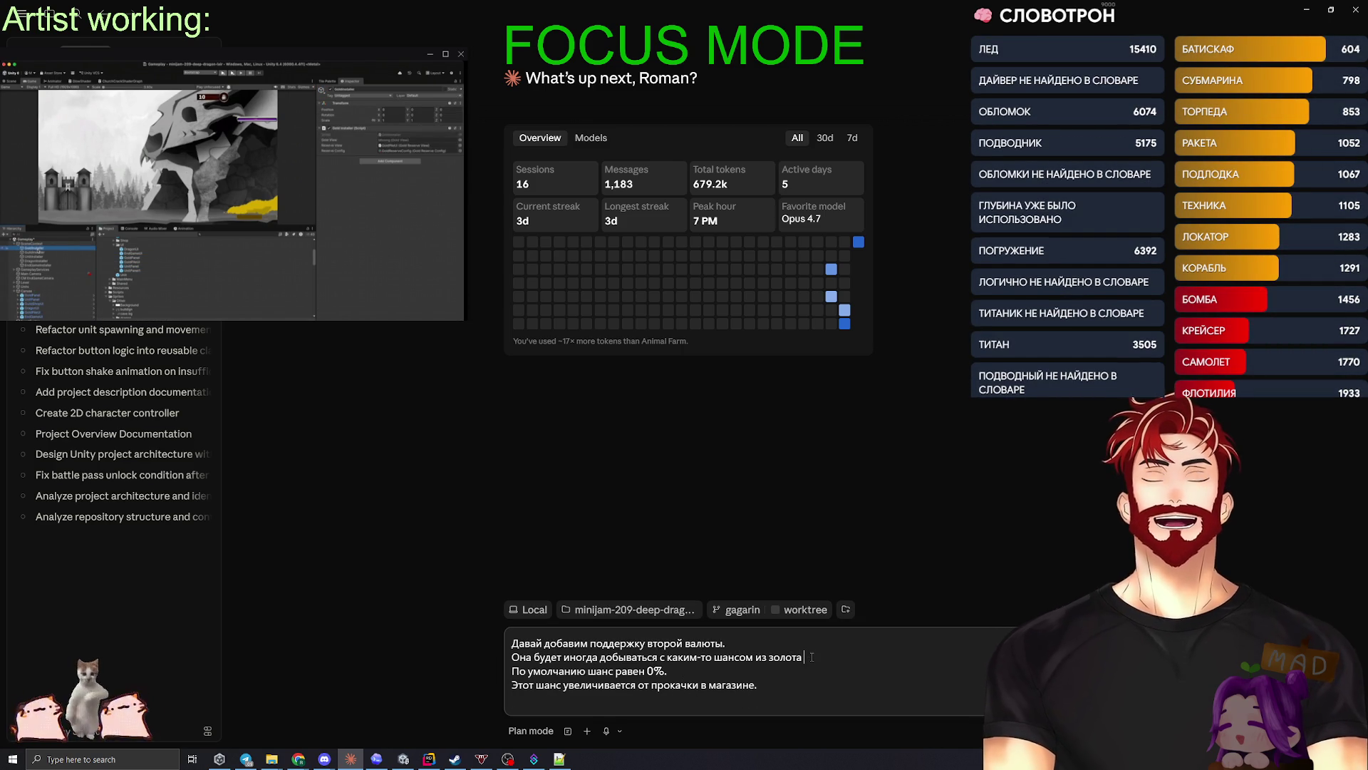
text(ЮНИТАМИ.)
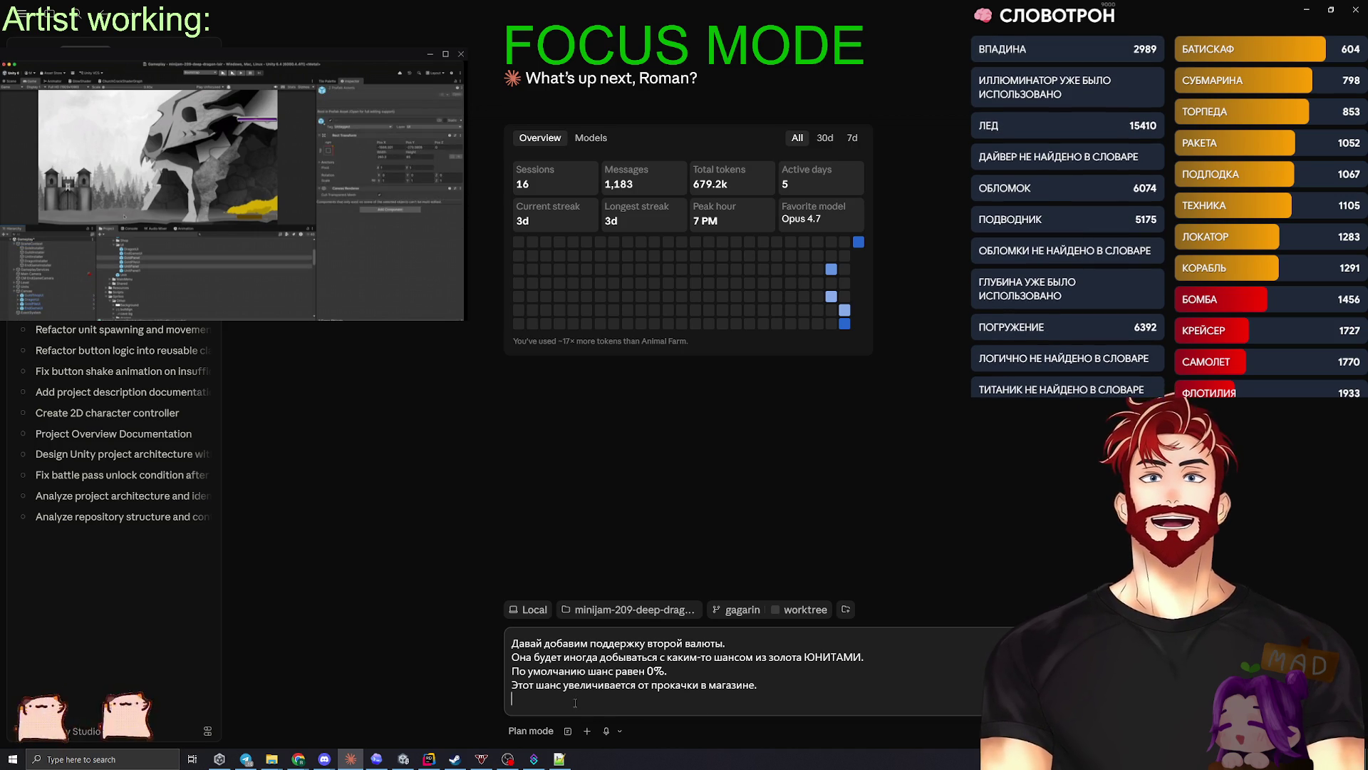
text(Также помимо шанса уве)
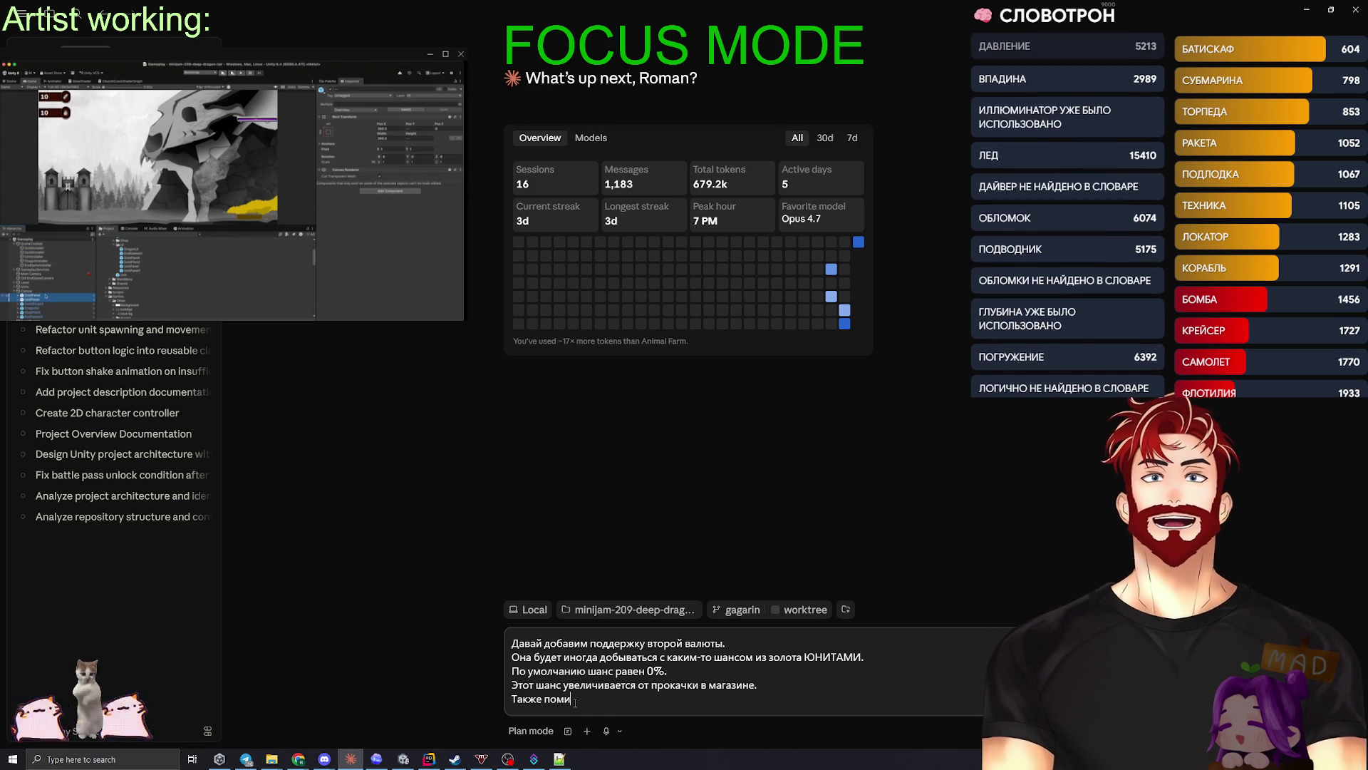
text(личи)
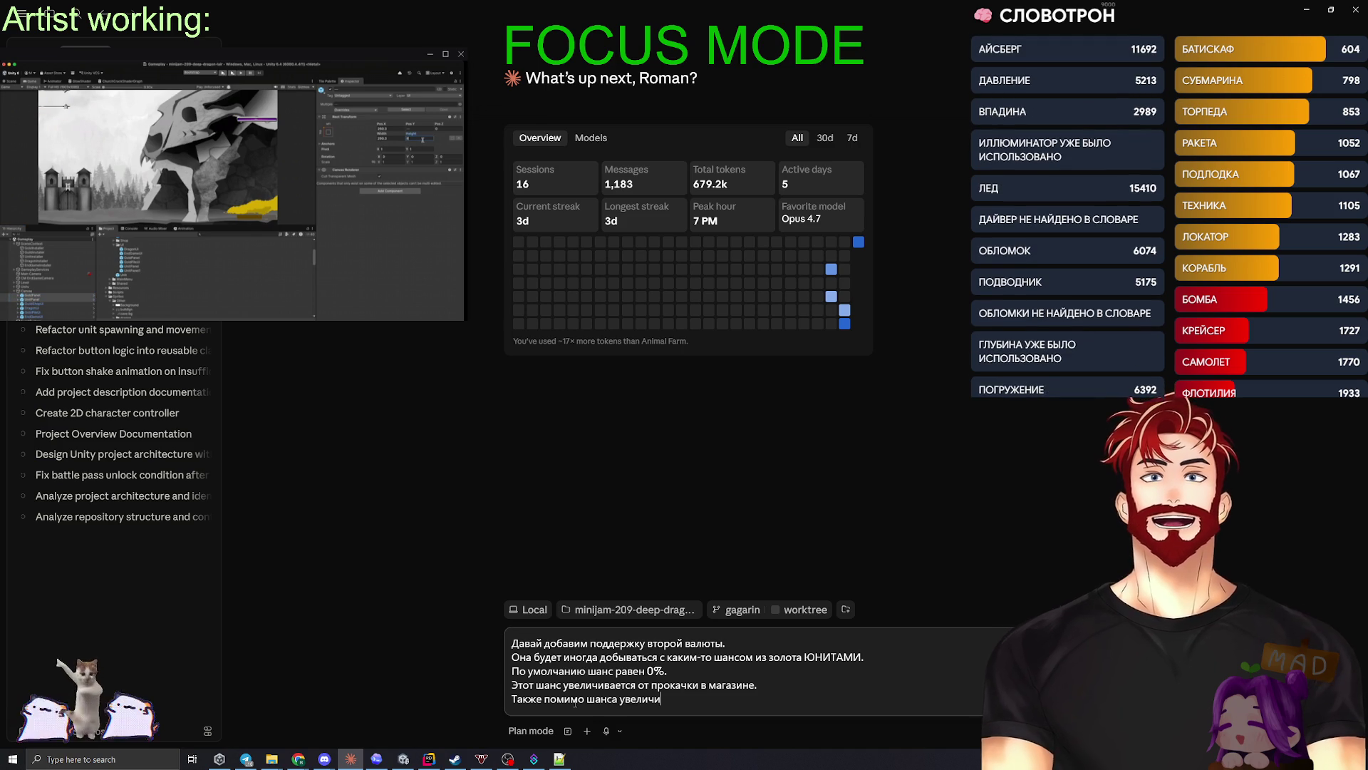
text(вается и коил)
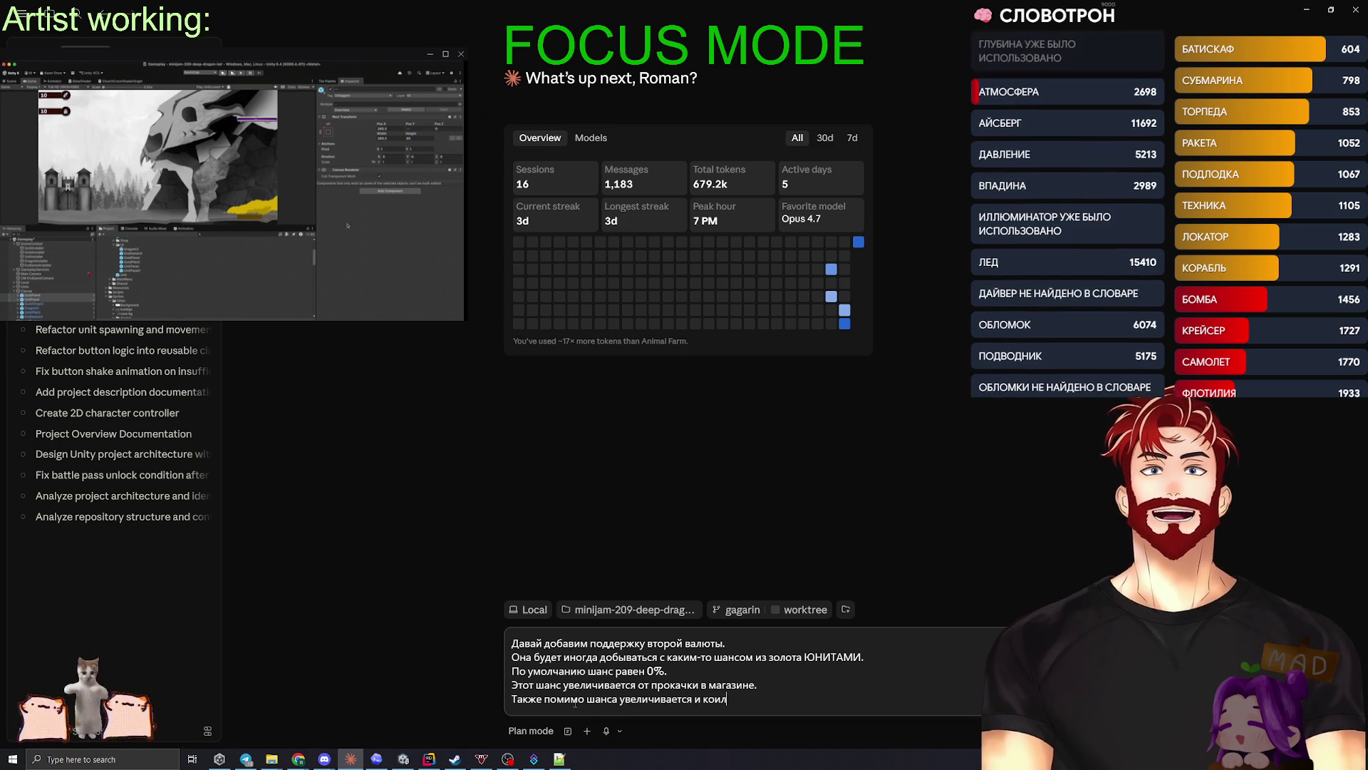
text(чество (другая прокачка).)
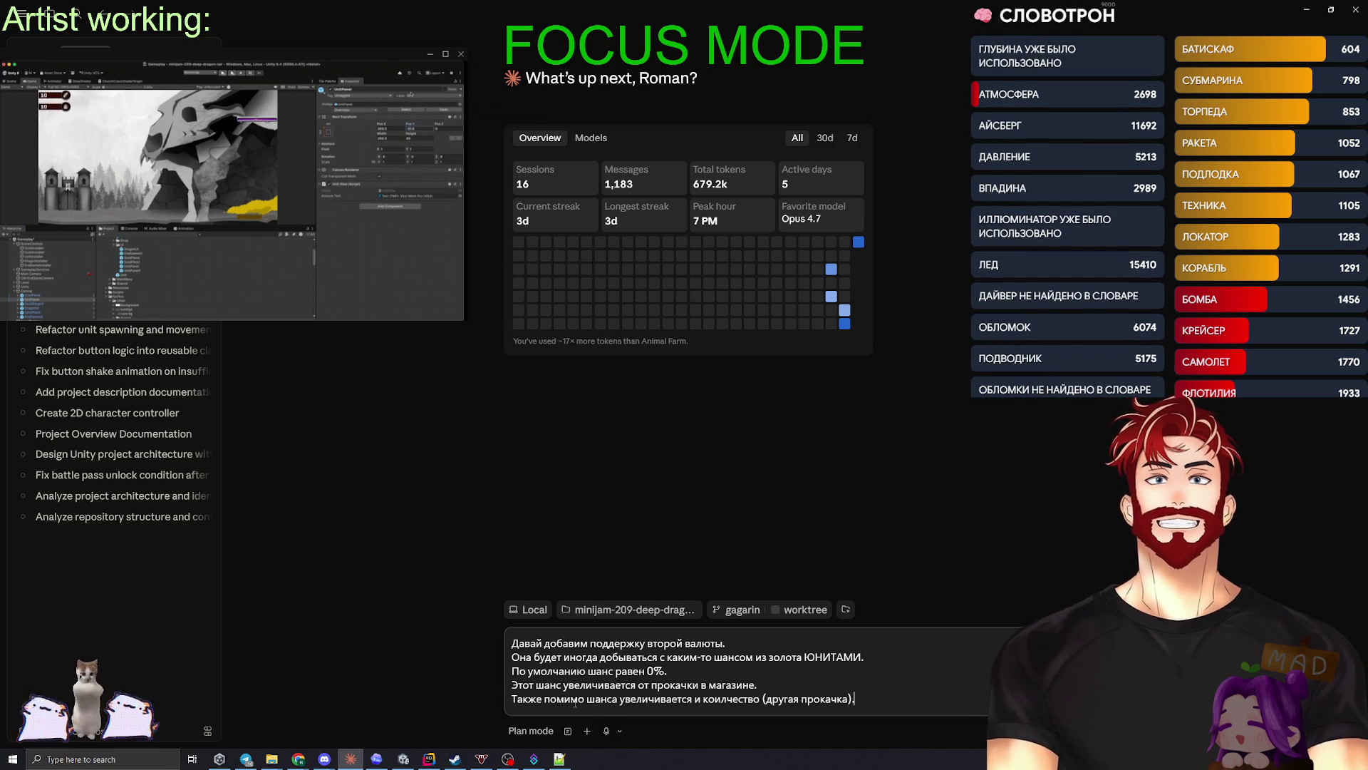
- Add bullets on shop items costing the new currency, type-based icons defaulting to gold, and storage, then send
key(shift+Return)
text(+)
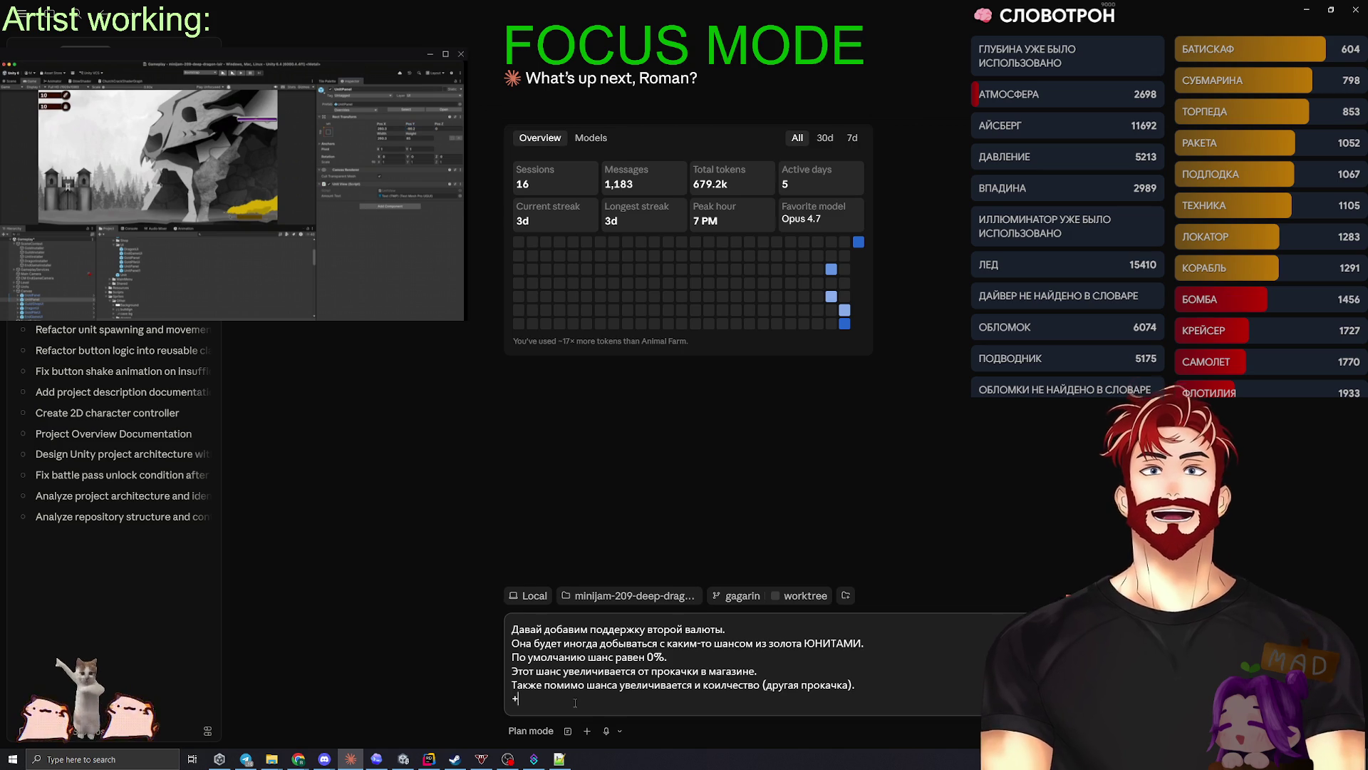
text(- в магазине н)
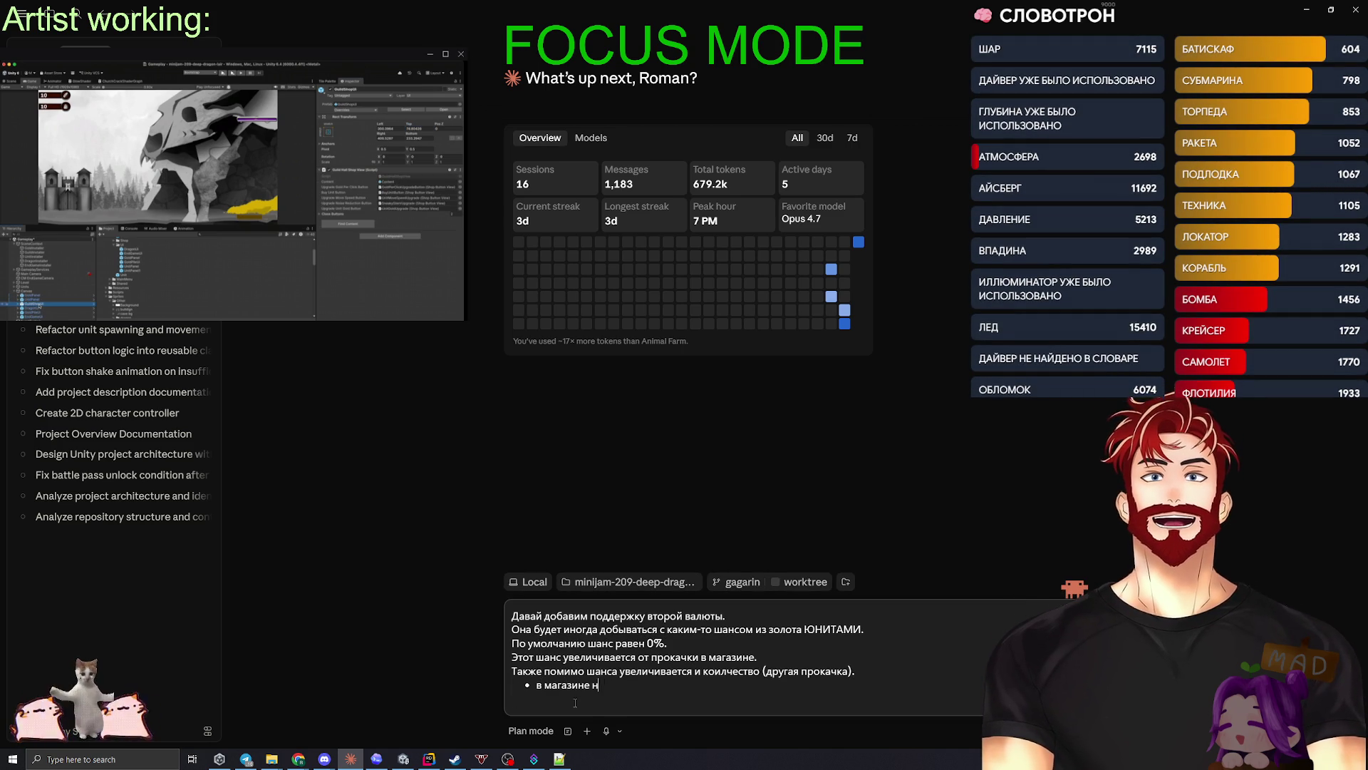
text(екоторые ве)
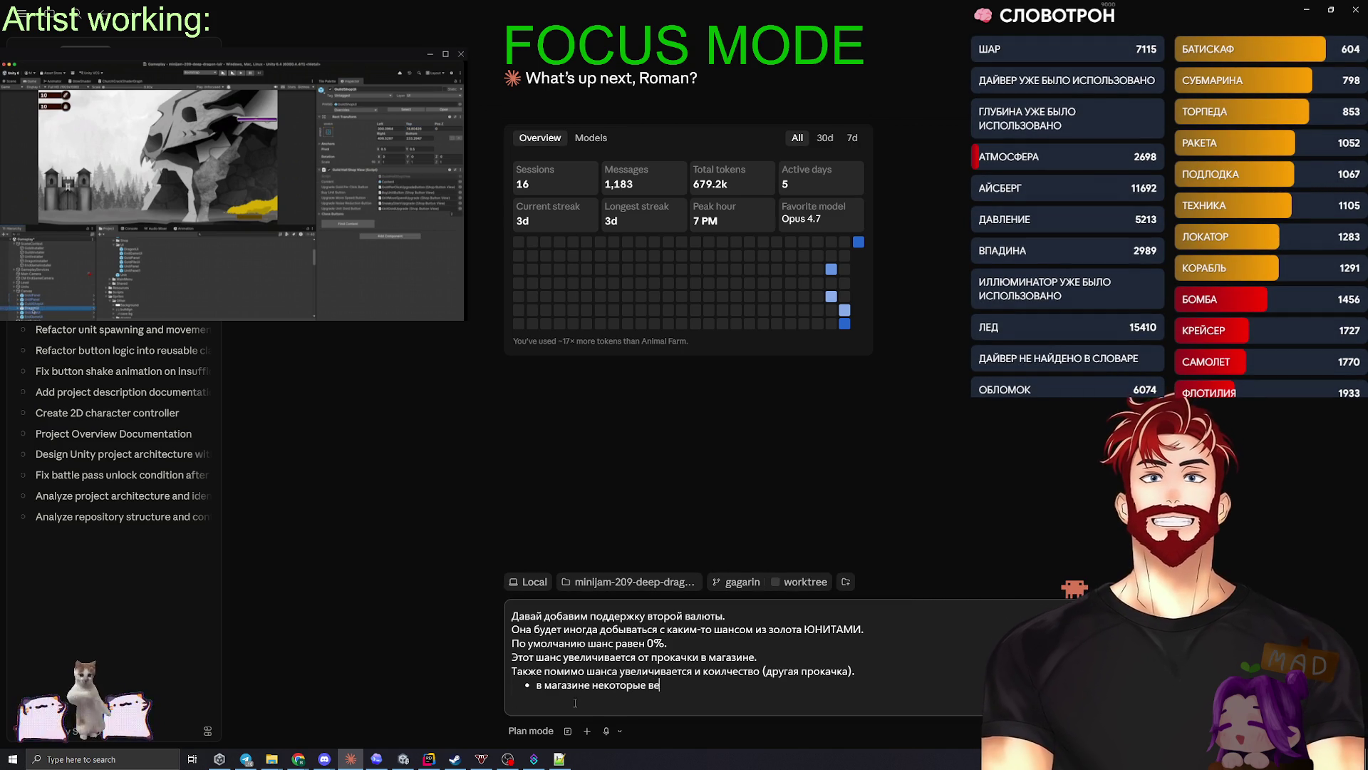
text(щи будут стоить новую)
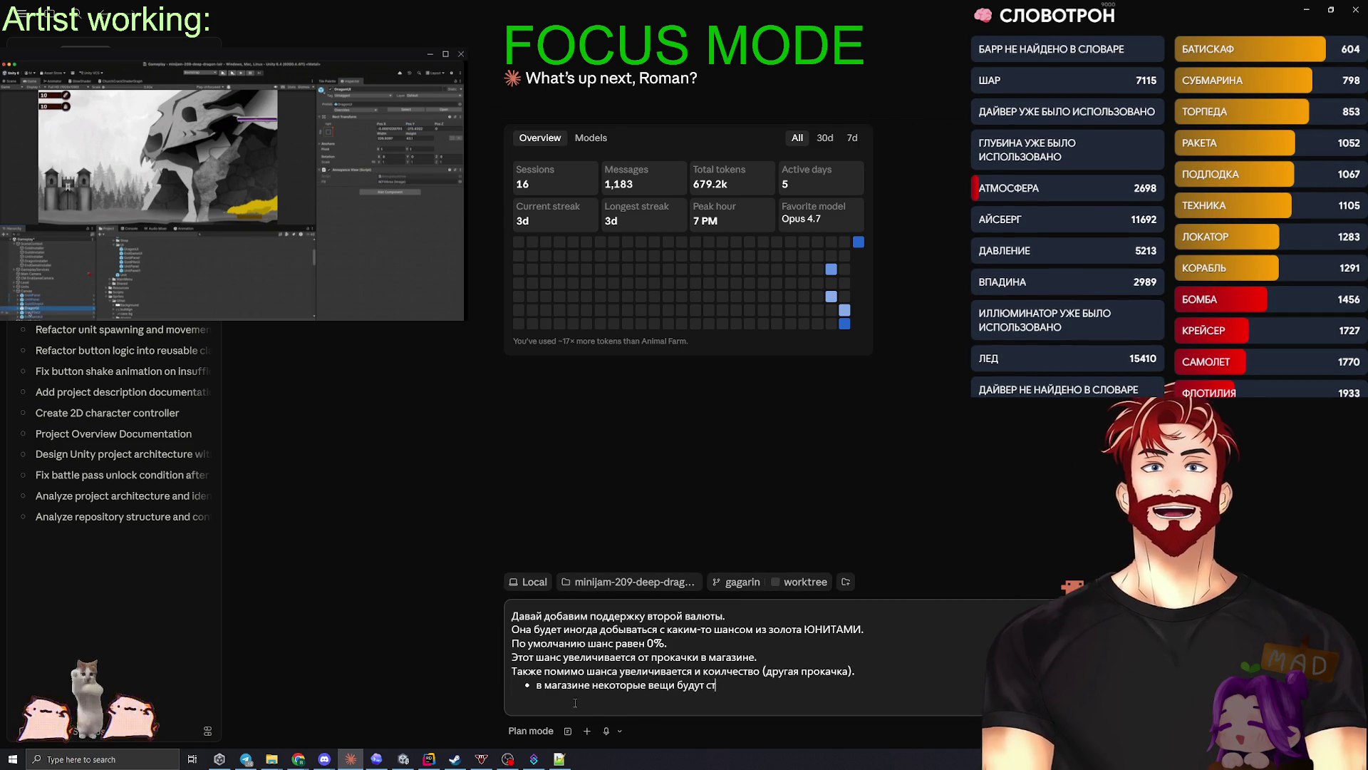
text( валюту.)
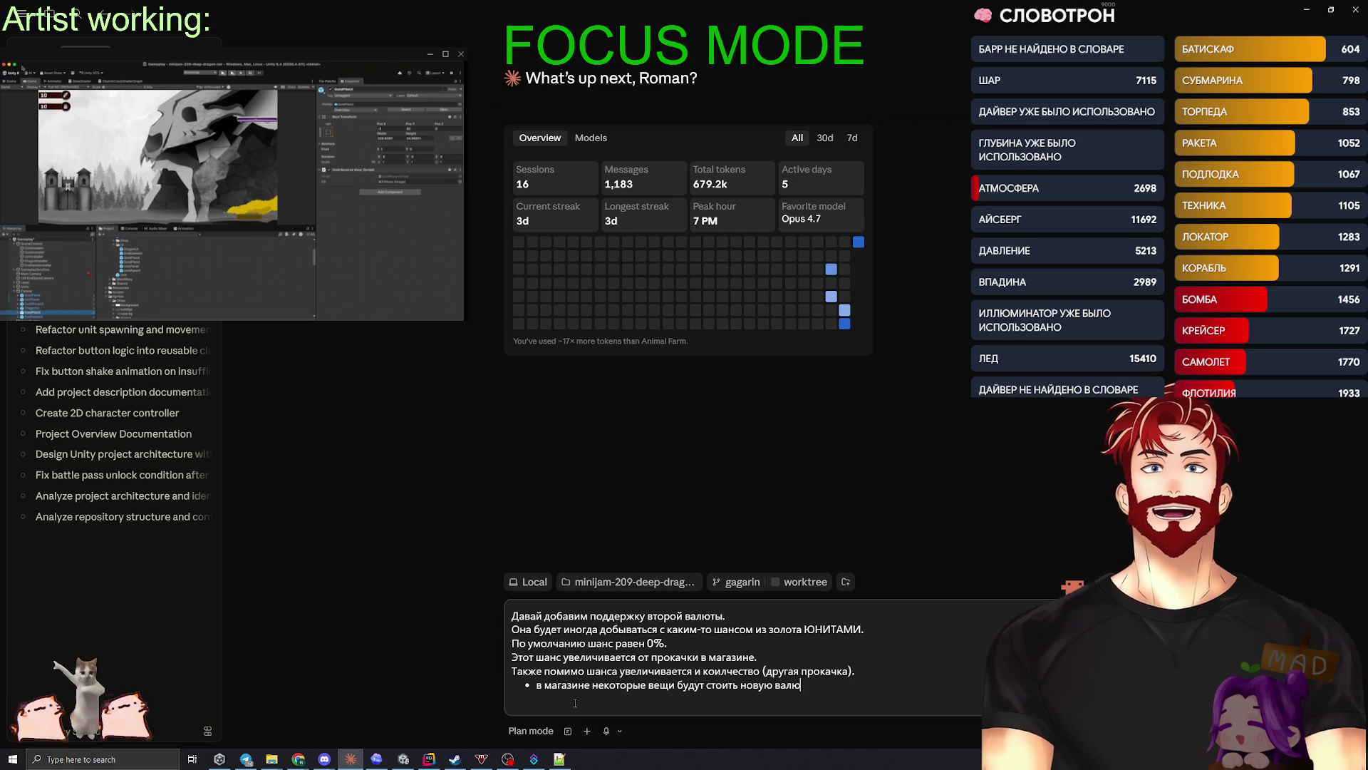
key(Return)
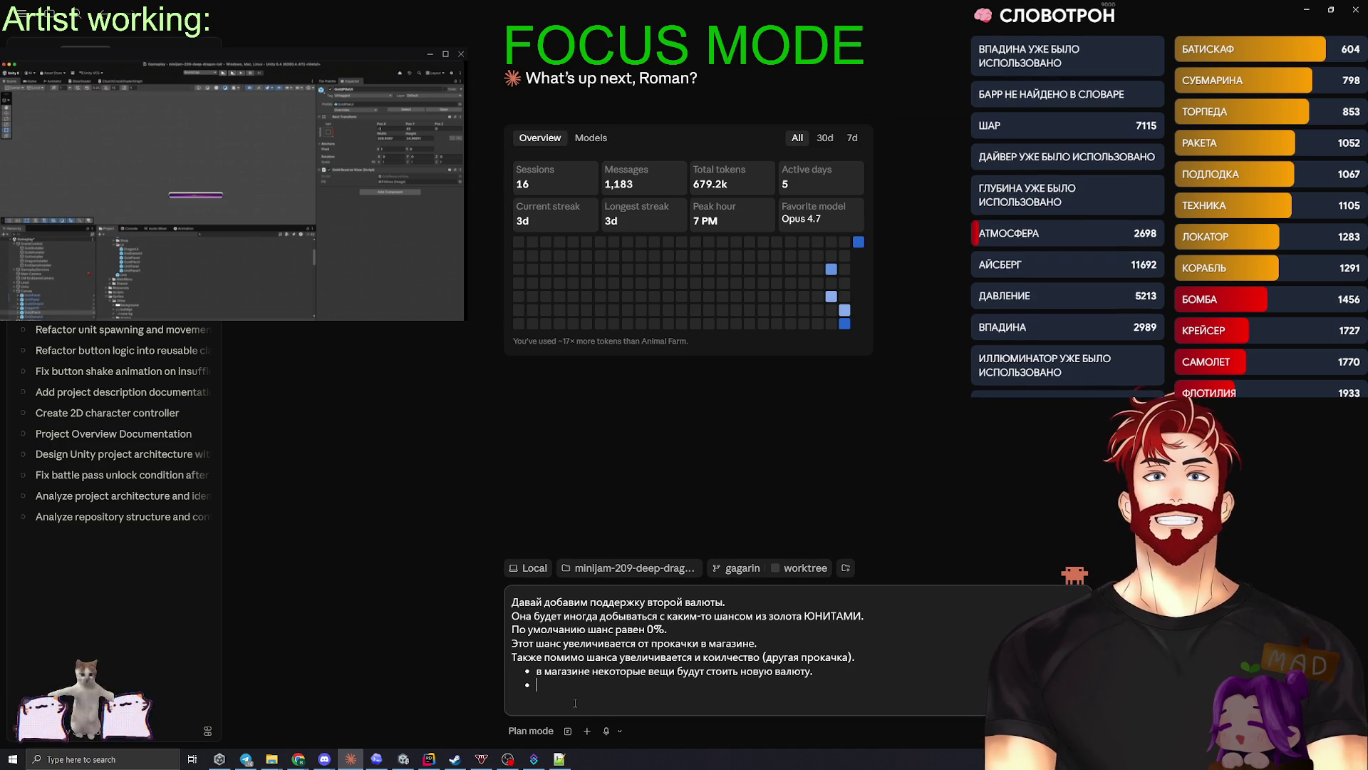
text(Это б)
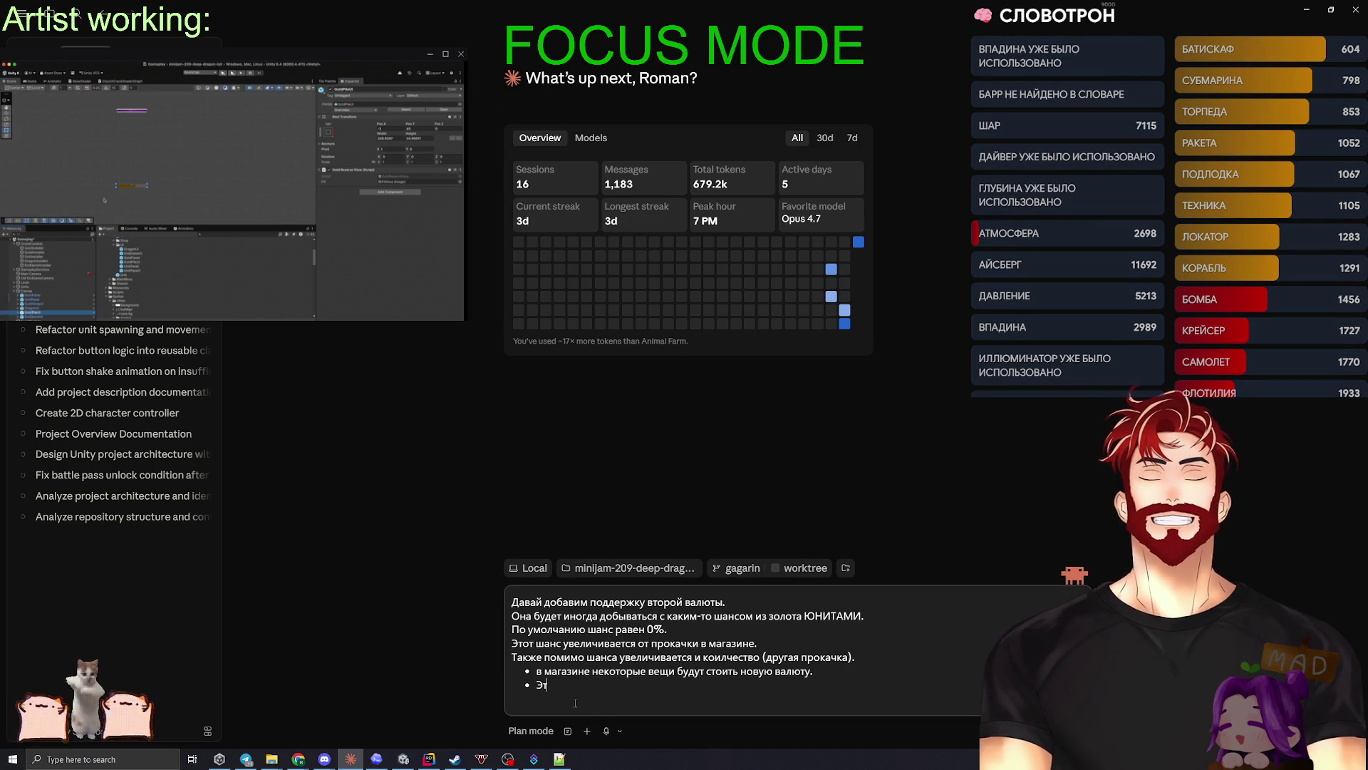
text(Иконка н)
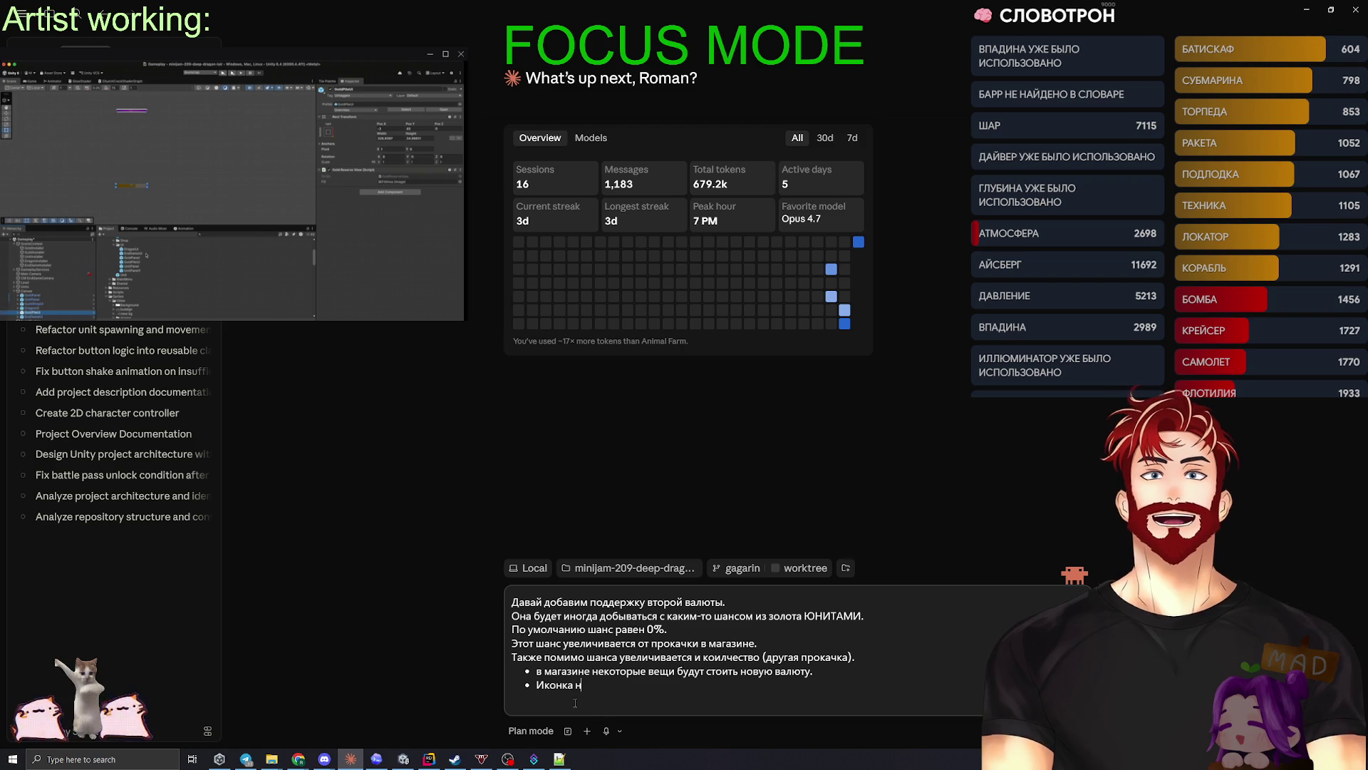
text(овой ва)
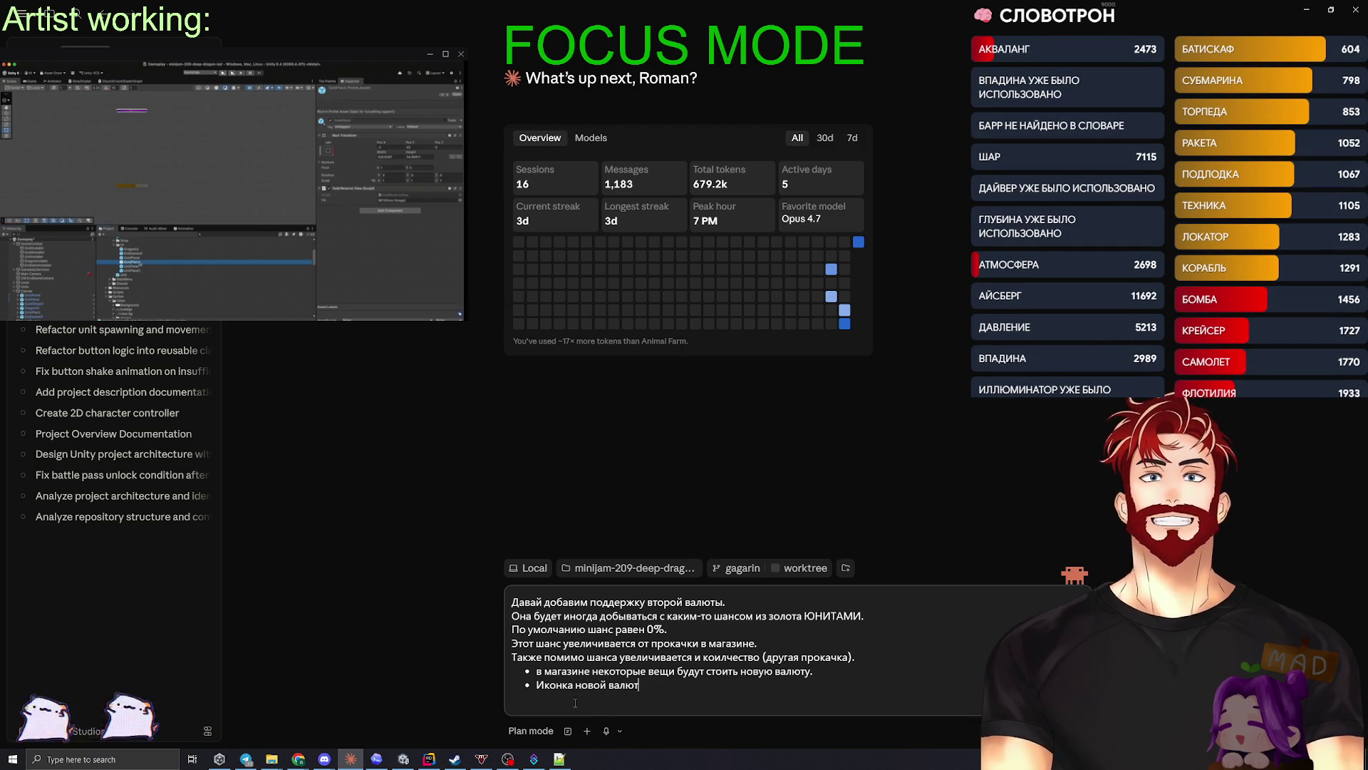
text(лют)
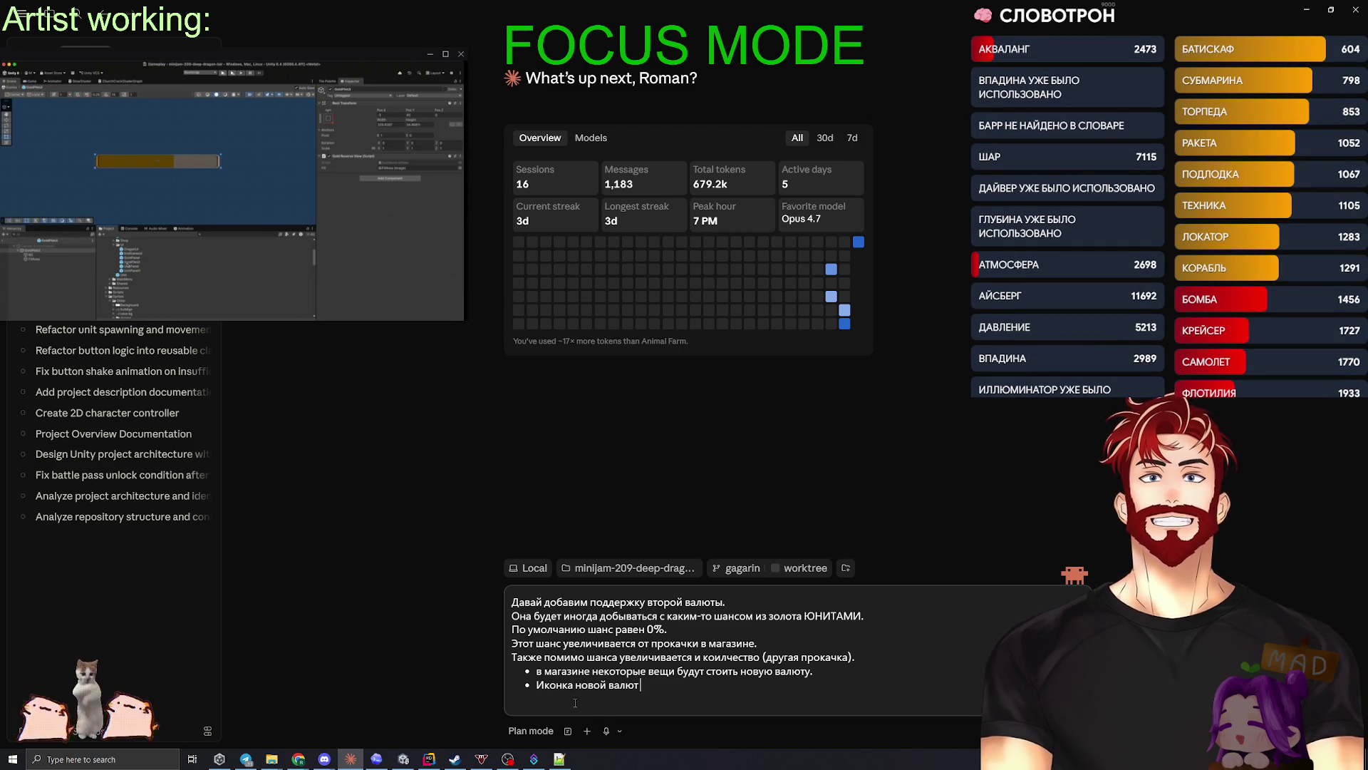
text(т браться в зва)
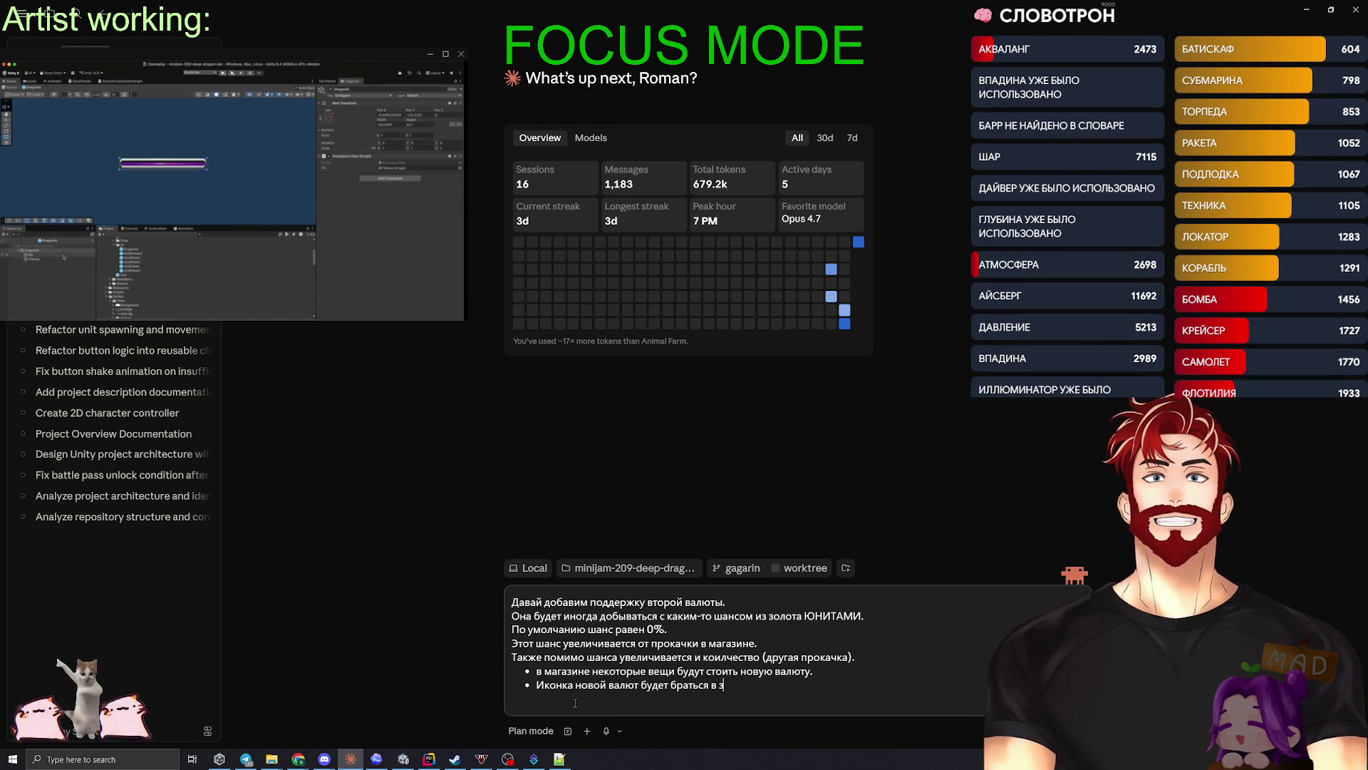
key(BackSpace)
key(BackSpace)
text(а)
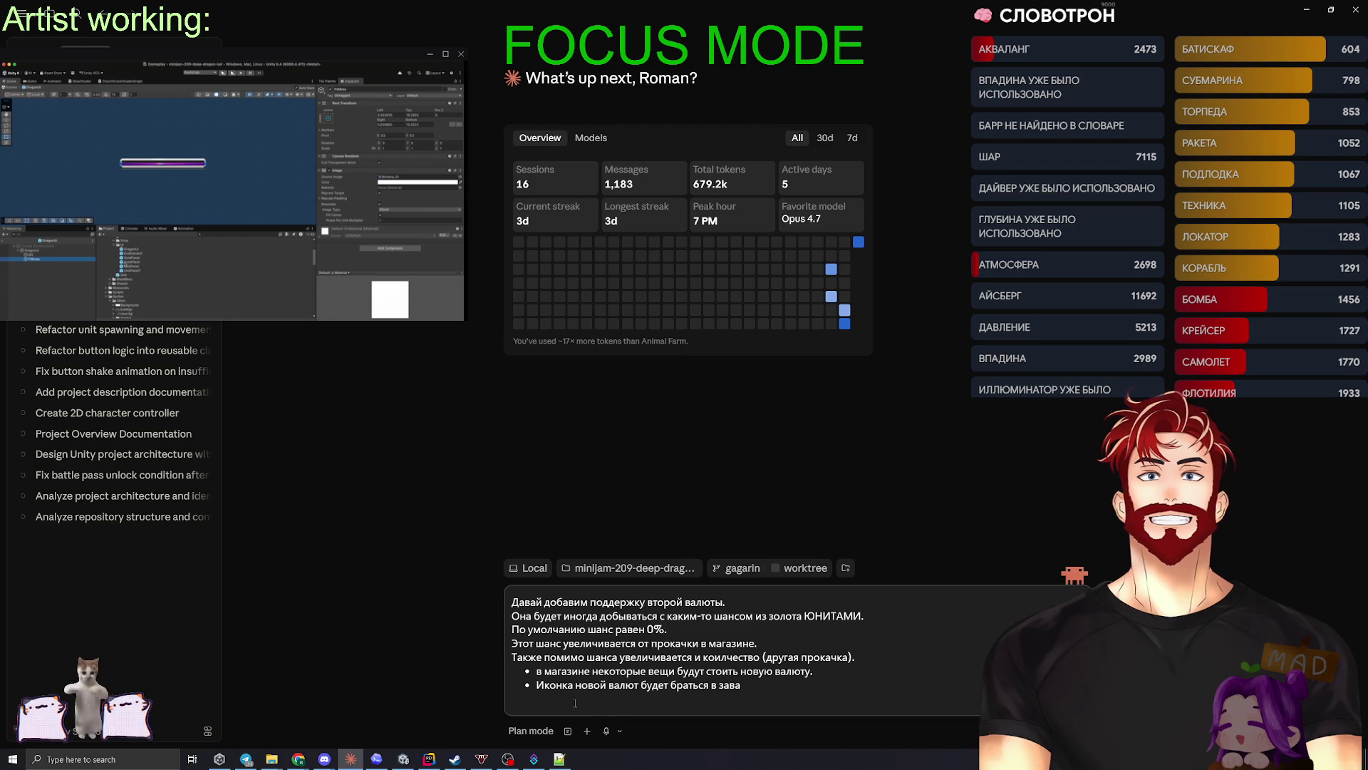
key(BackSpace)
text(исимости от )
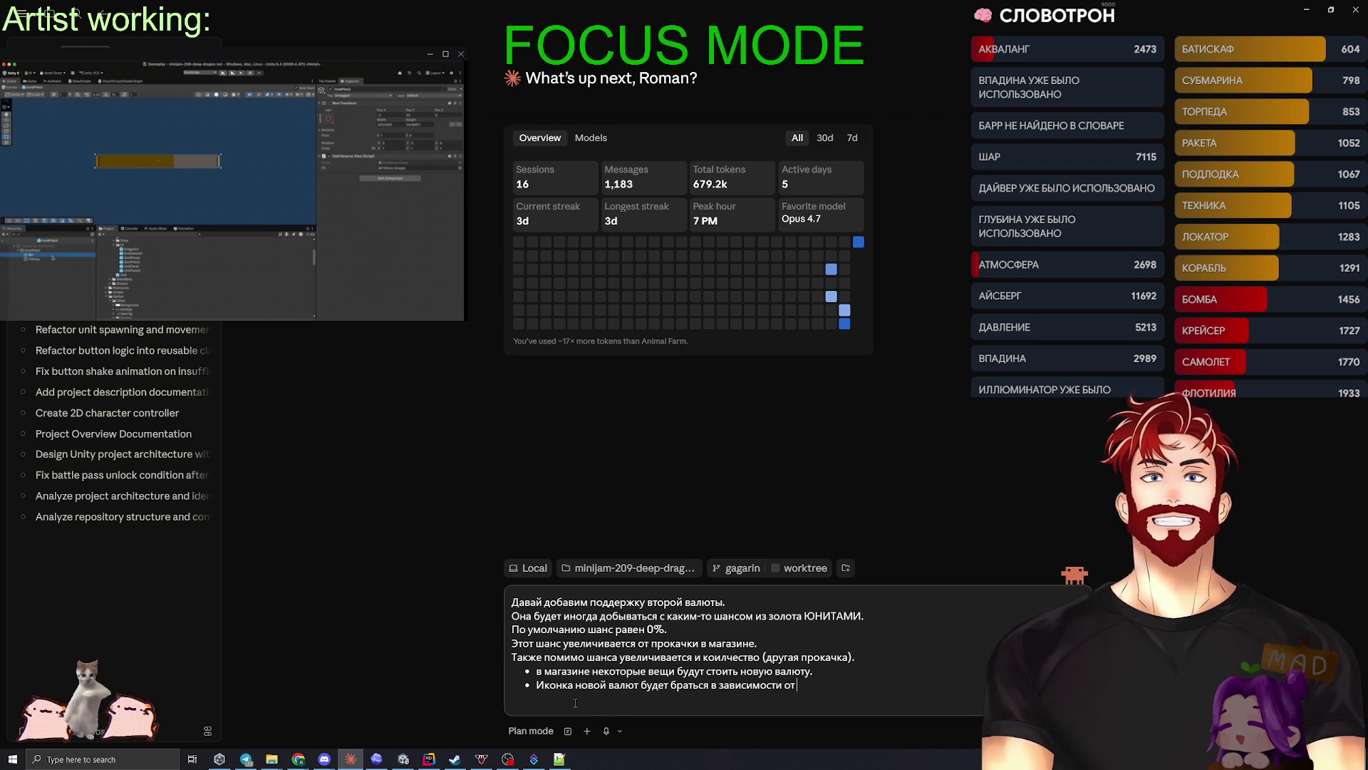
text(типа, по умолчанию)
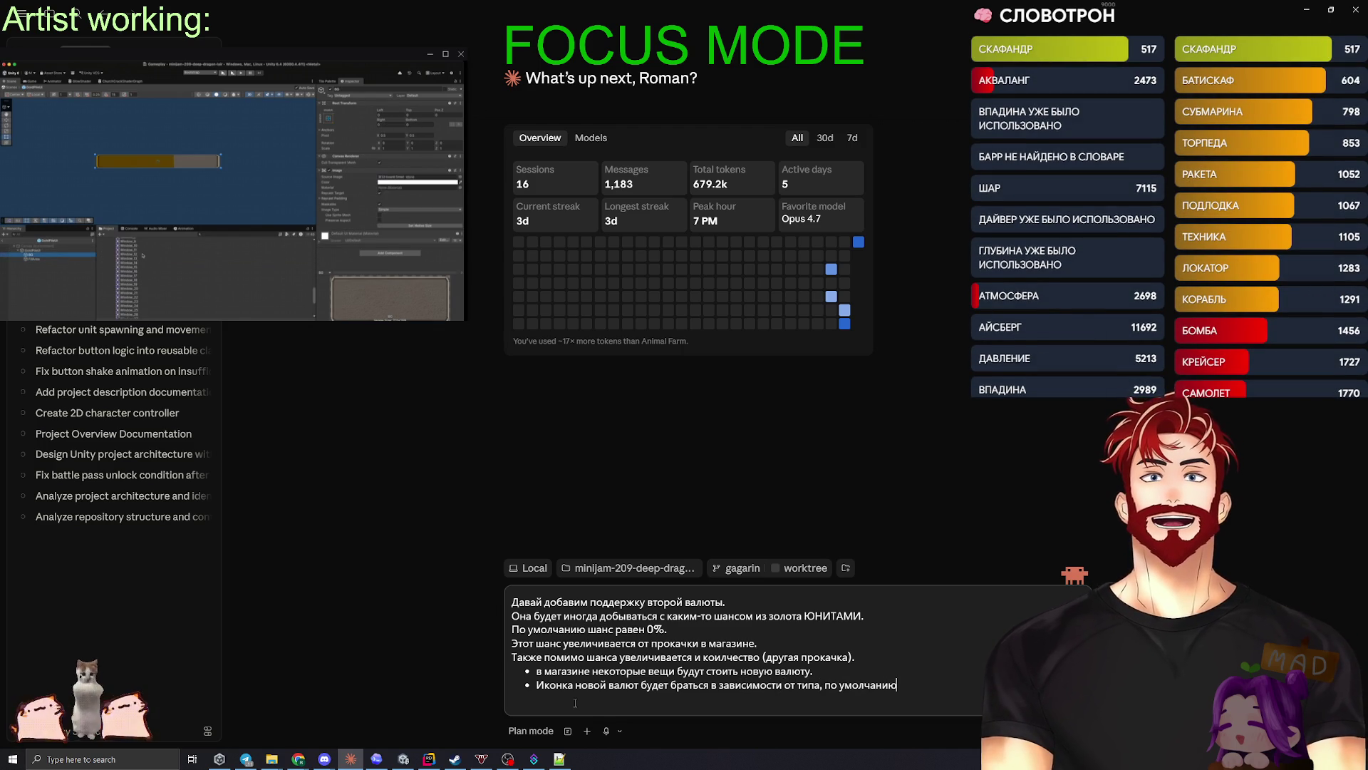
text( будет зол)
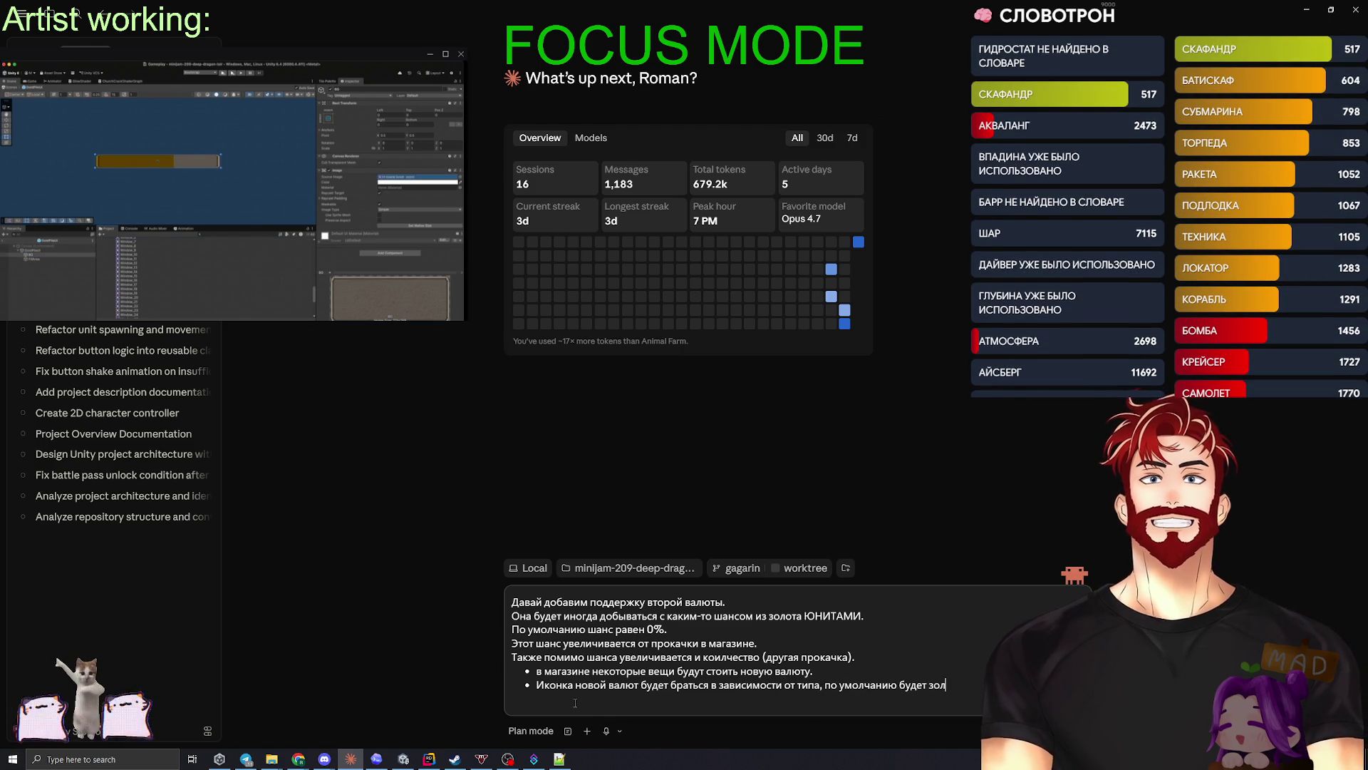
text(ото.)
key(Return)
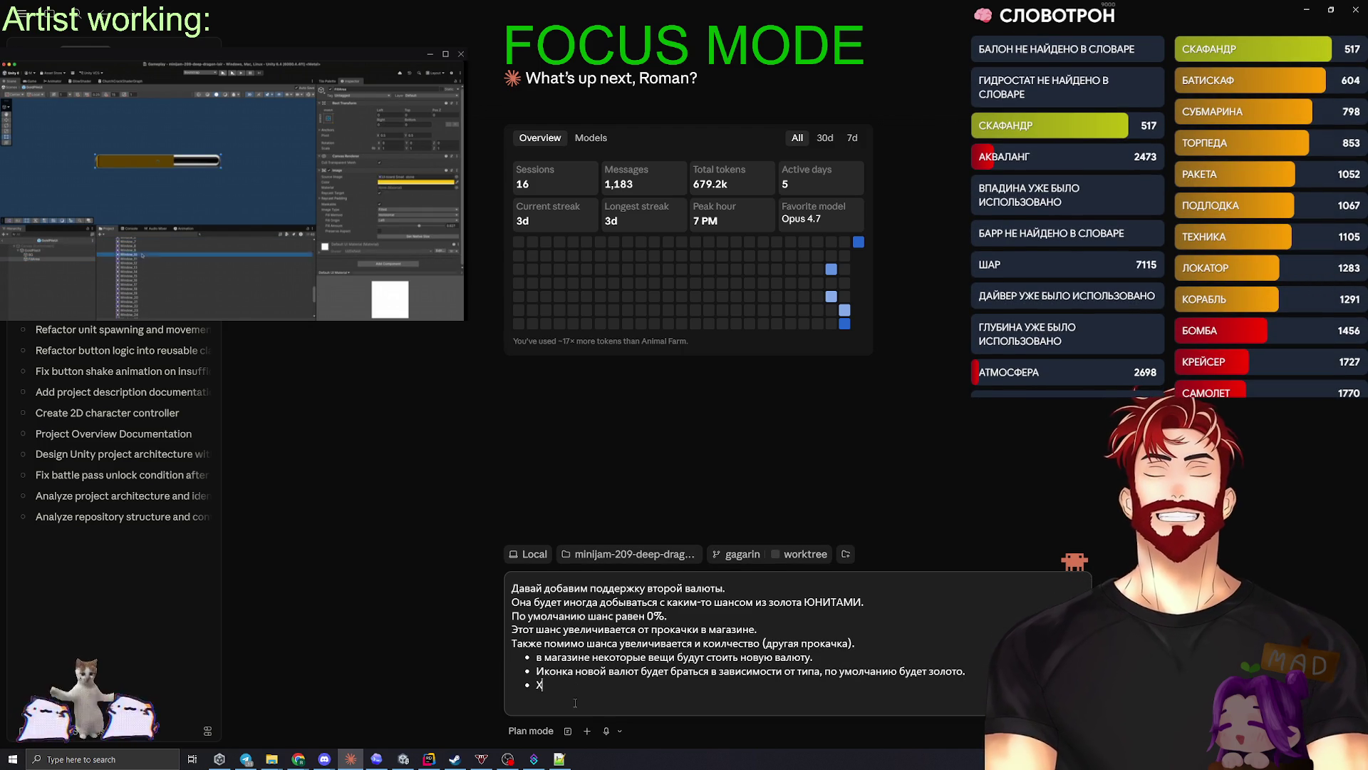
text(ранится в СО)
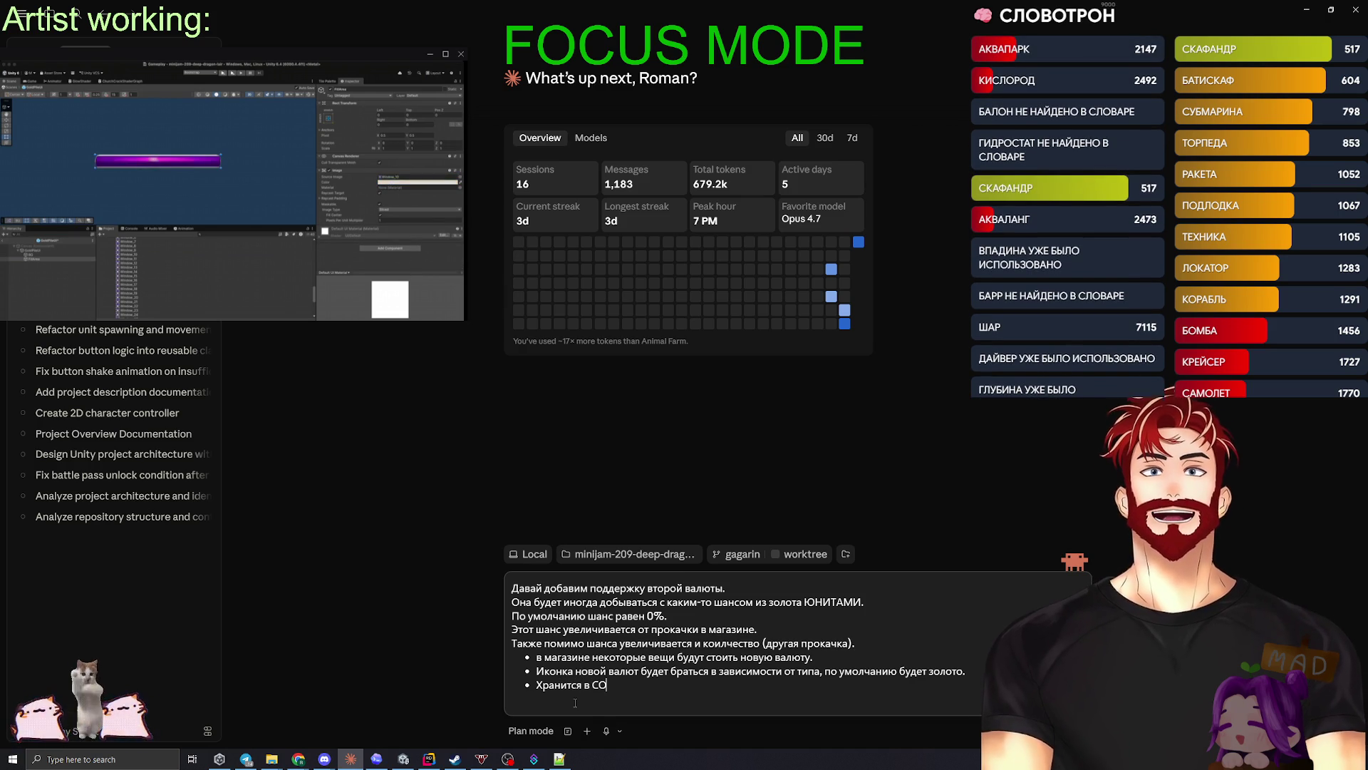
key(Return)
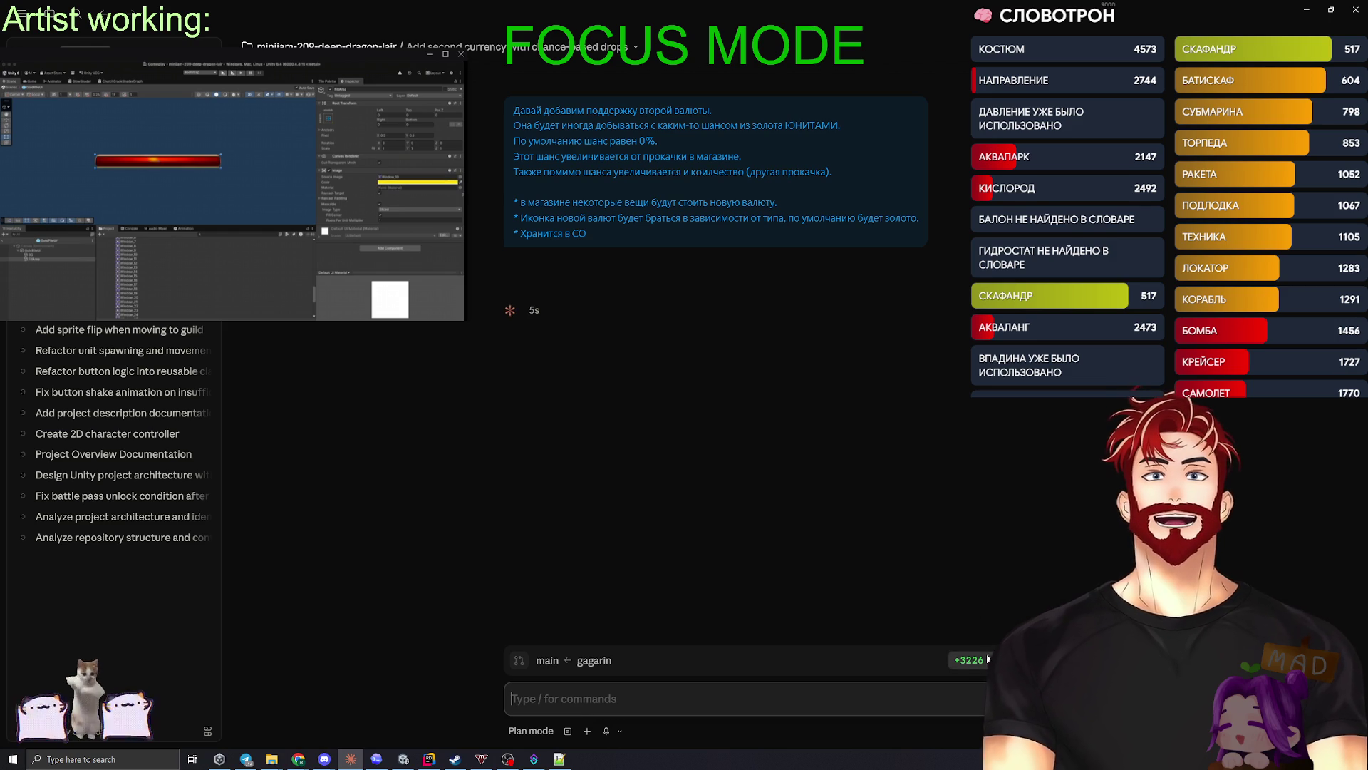
- Review the pending code changes beside the Claude chat, then return to Rider
click(430, 760)
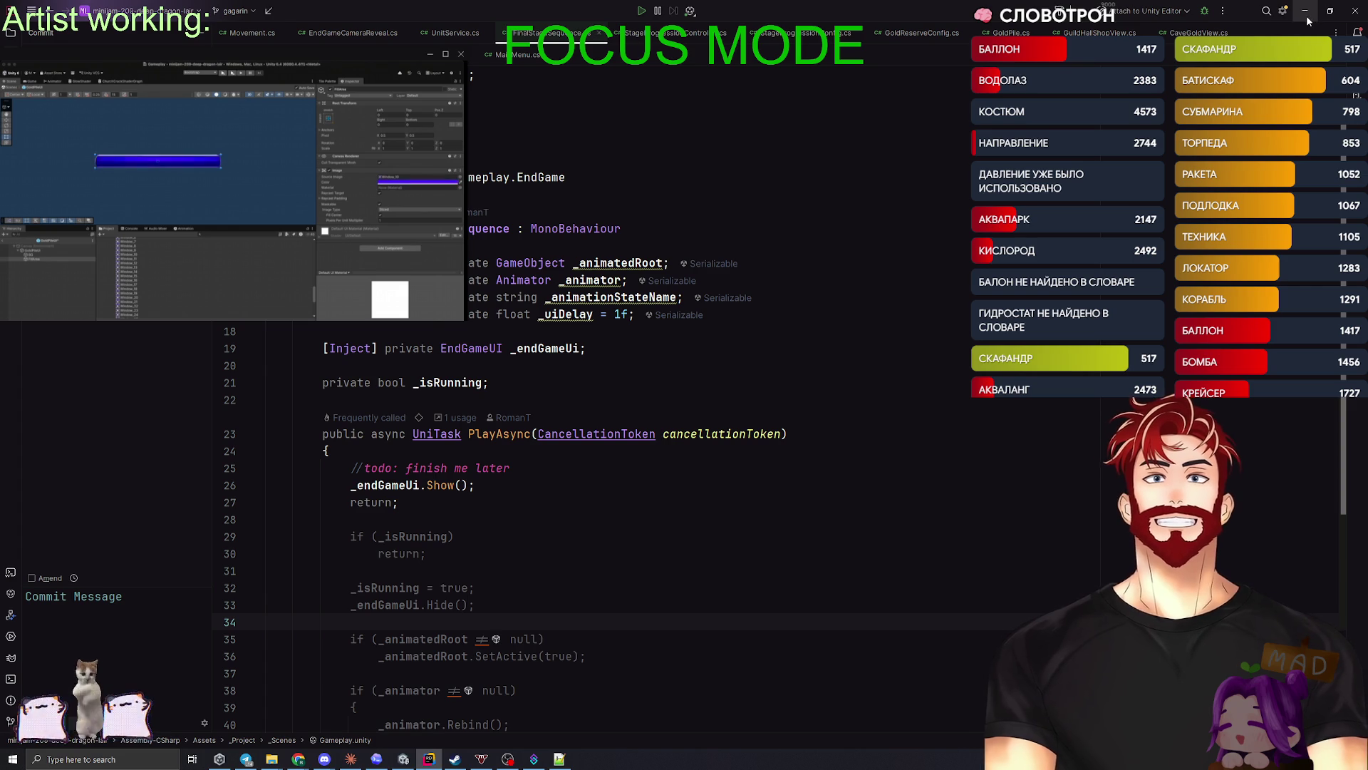
click(1306, 15)
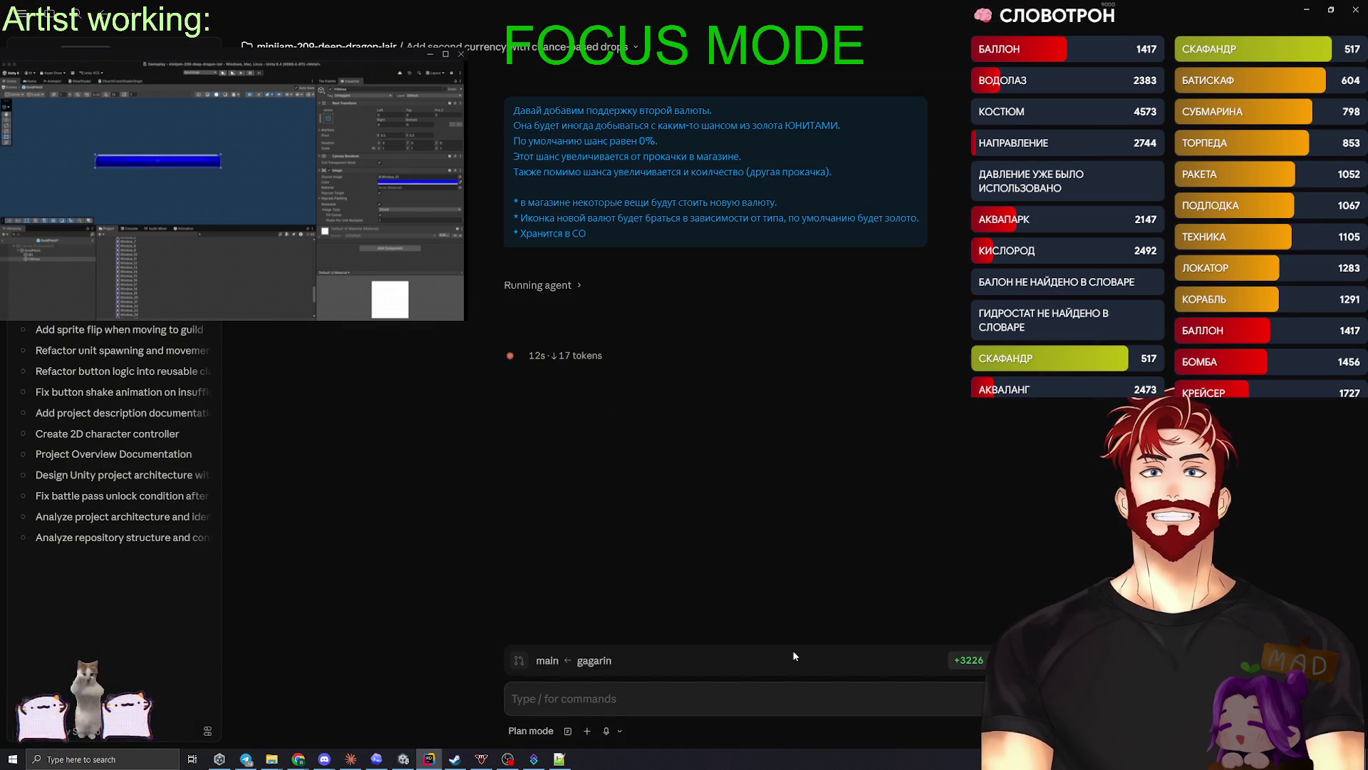
click(949, 659)
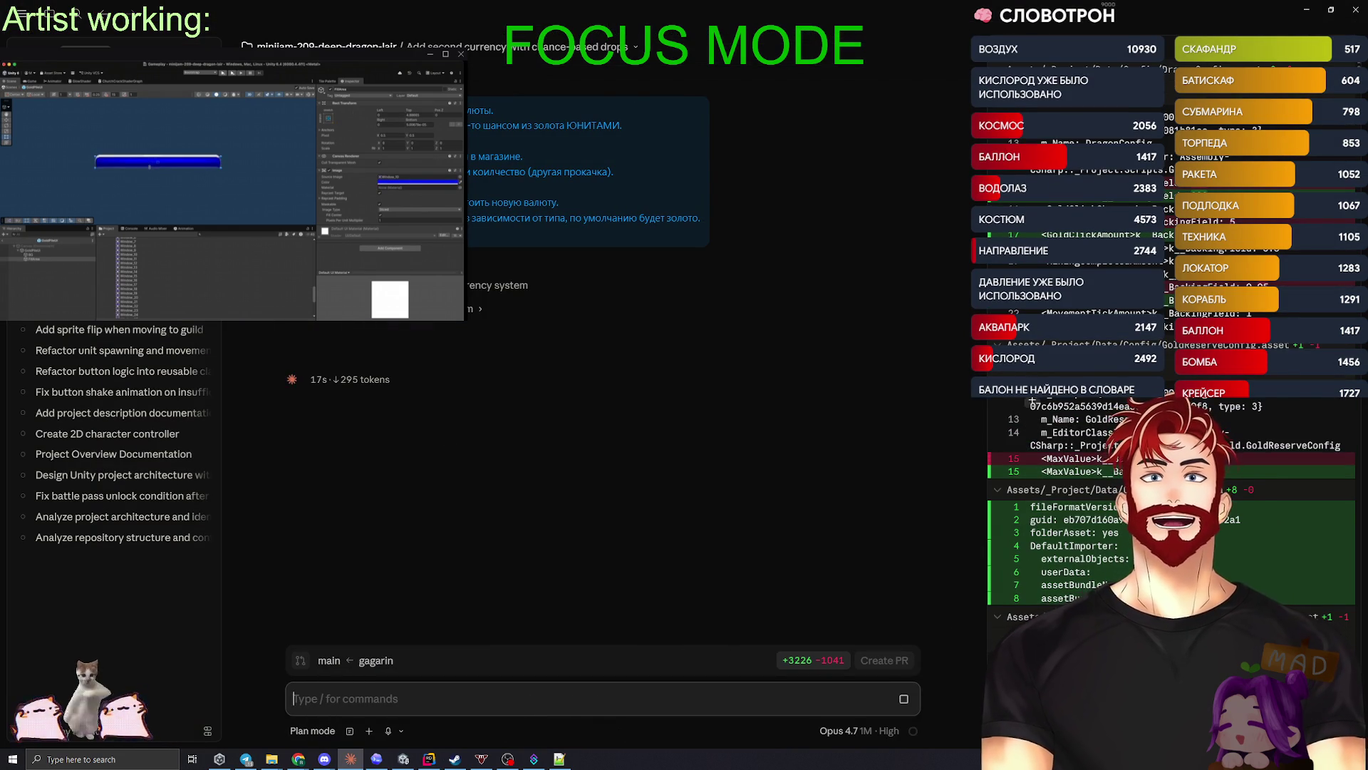
scroll(1030, 400, down, 15)
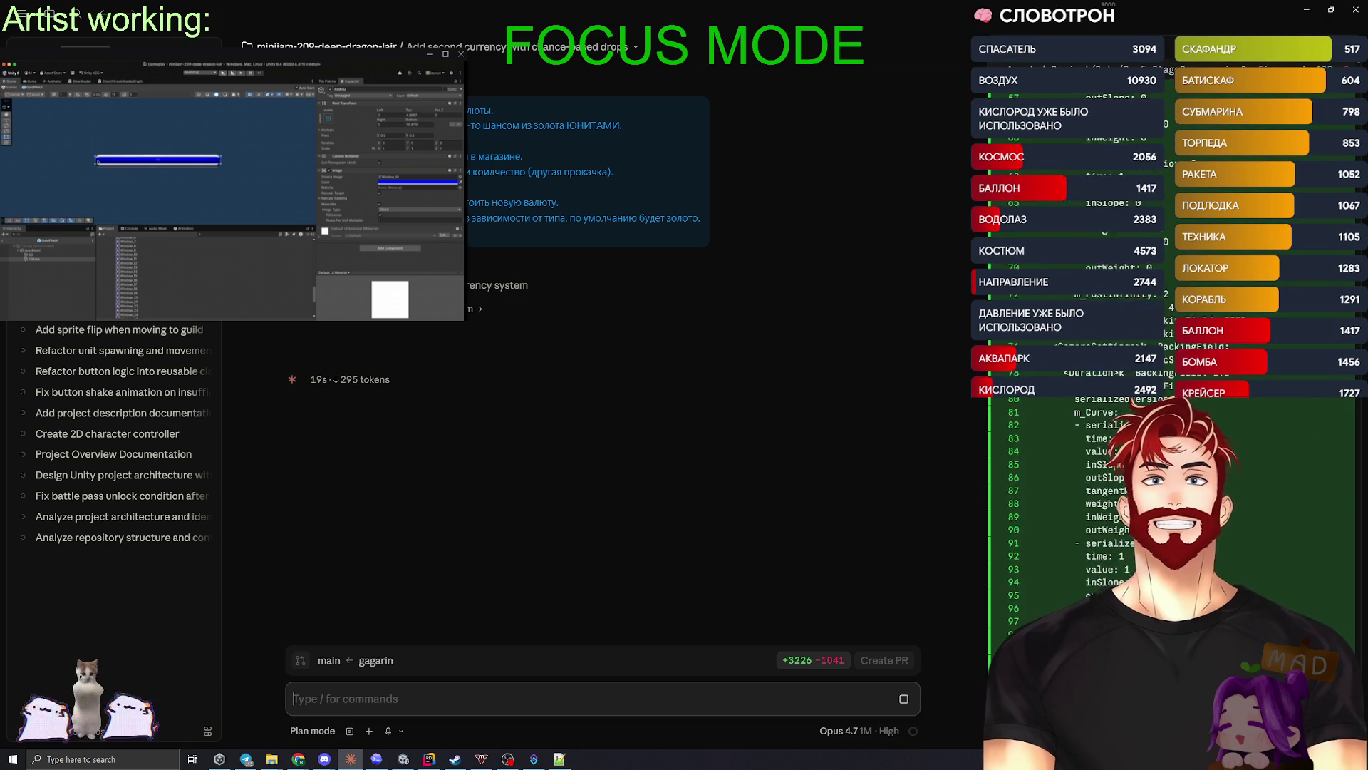
scroll(1031, 498, down, 10)
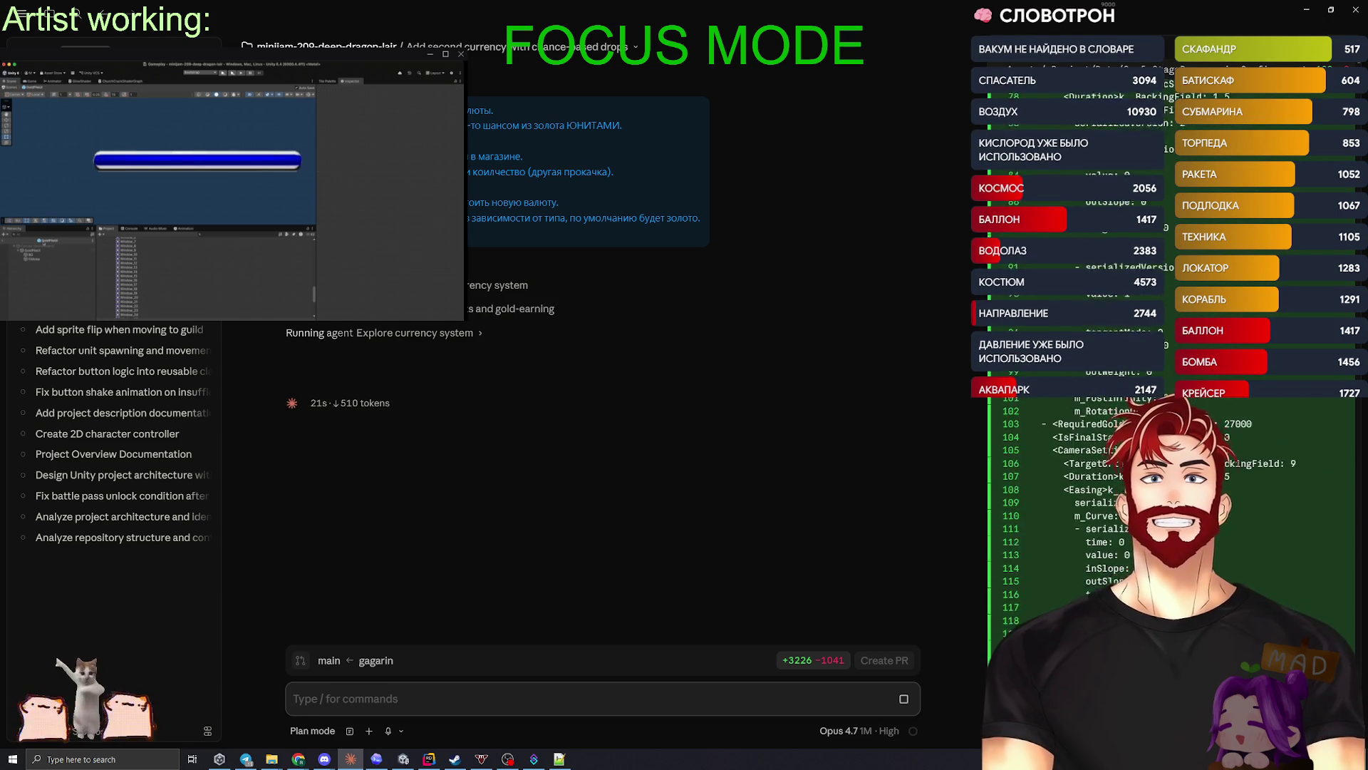
click(812, 660)
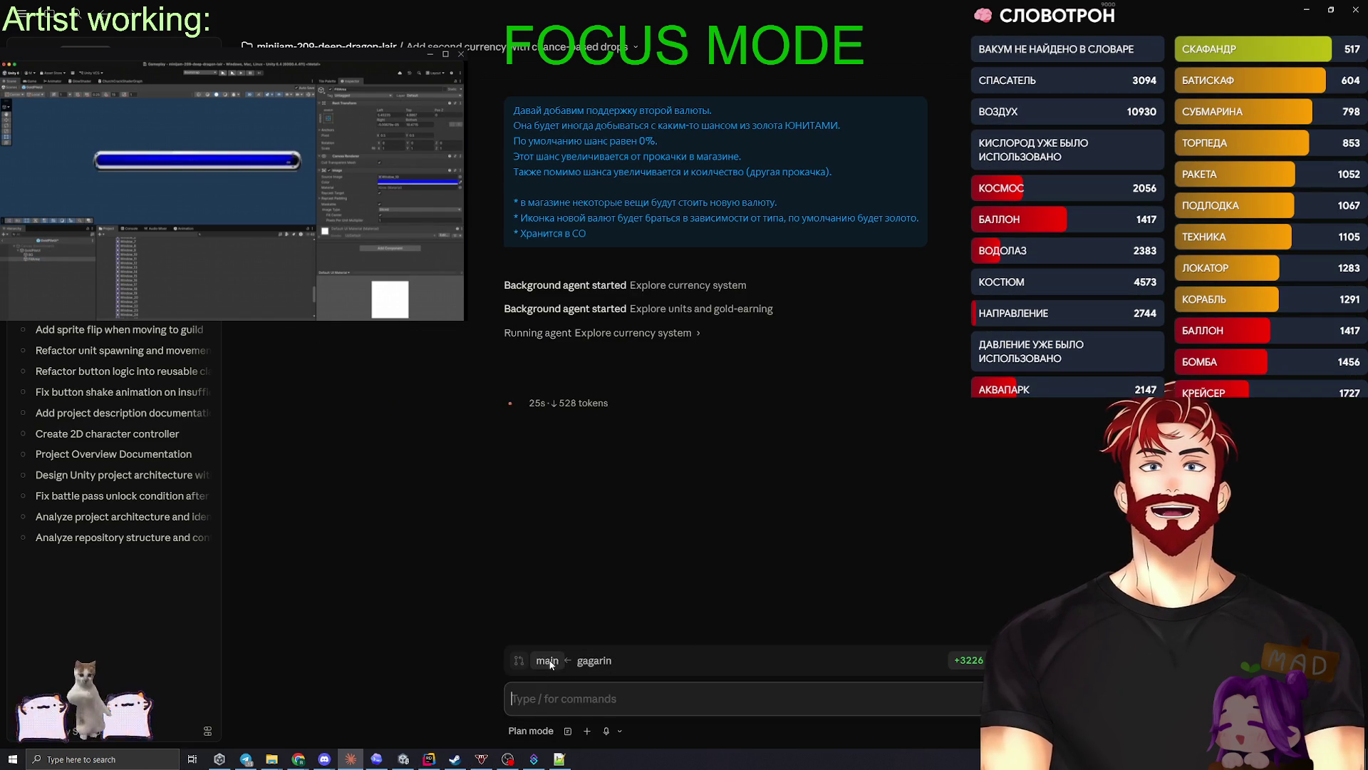
key(alt+Tab)
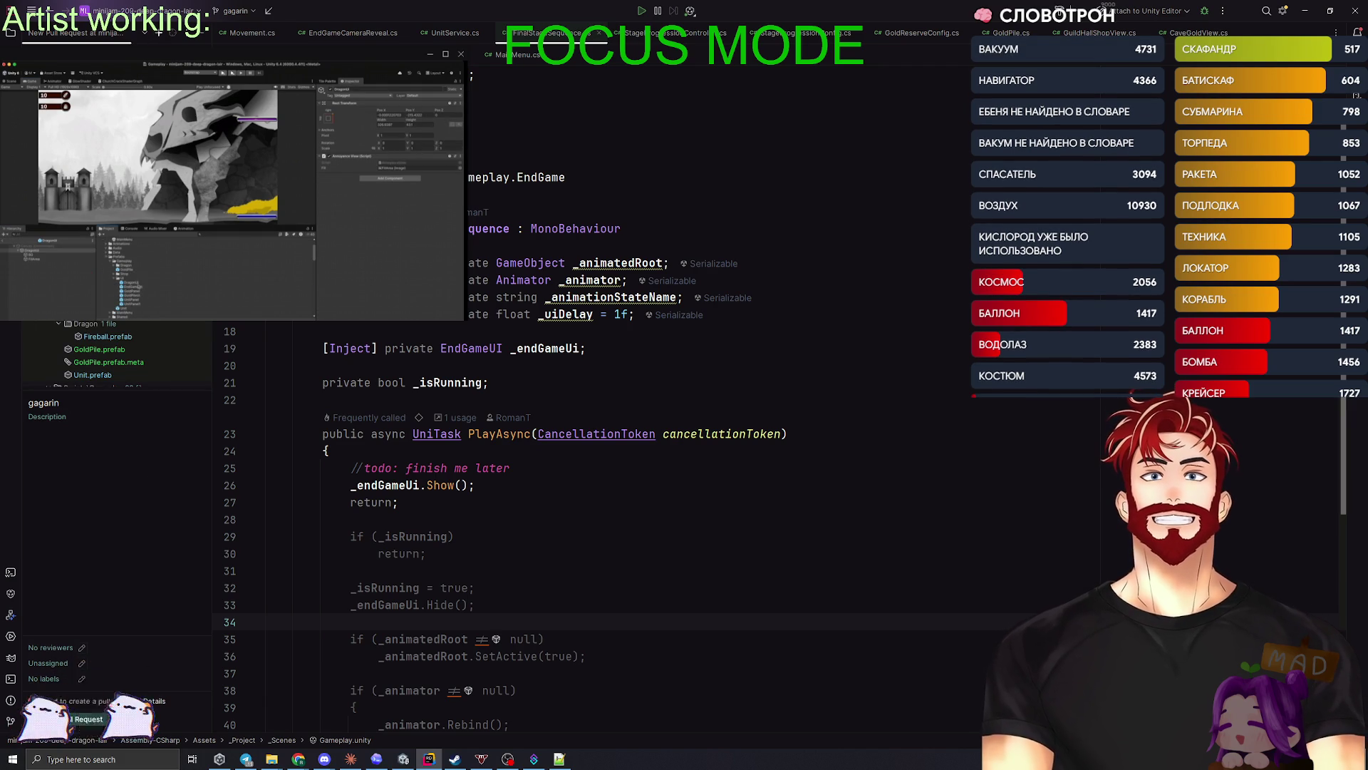
- Attempt a gagarin-to-main pull request, which fails with 'No commits', and go back to the commit view
click(153, 701)
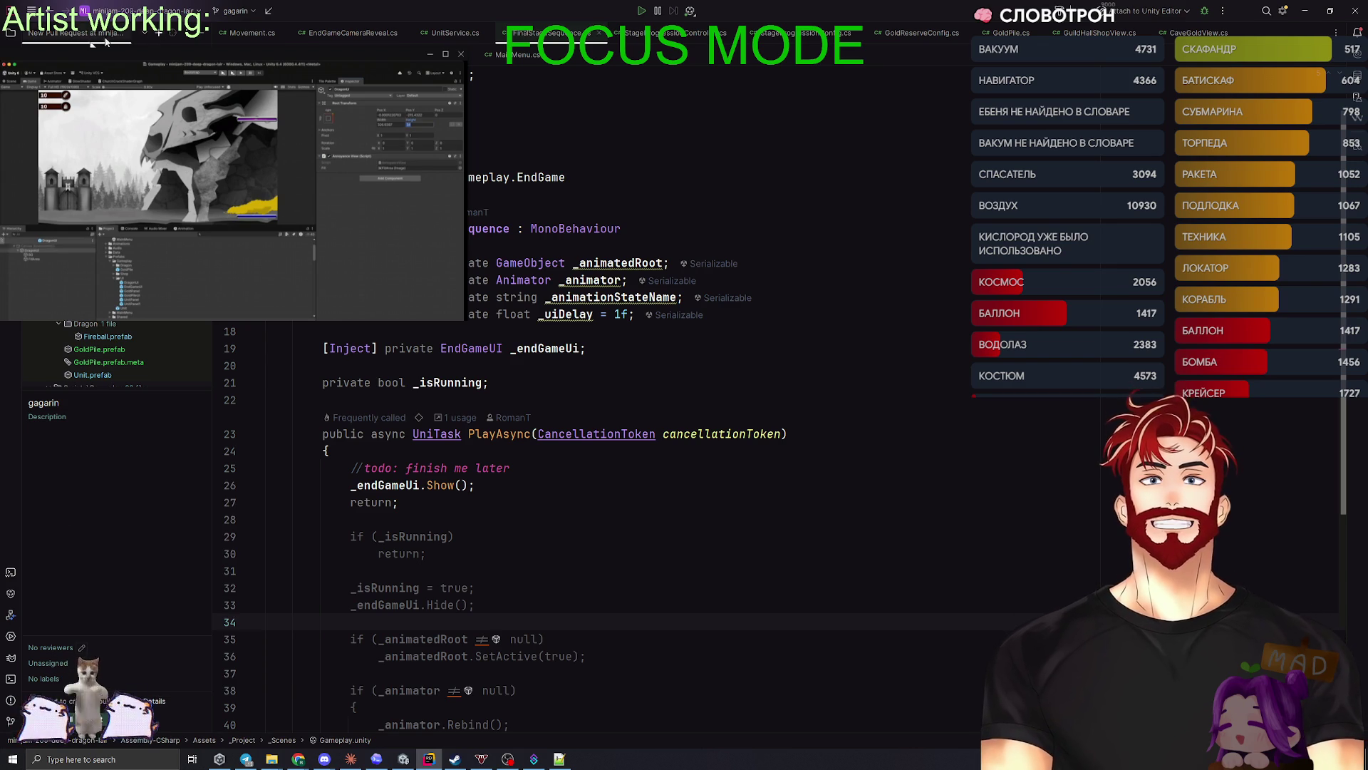
click(127, 34)
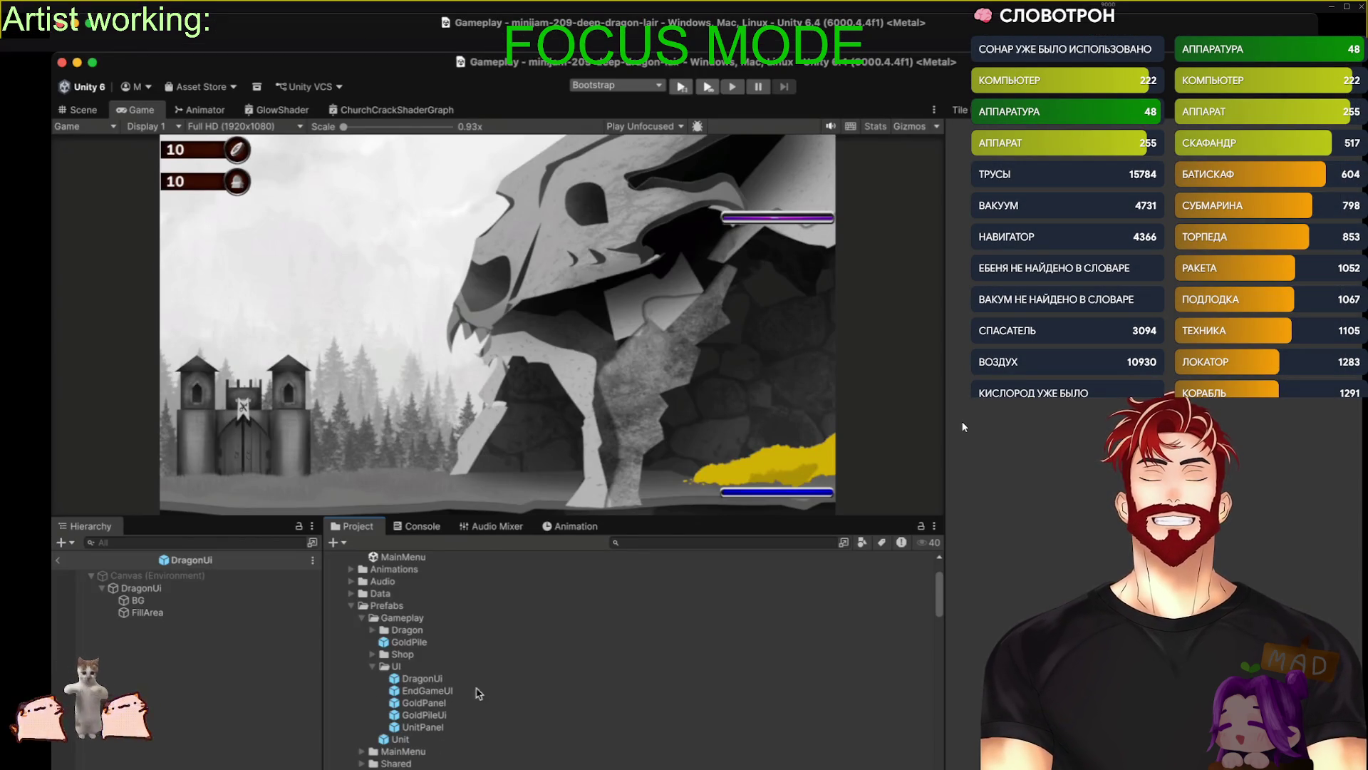
- Inspect the GoldPileUi prefab, then open the EndGameUi prefab and check it in Scene and Game views
double_click(425, 714)
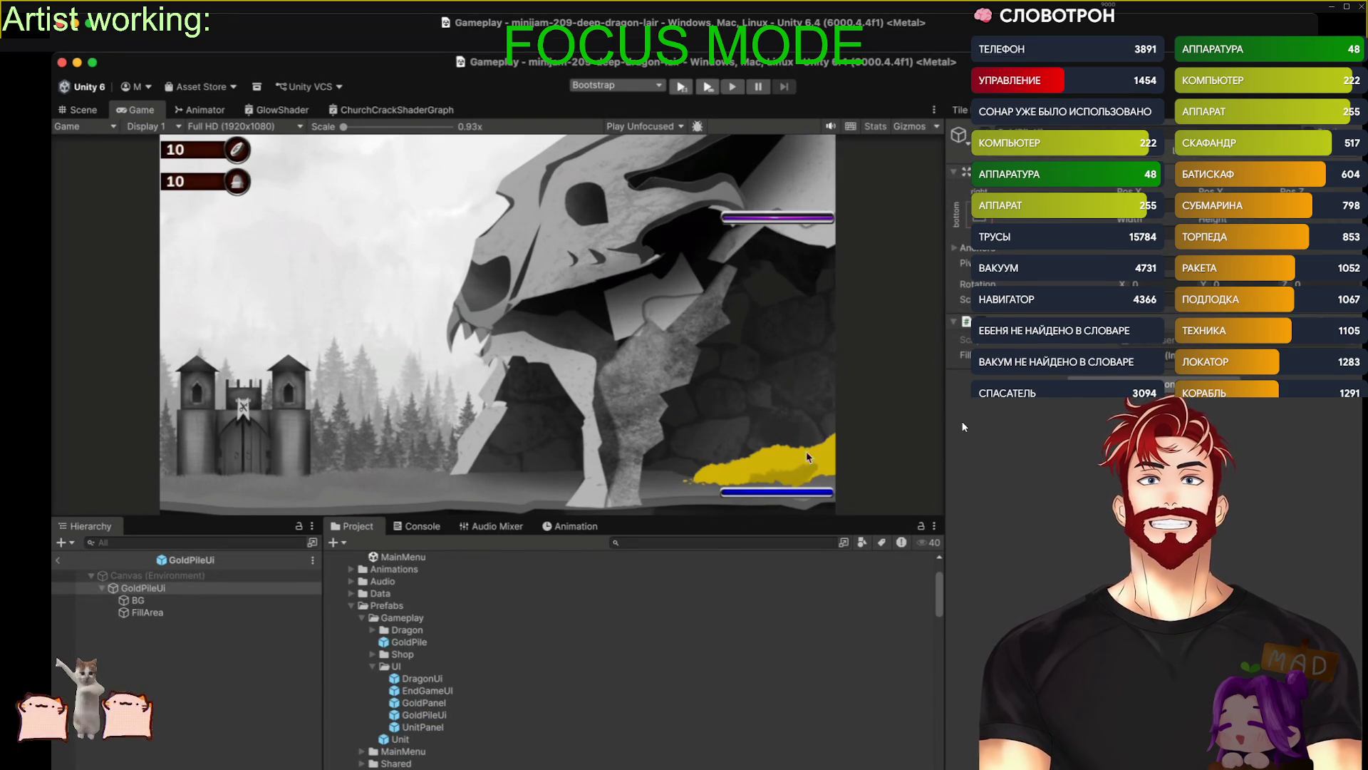
click(101, 588)
click(57, 561)
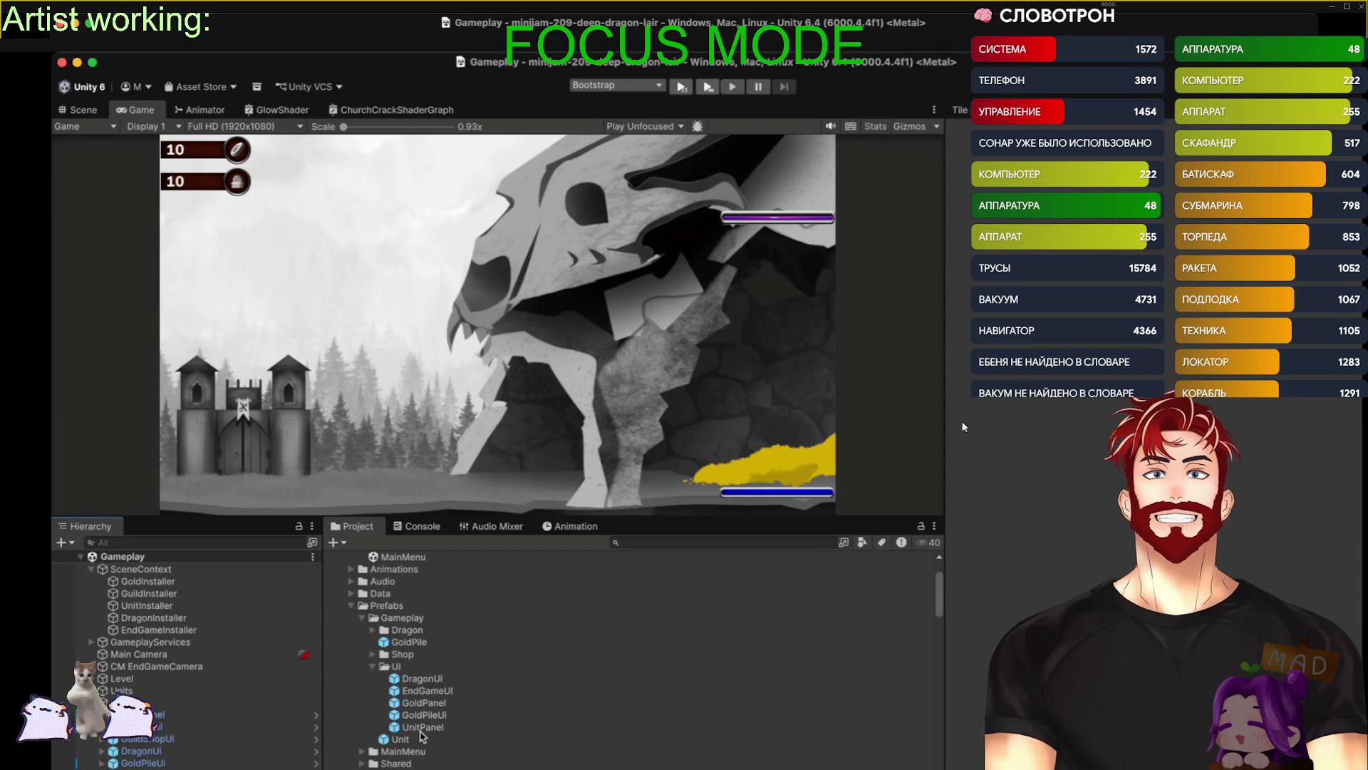
double_click(427, 691)
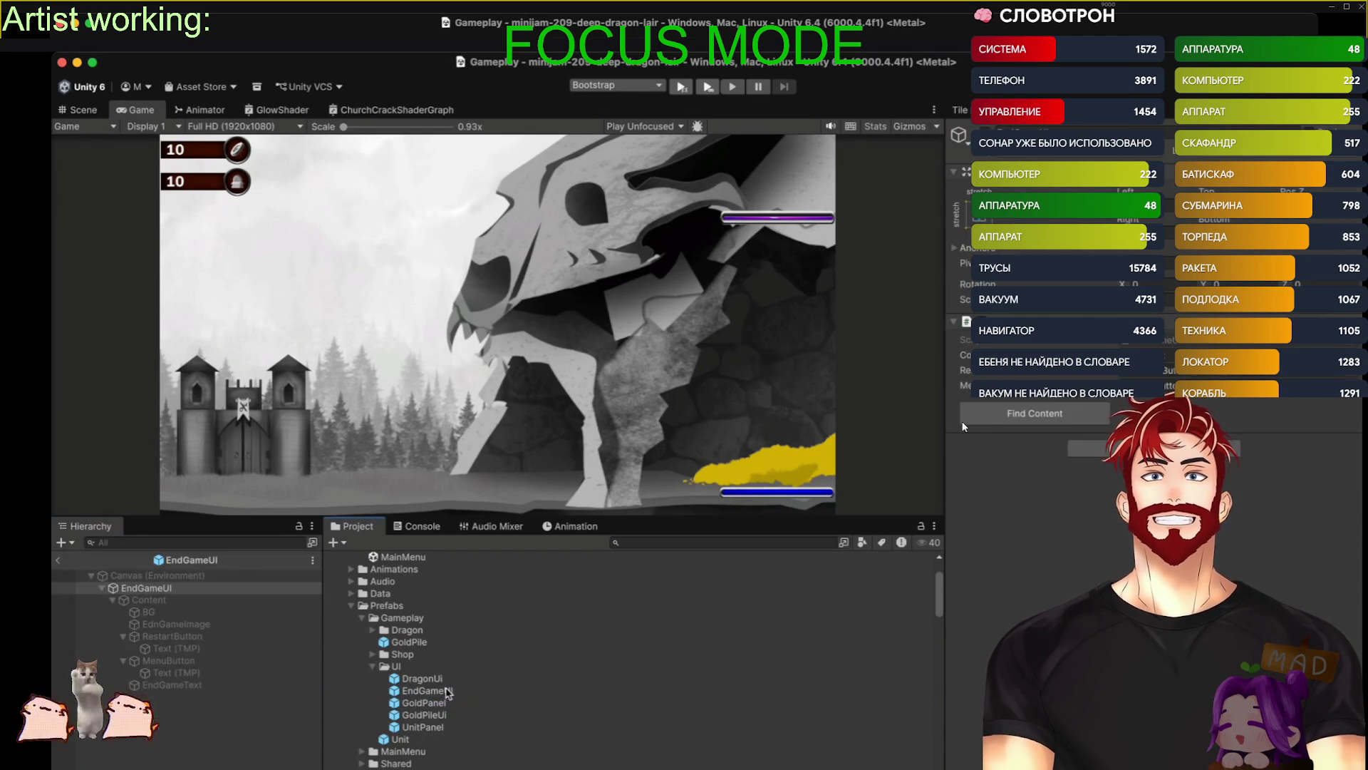
click(86, 108)
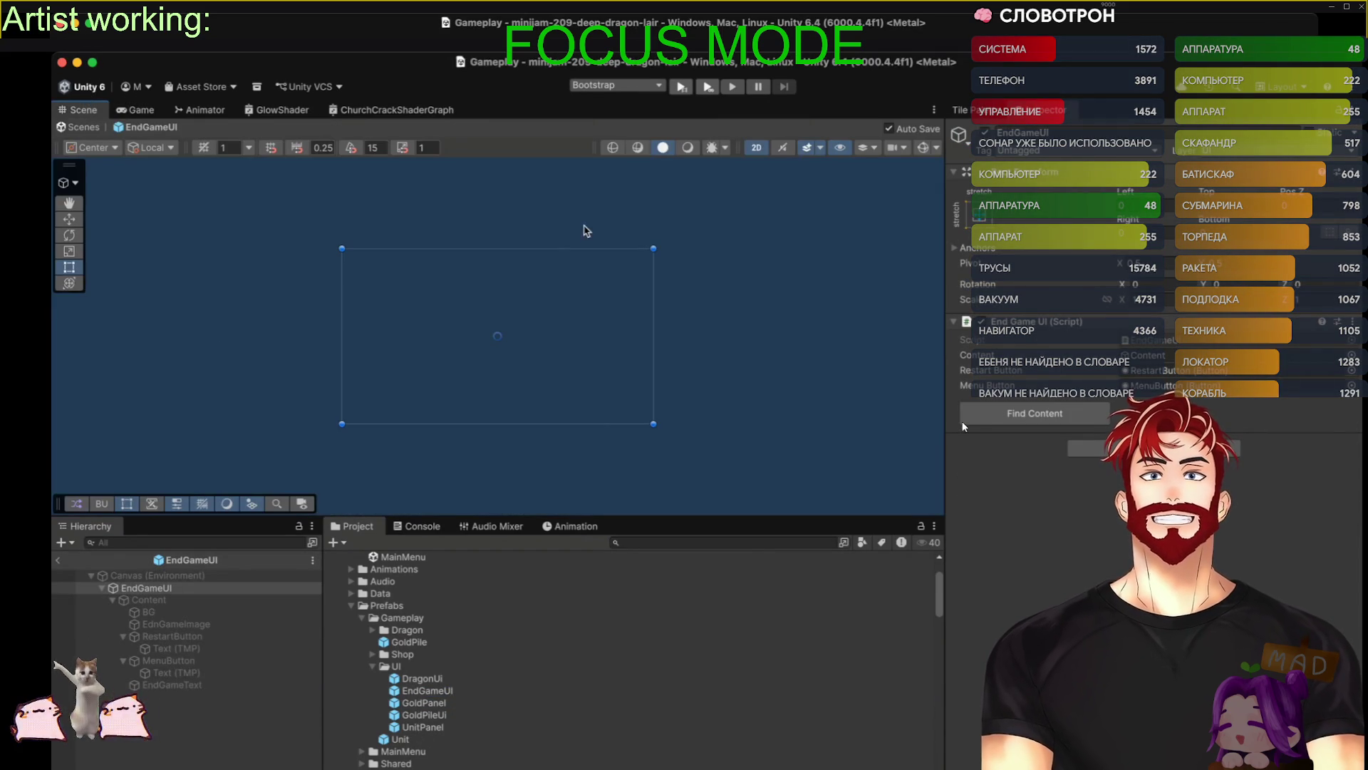
click(131, 108)
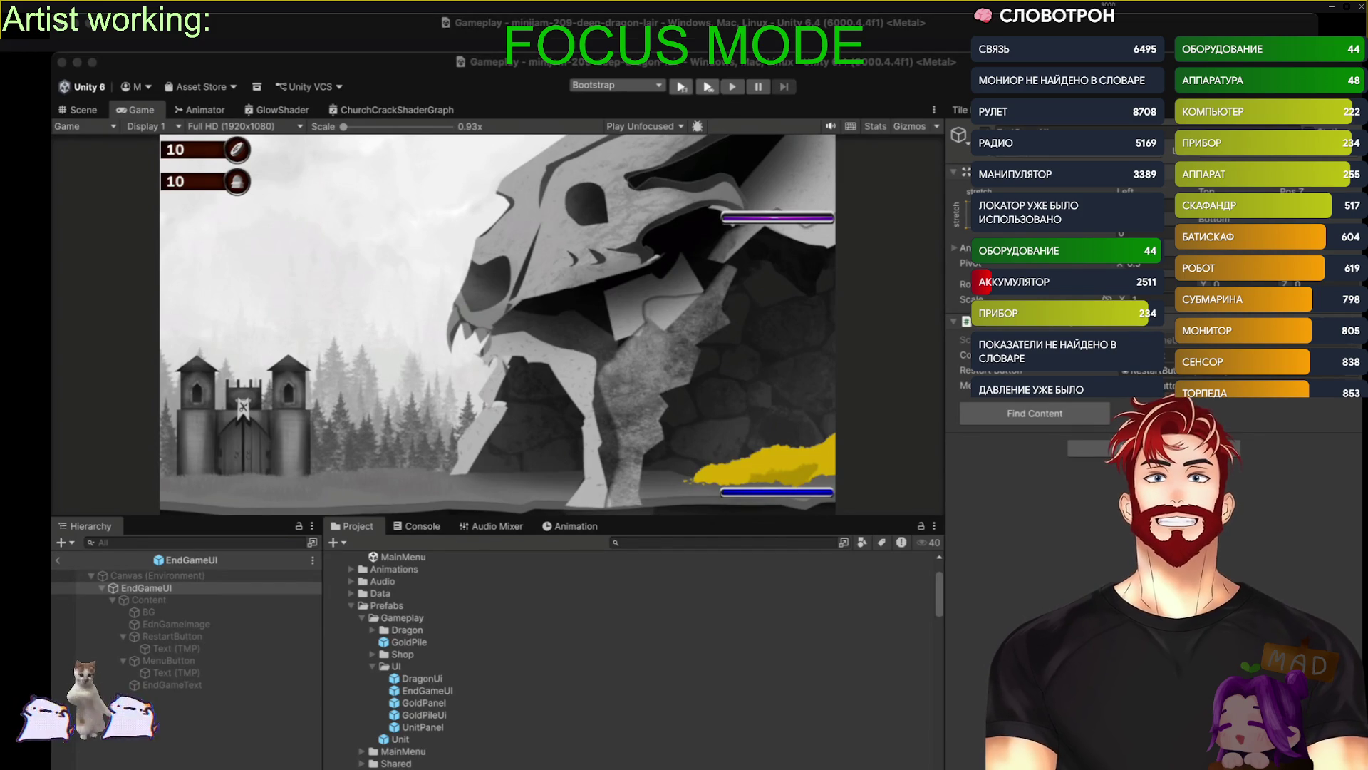
- Browse the FantasyGUI window sprites, selecting Window_7 and Window_10
key(super+Tab)
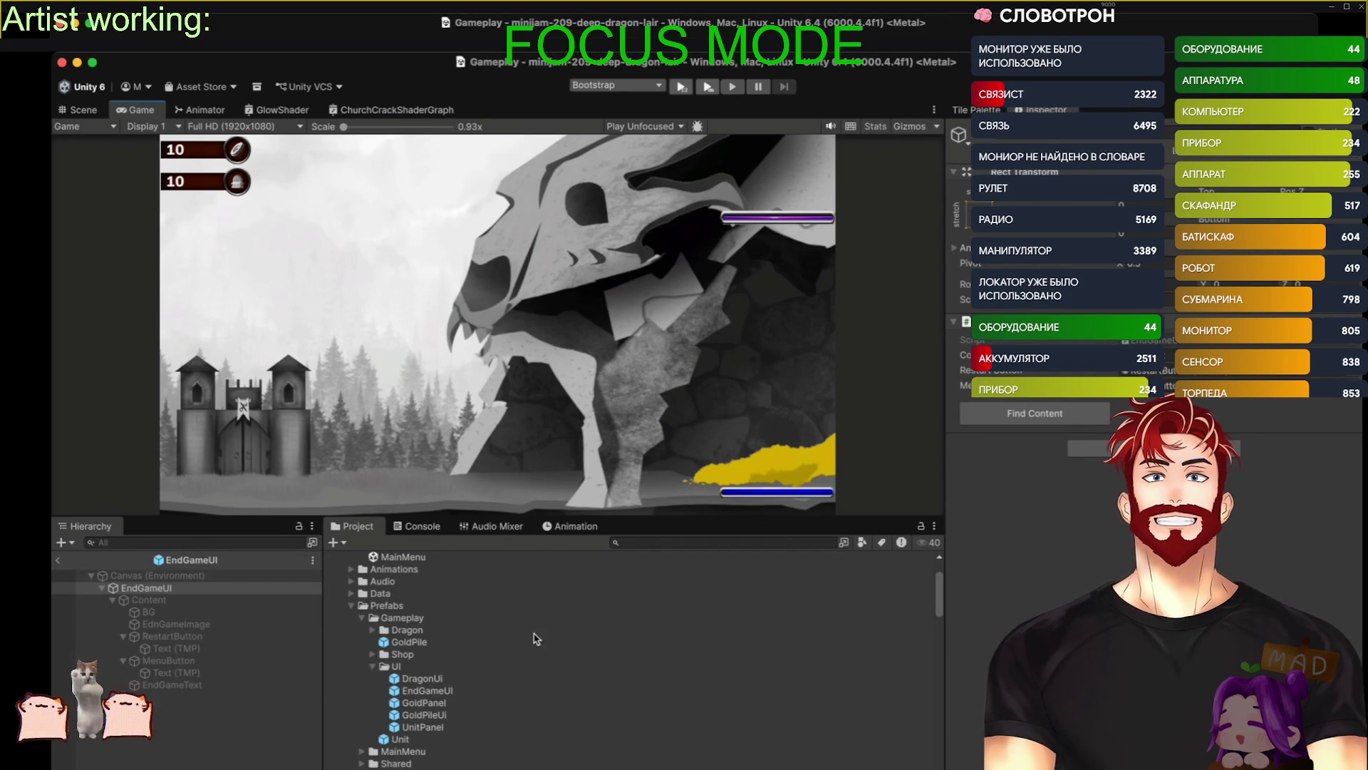
scroll(371, 712, down, 10)
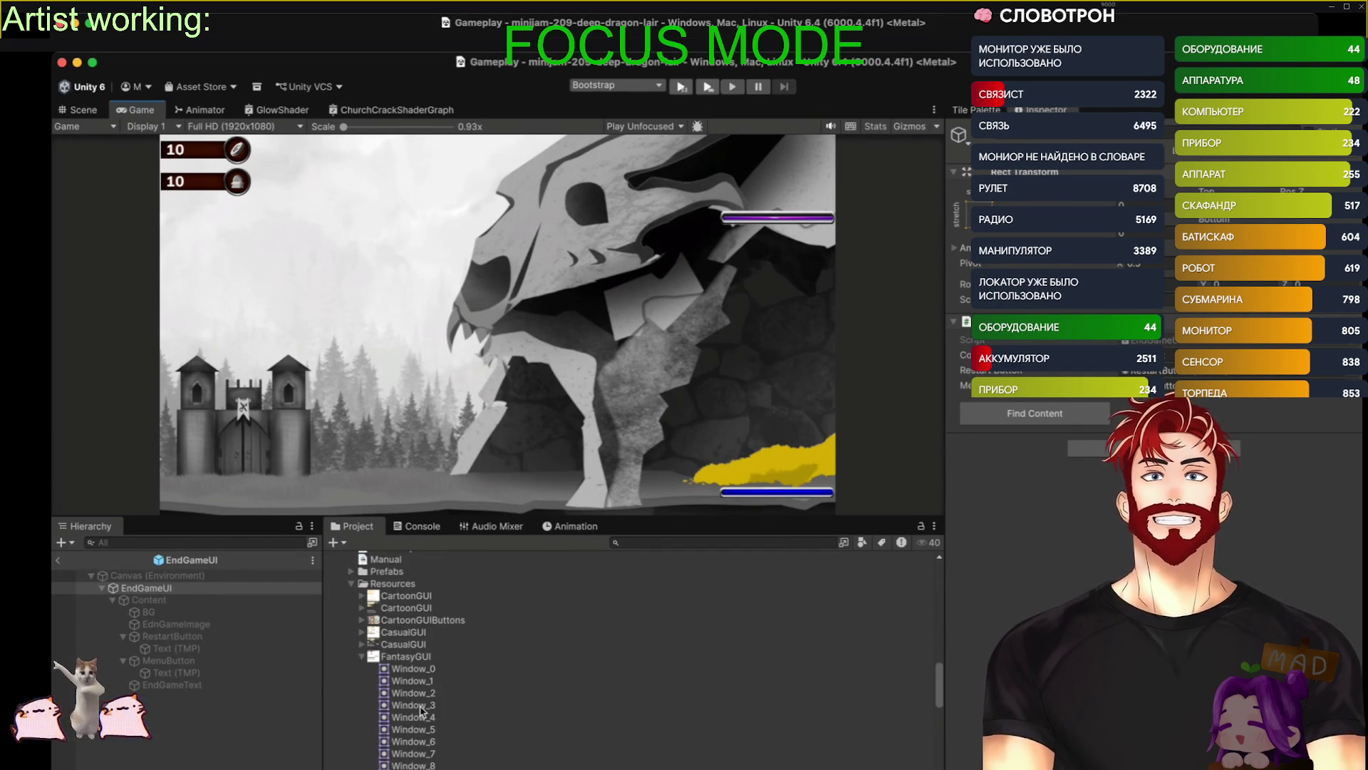
click(425, 754)
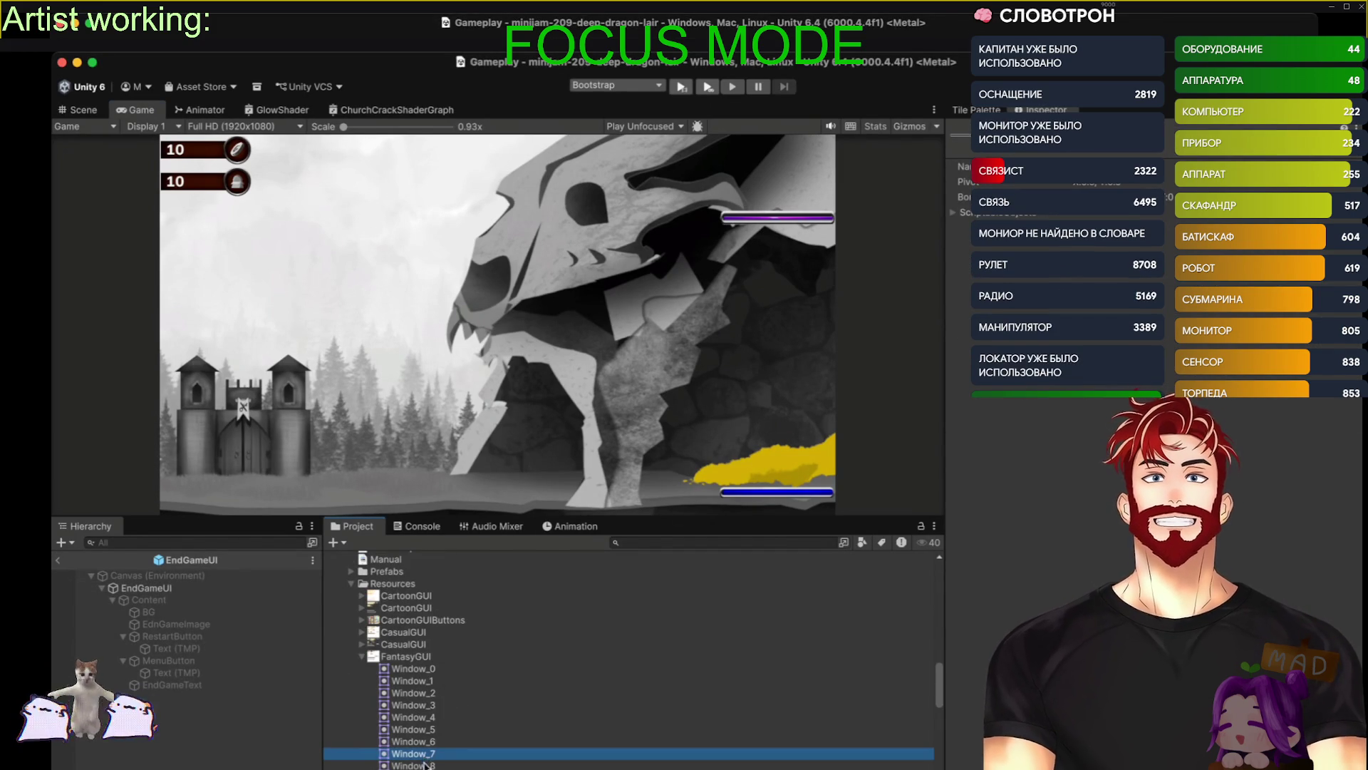
scroll(425, 764, down, 3)
click(438, 743)
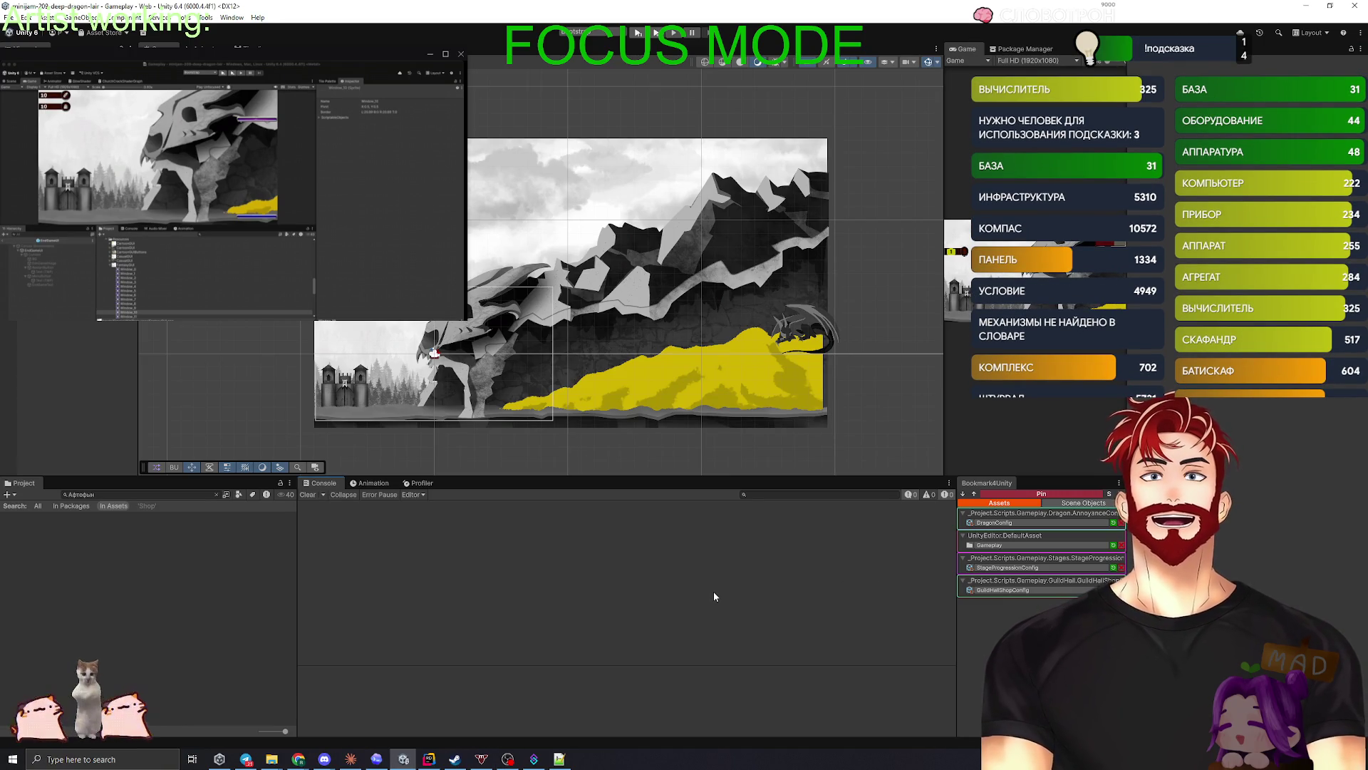
- Clear the Project search to show all assets, then switch to Claude's question prompt
click(216, 494)
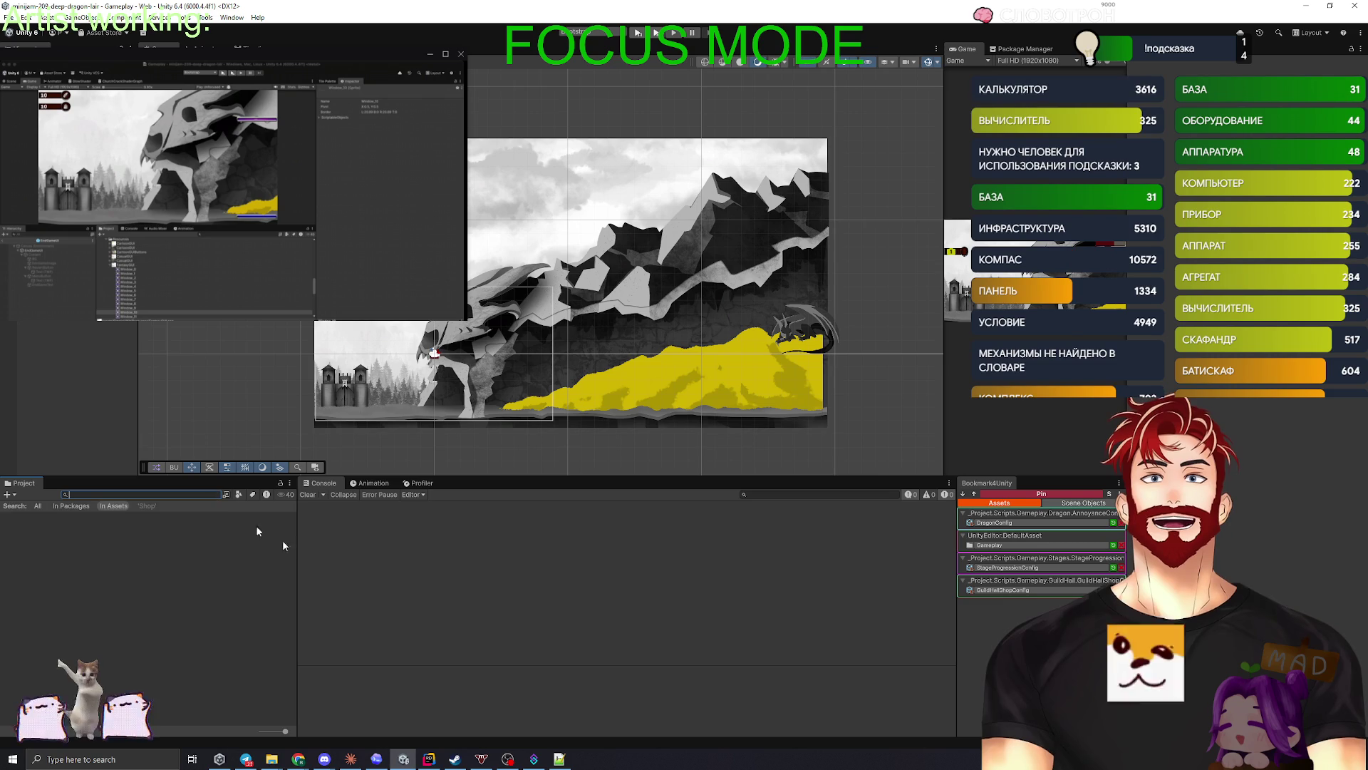
click(350, 758)
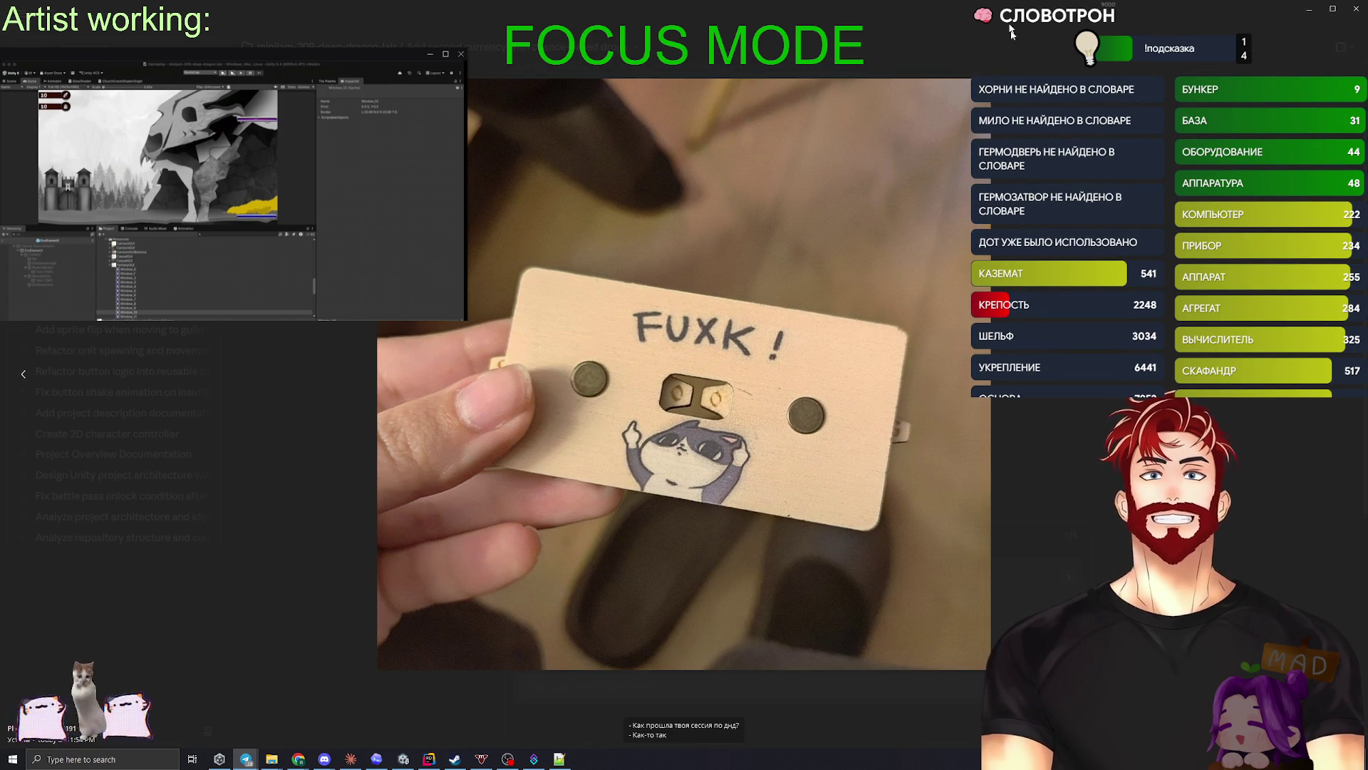
- Close the full-screen video to reveal Claude's drop-mode question
click(1340, 13)
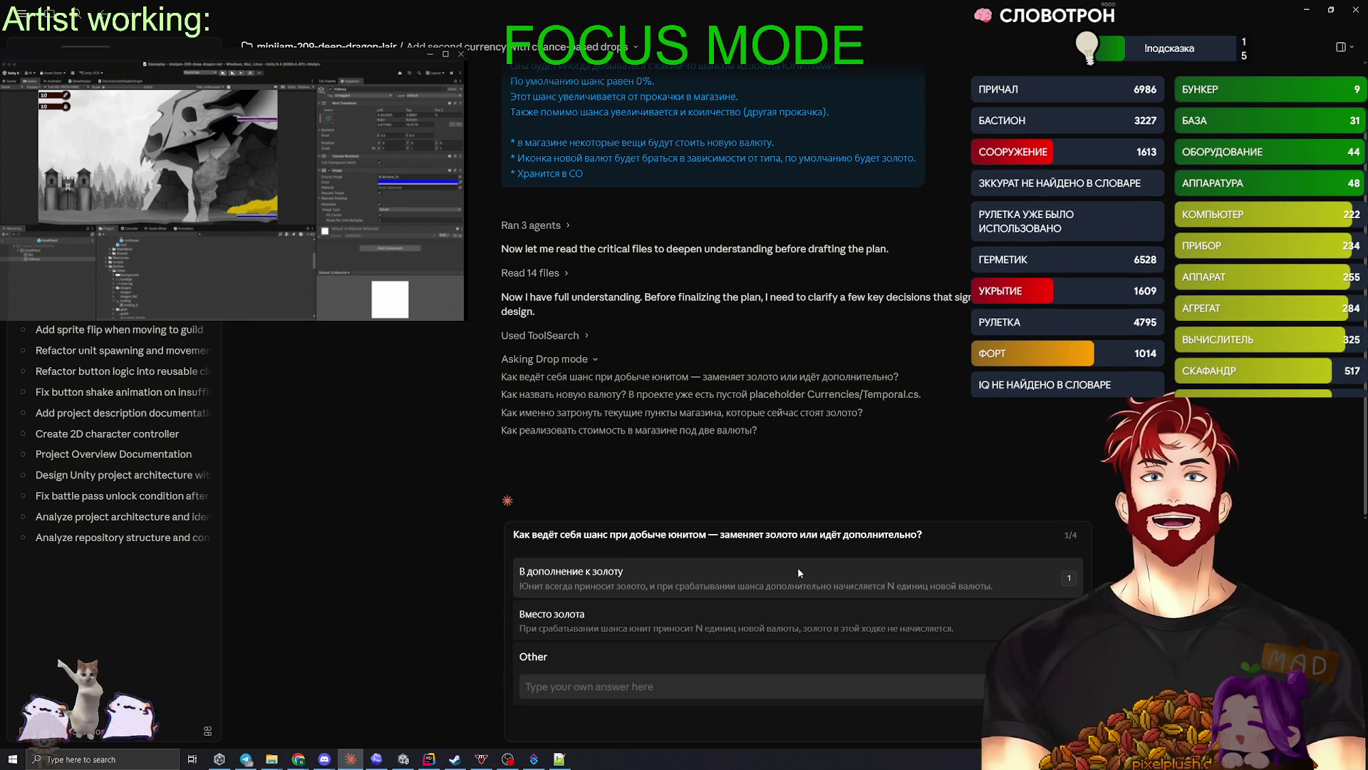
- Answer that drops come on top of gold, shown later by a UI popup, and name the currency Gem / Gems
click(613, 683)
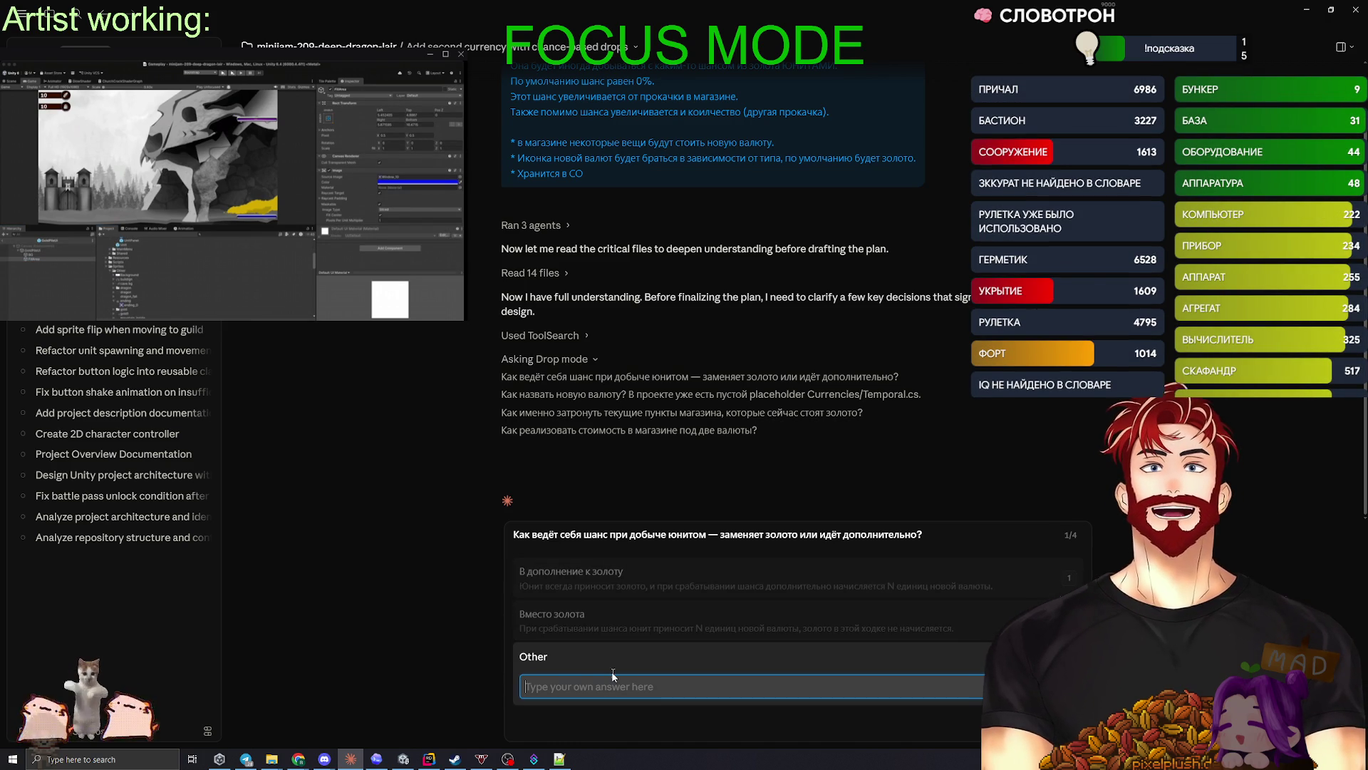
text(D ljgj)
key(BackSpace)
key(BackSpace)
key(BackSpace)
text(В дополнение, но узна)
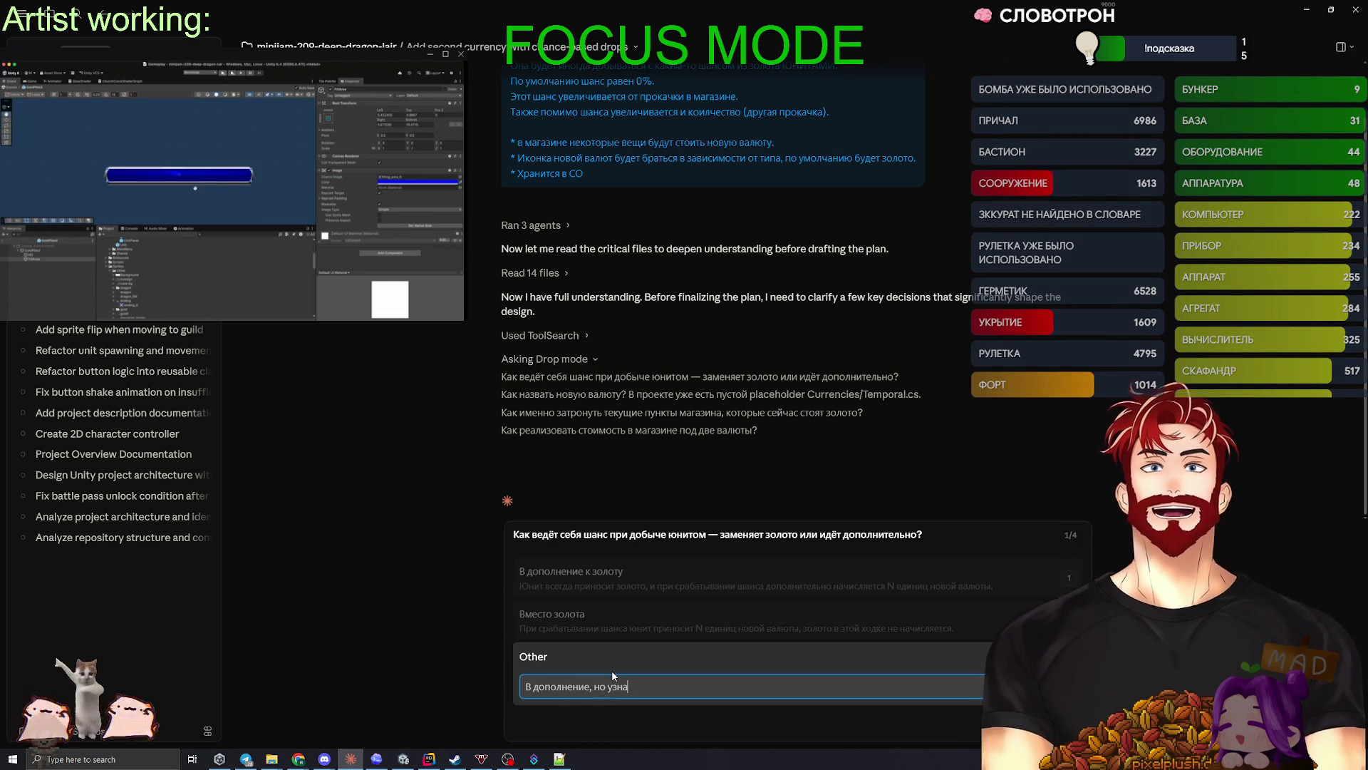
text(ём мы об этом в моменте)
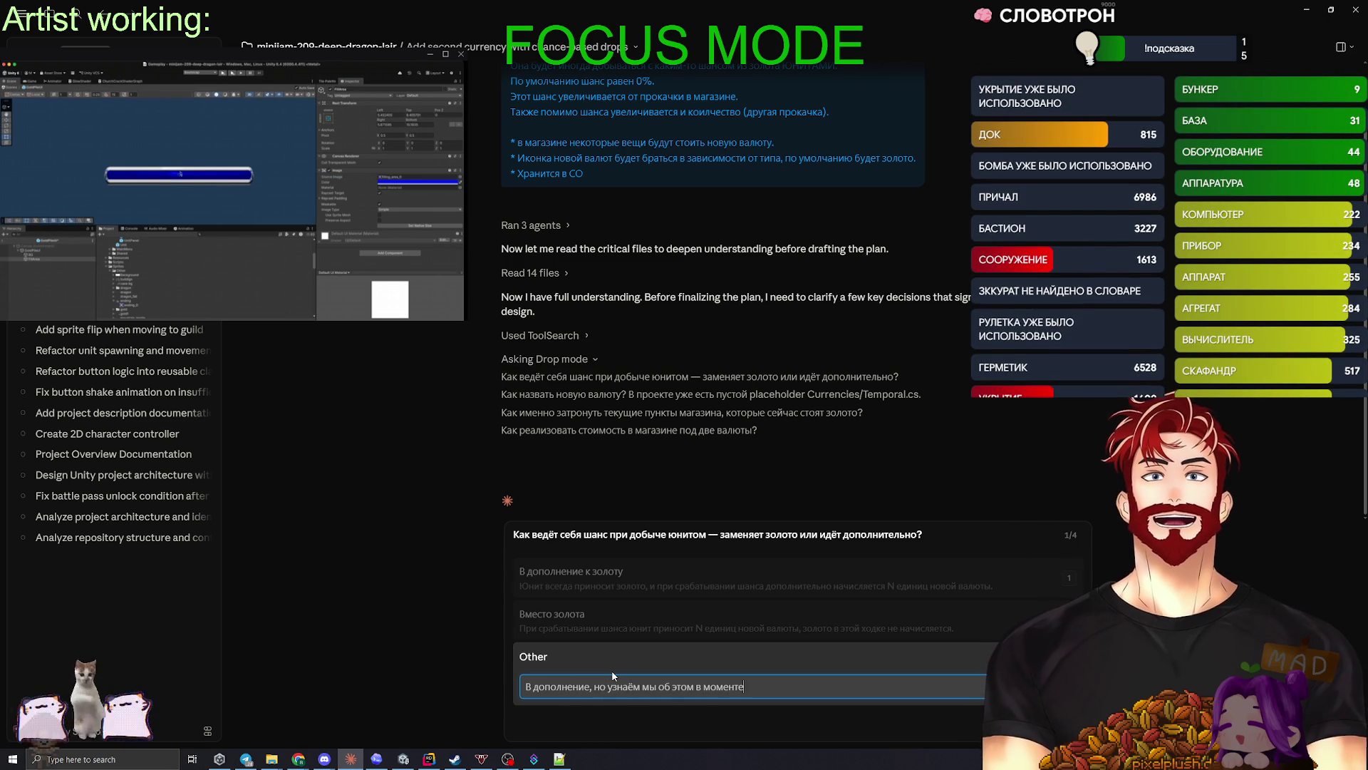
text( добычи. Скоро добав)
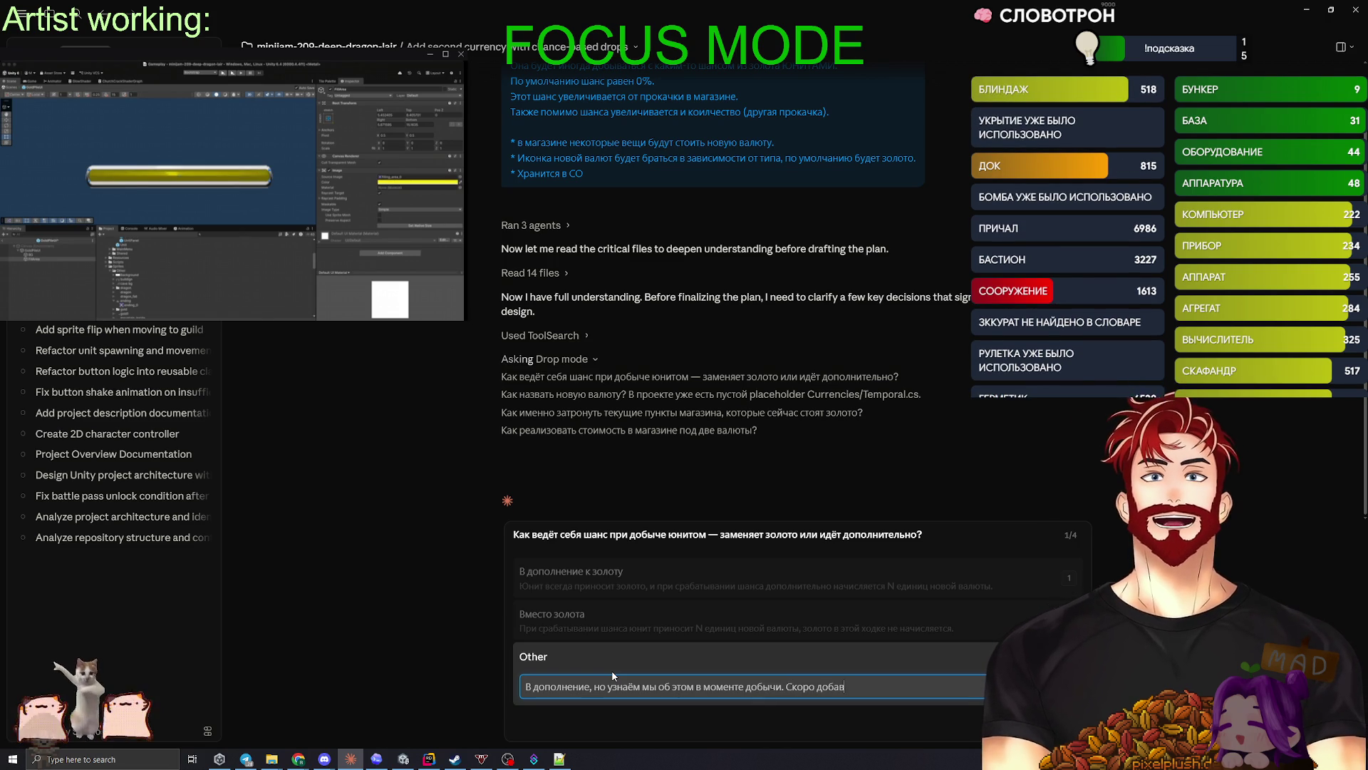
text(им туда U)
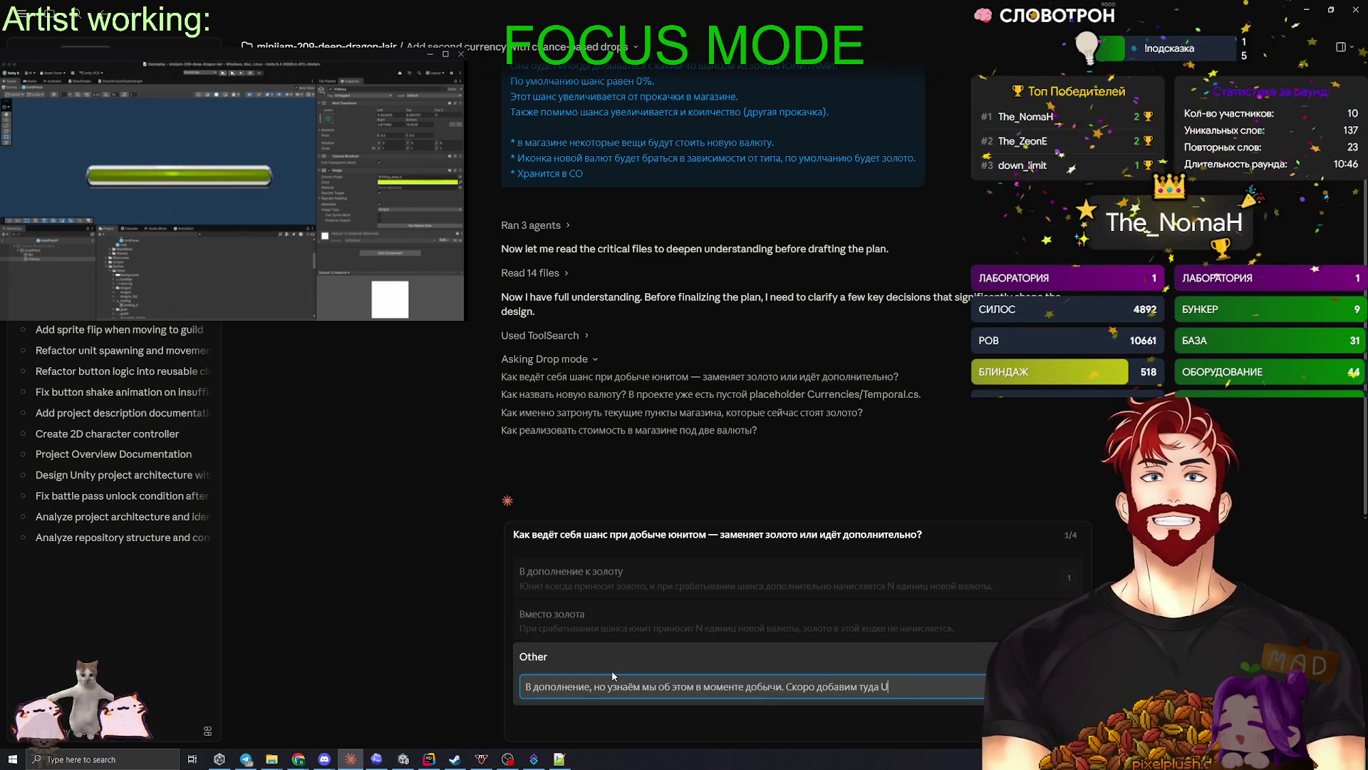
text(I-всплывашку (след за)
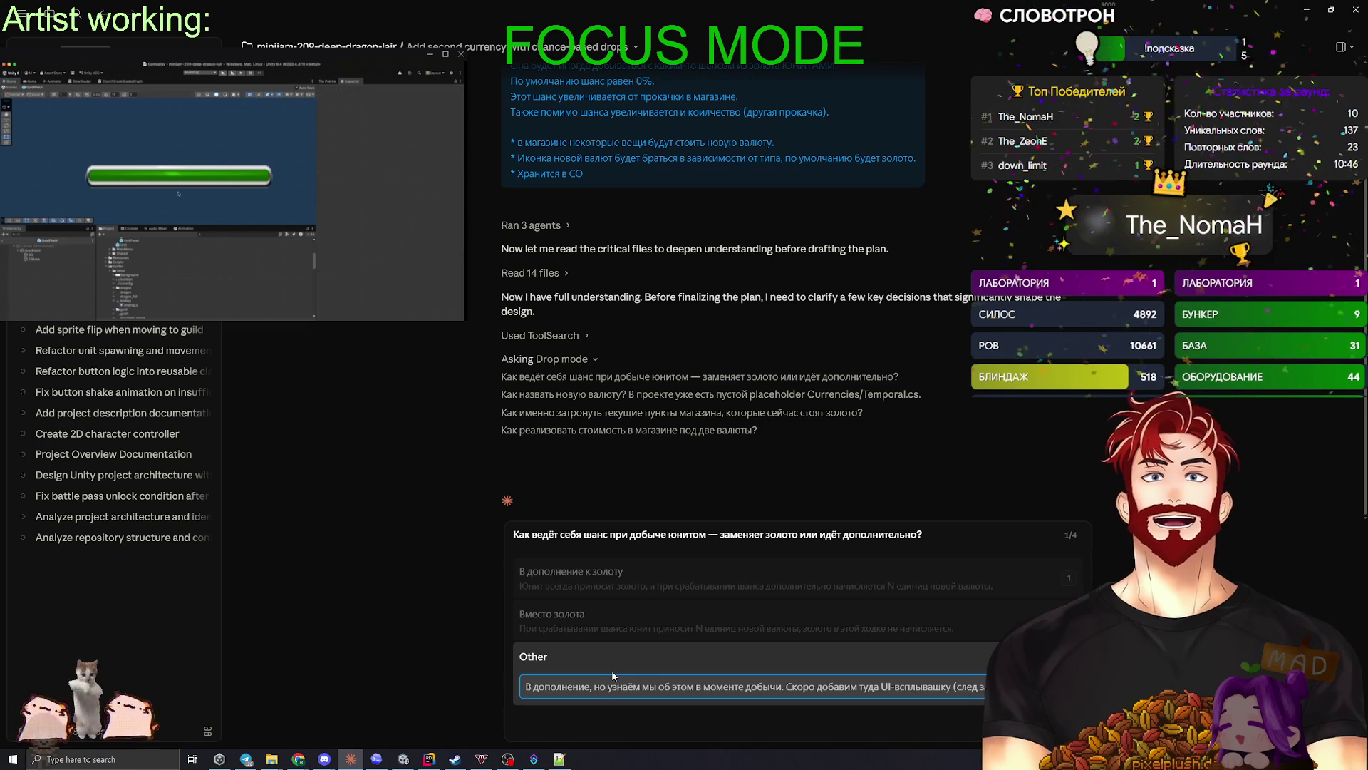
key(Return)
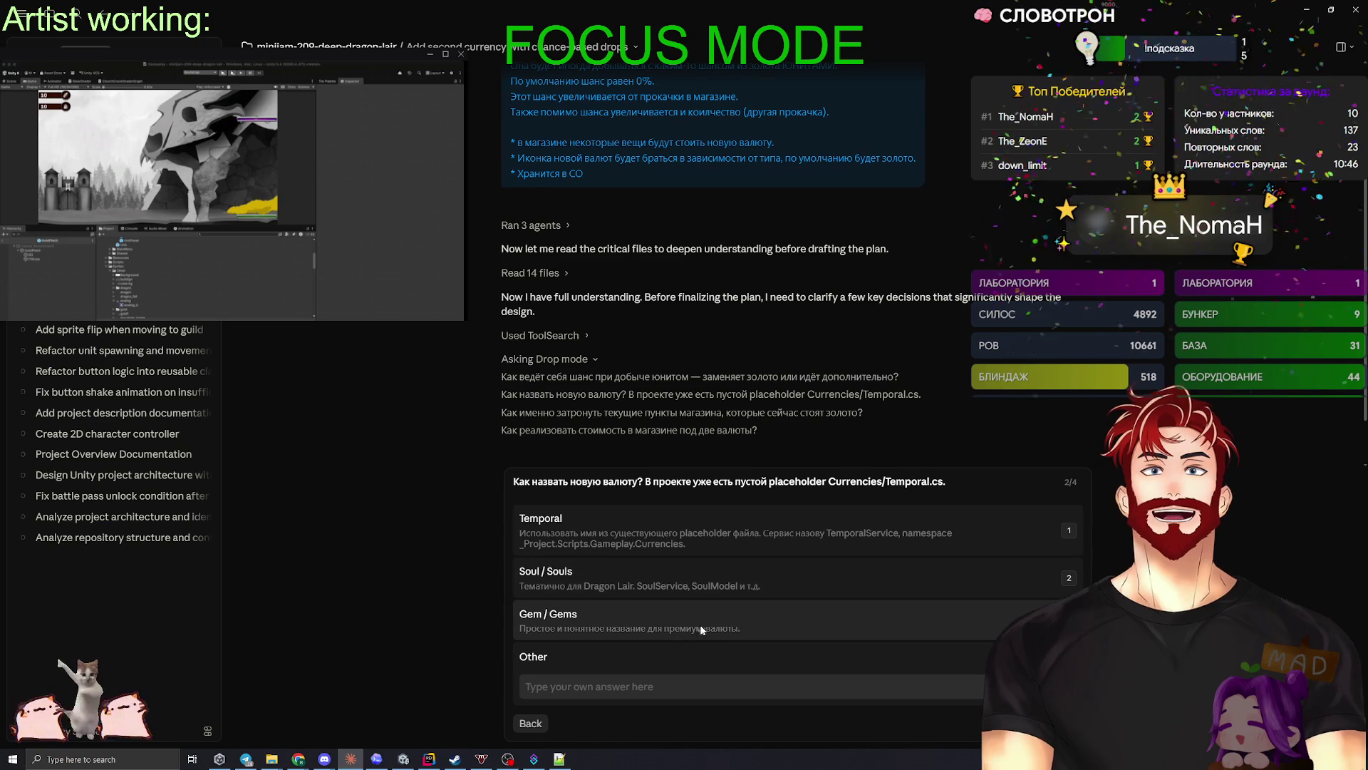
click(768, 619)
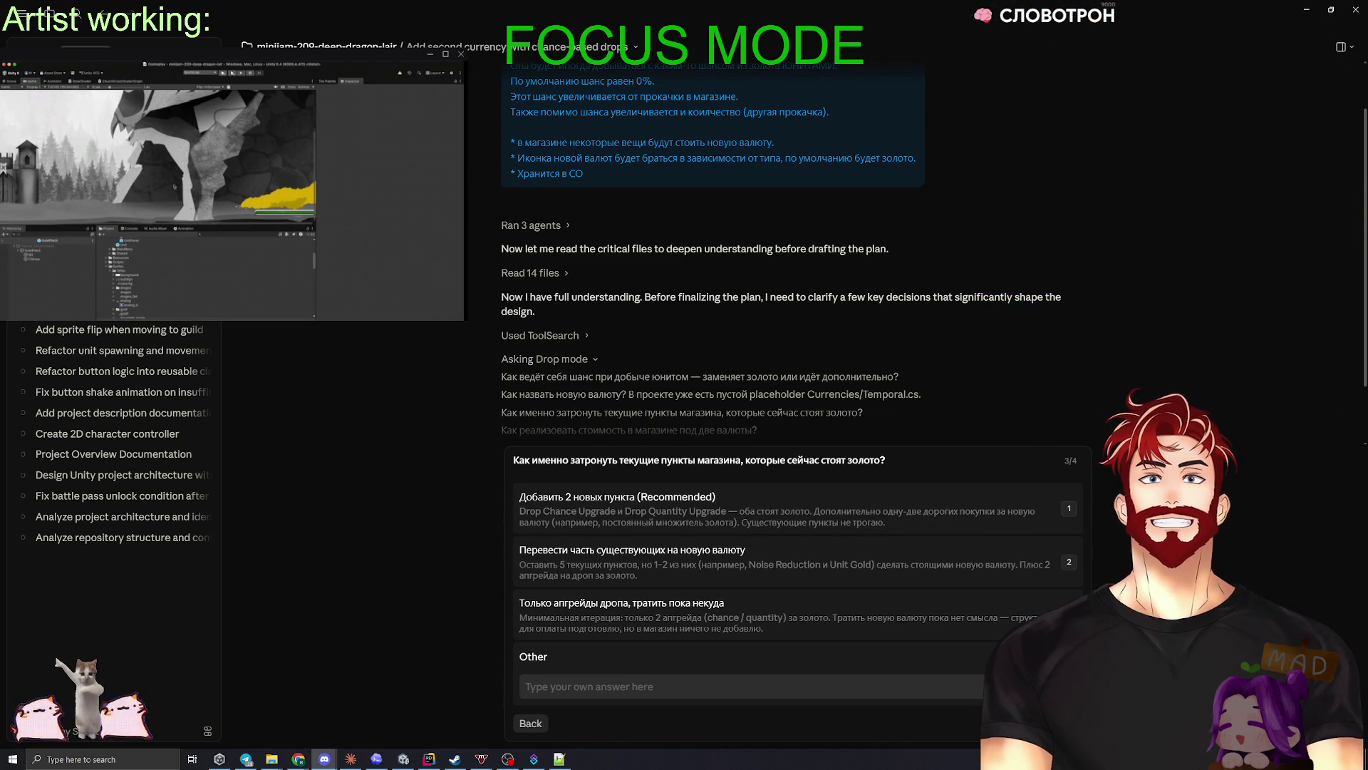
double_click(352, 54)
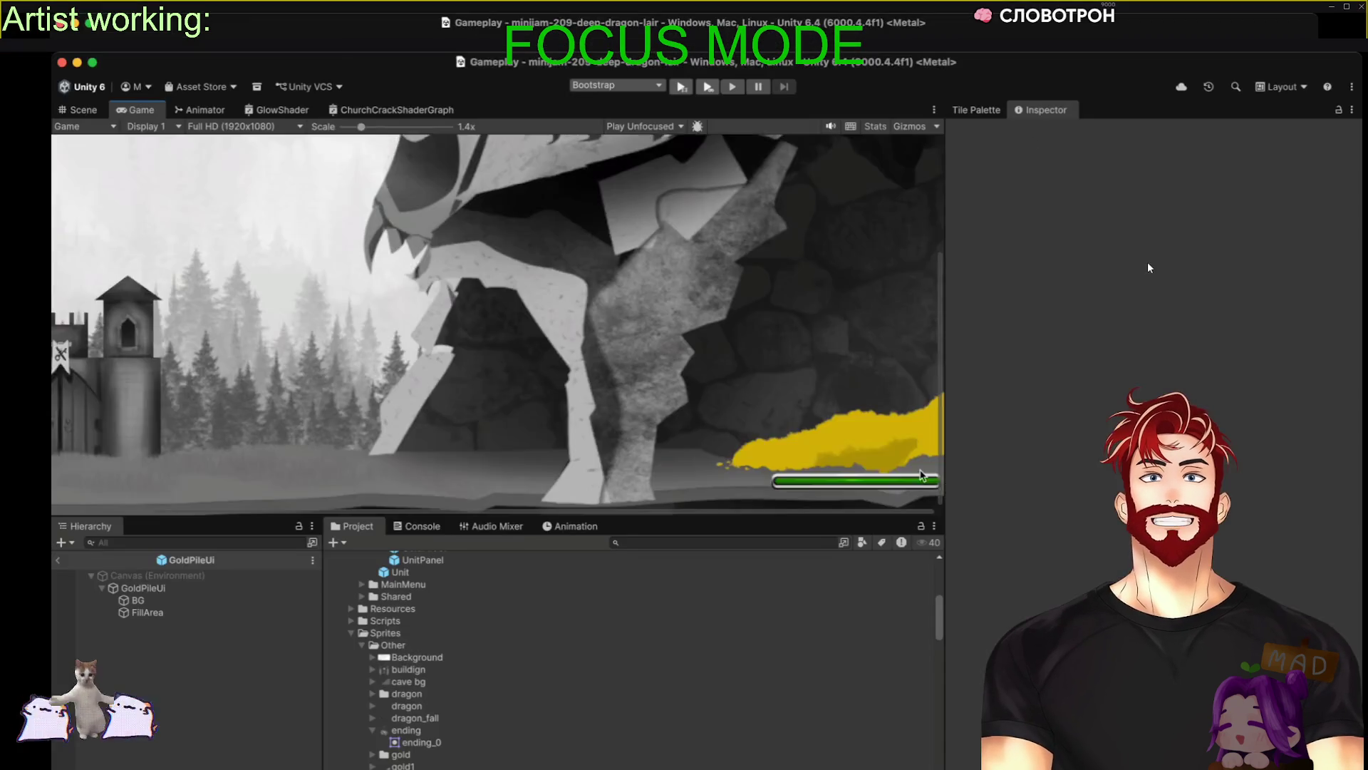
- Zoom the Game view out to about 0.93x to see the whole scene
scroll(912, 477, down, 5)
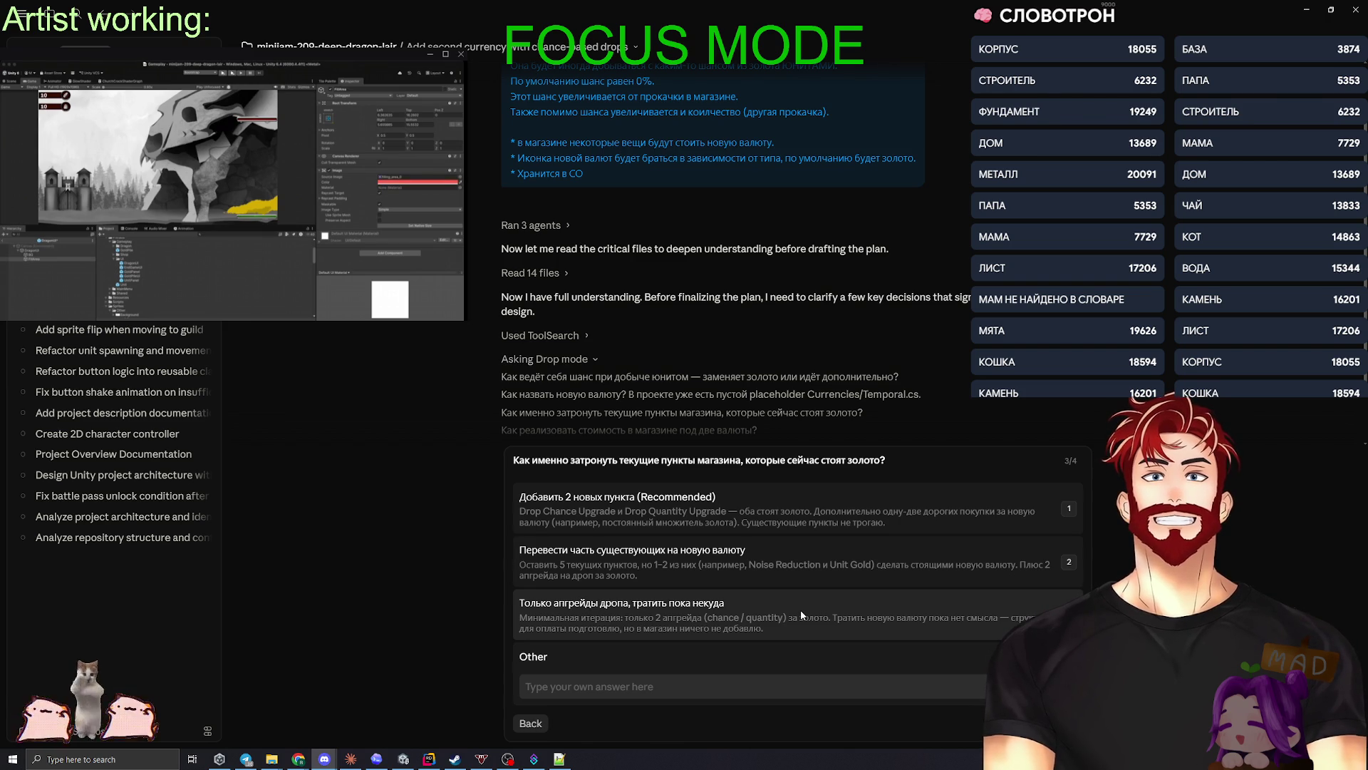
- Pick drop upgrades only for shop items, then reply that views already carry their currency type
click(802, 614)
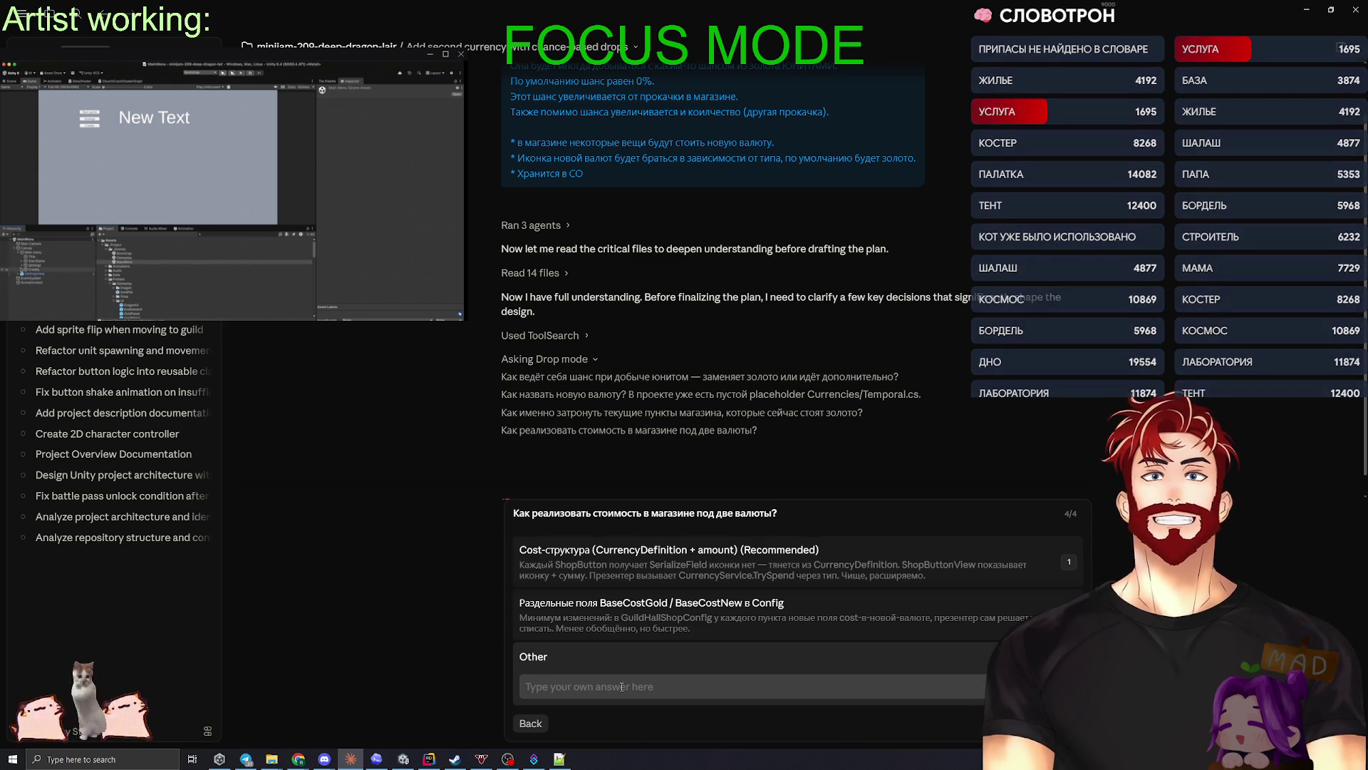
click(622, 686)
text(y)
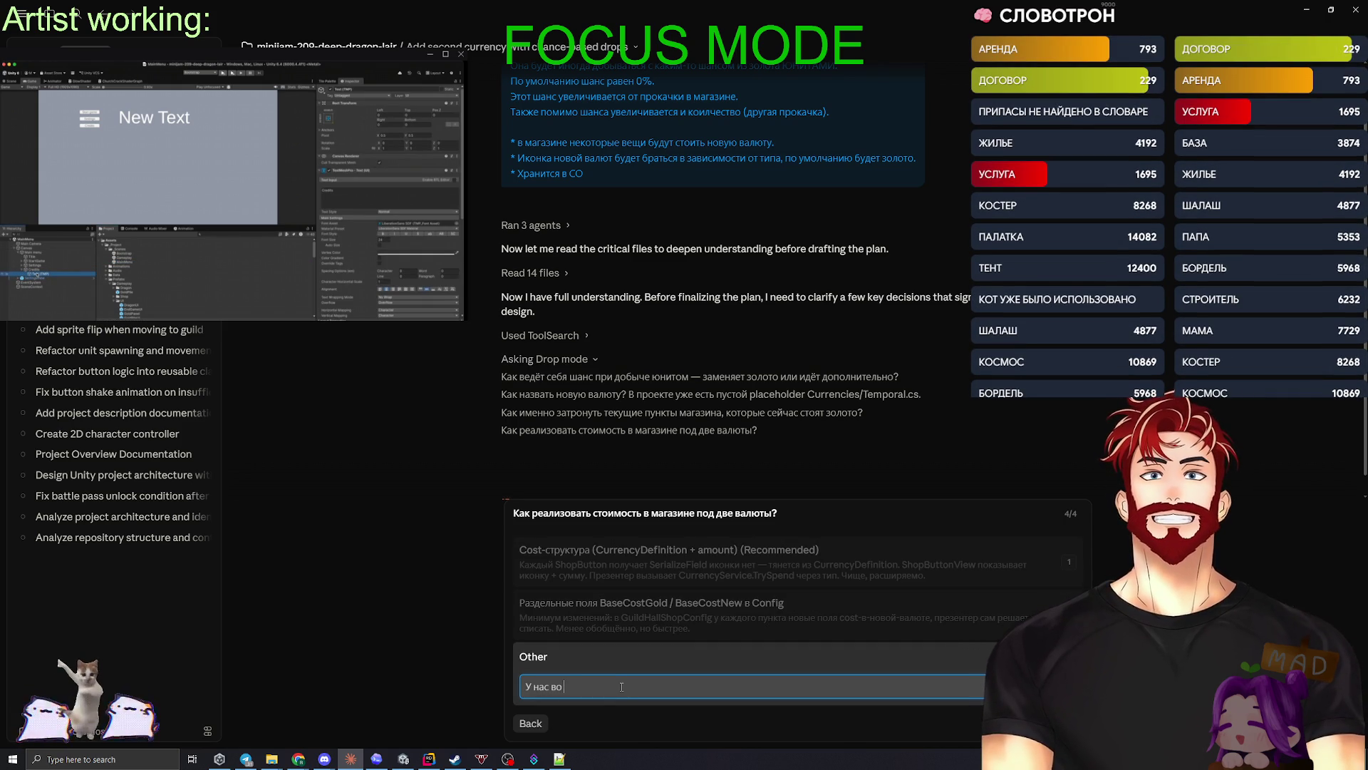
text( есть)
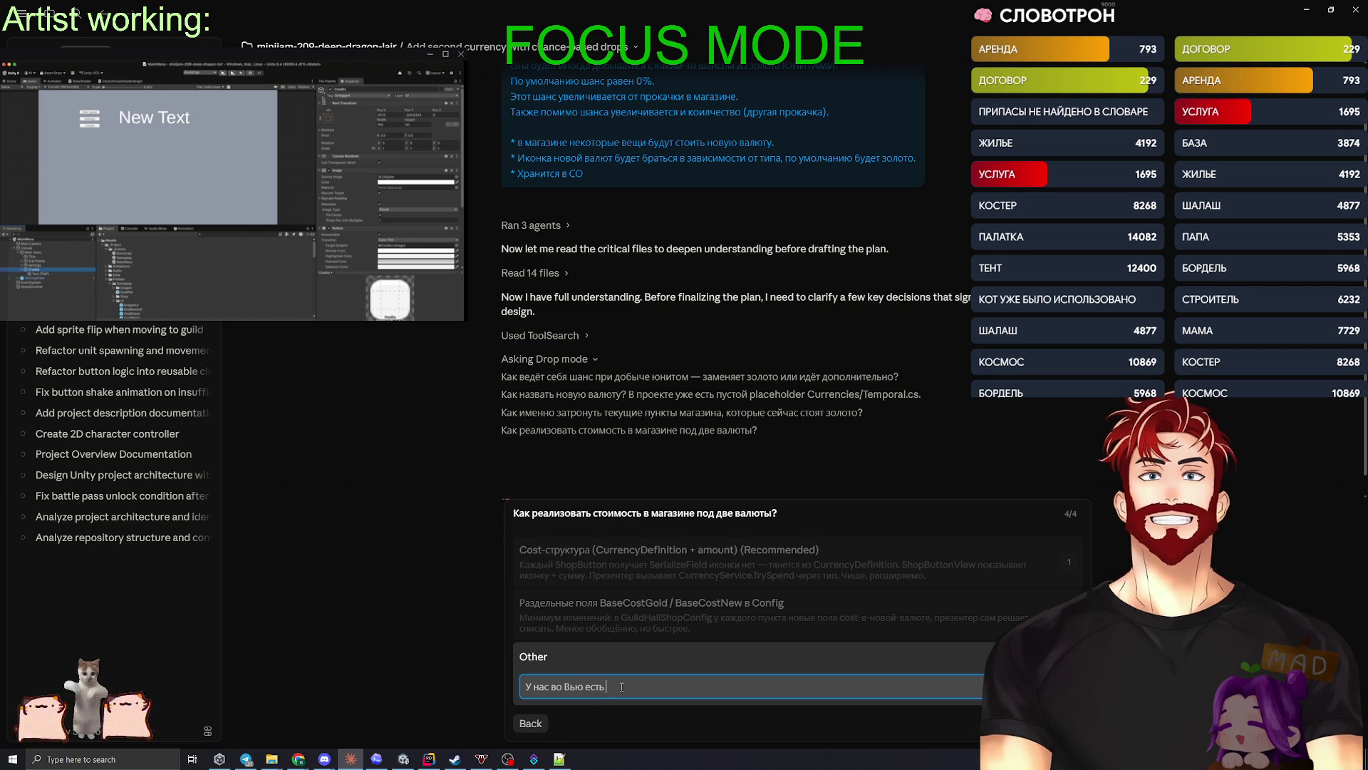
text( валюты)
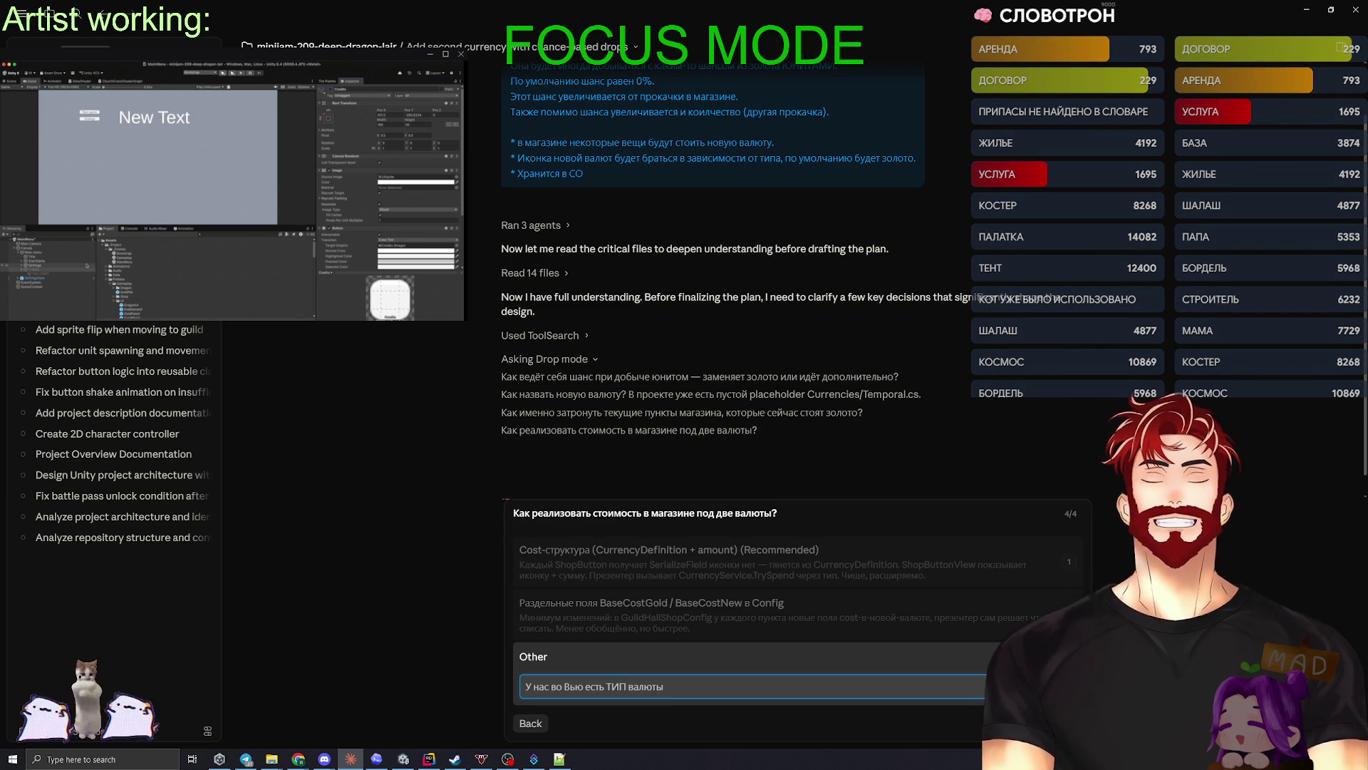
key(Tab)
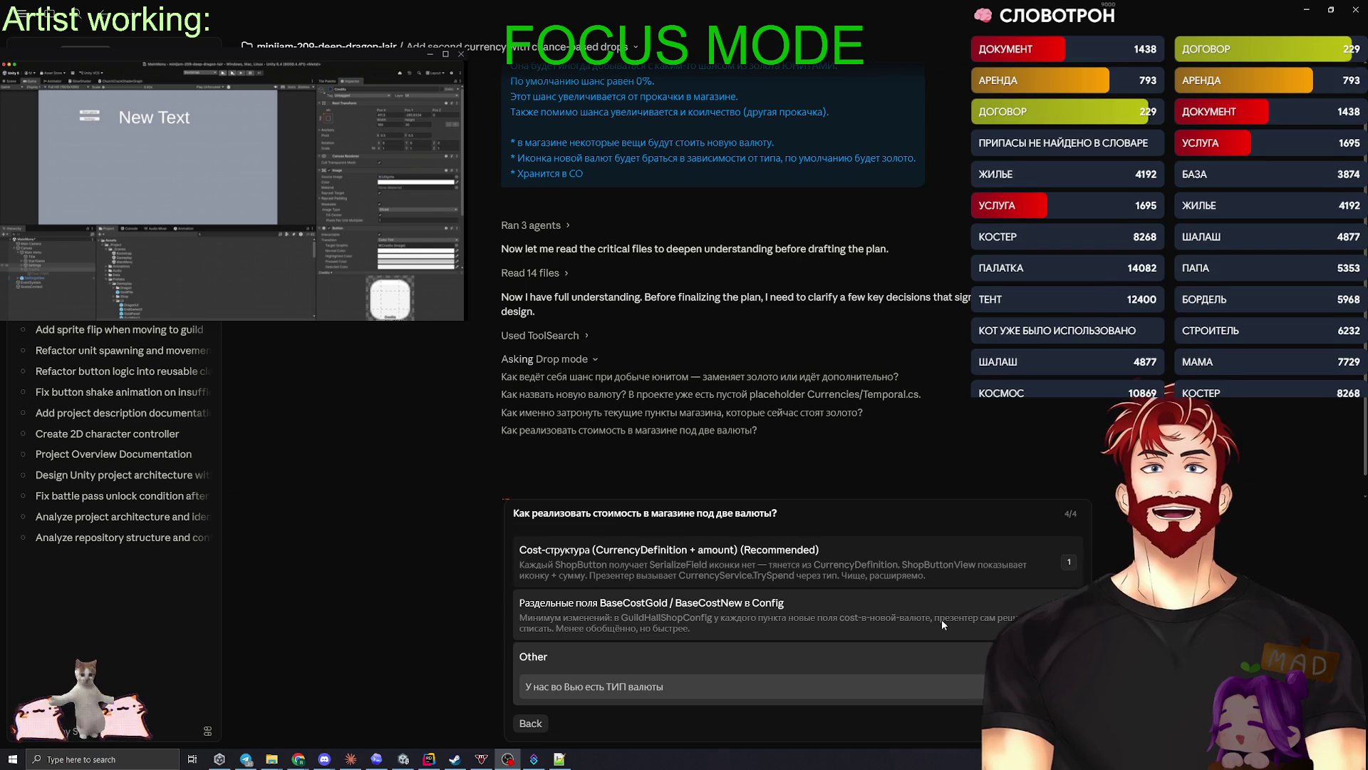
click(674, 688)
text(, врт он и)
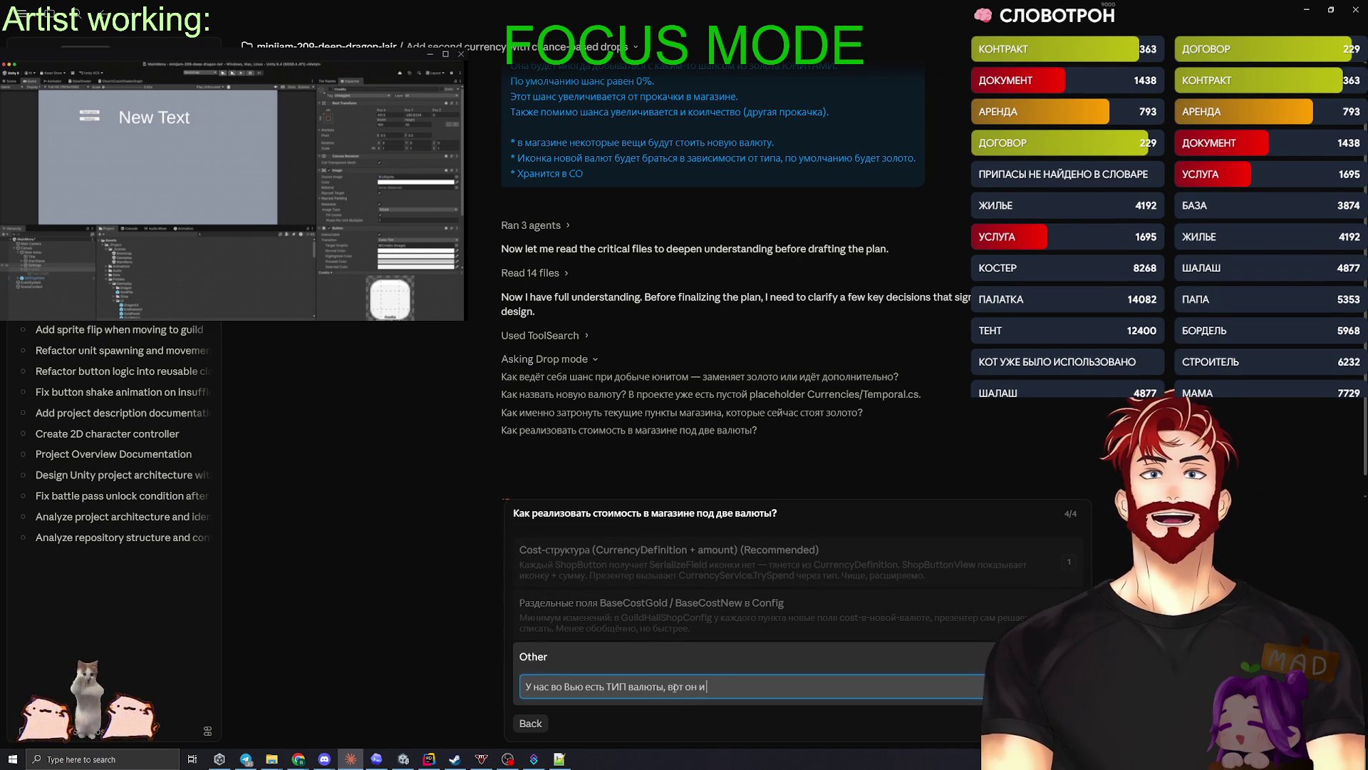
text(списывается.)
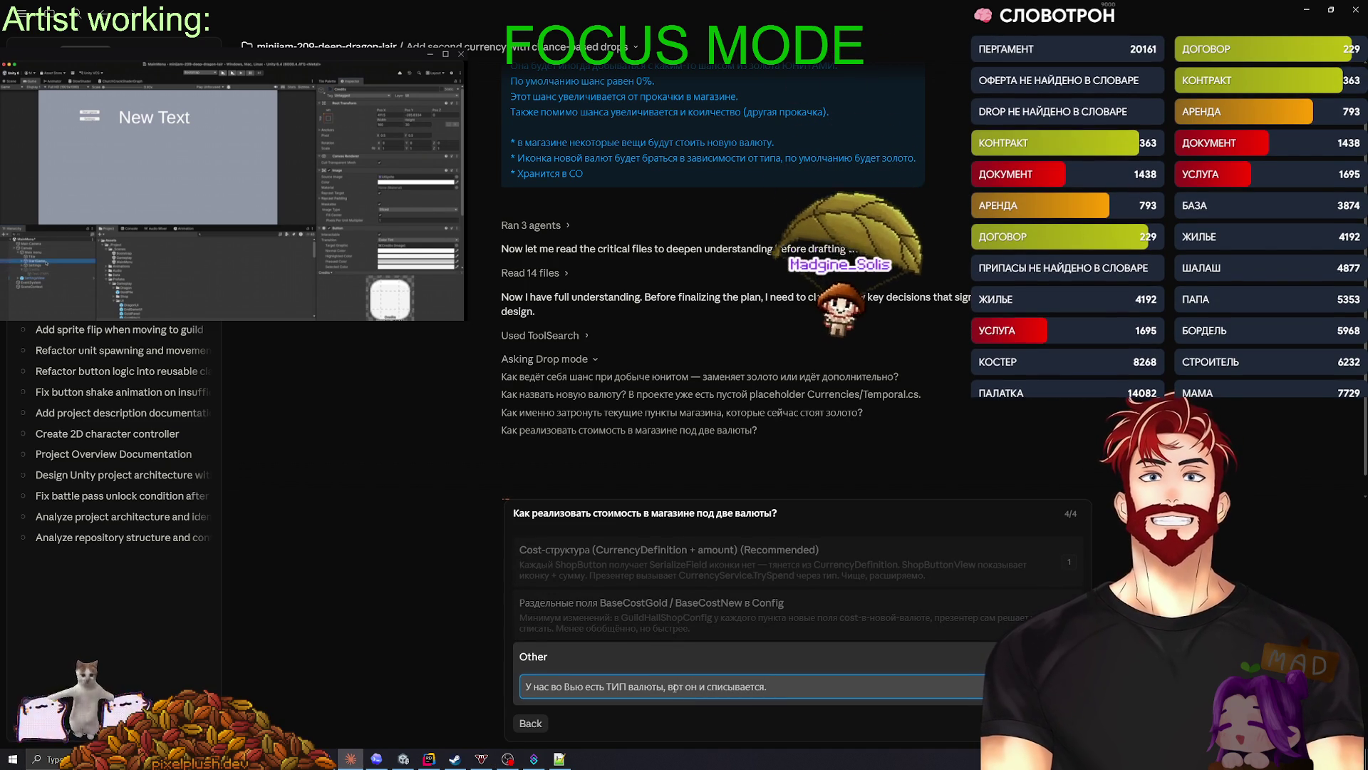
key(Return)
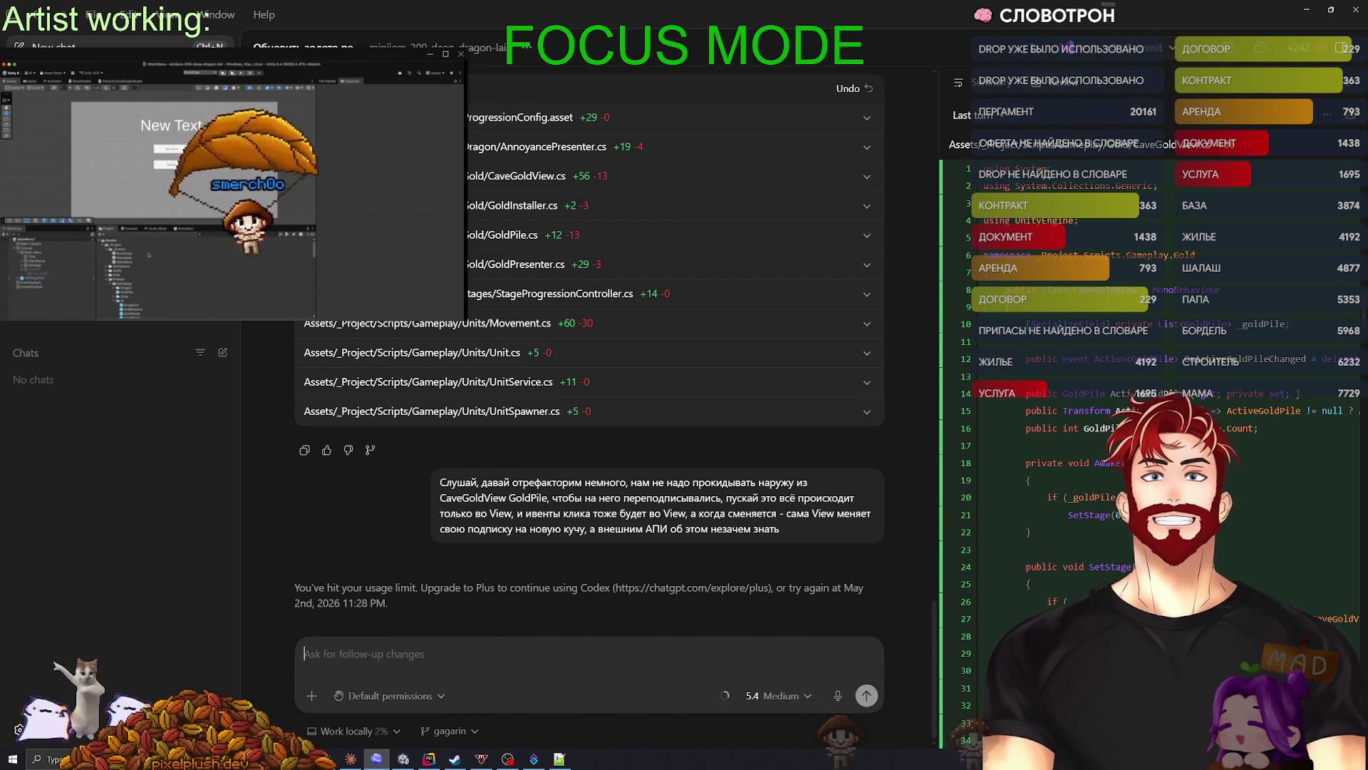
- Leave the usage-limited refactor chat and open a blank Codex chat with Ctrl+N
key(ctrl+n)
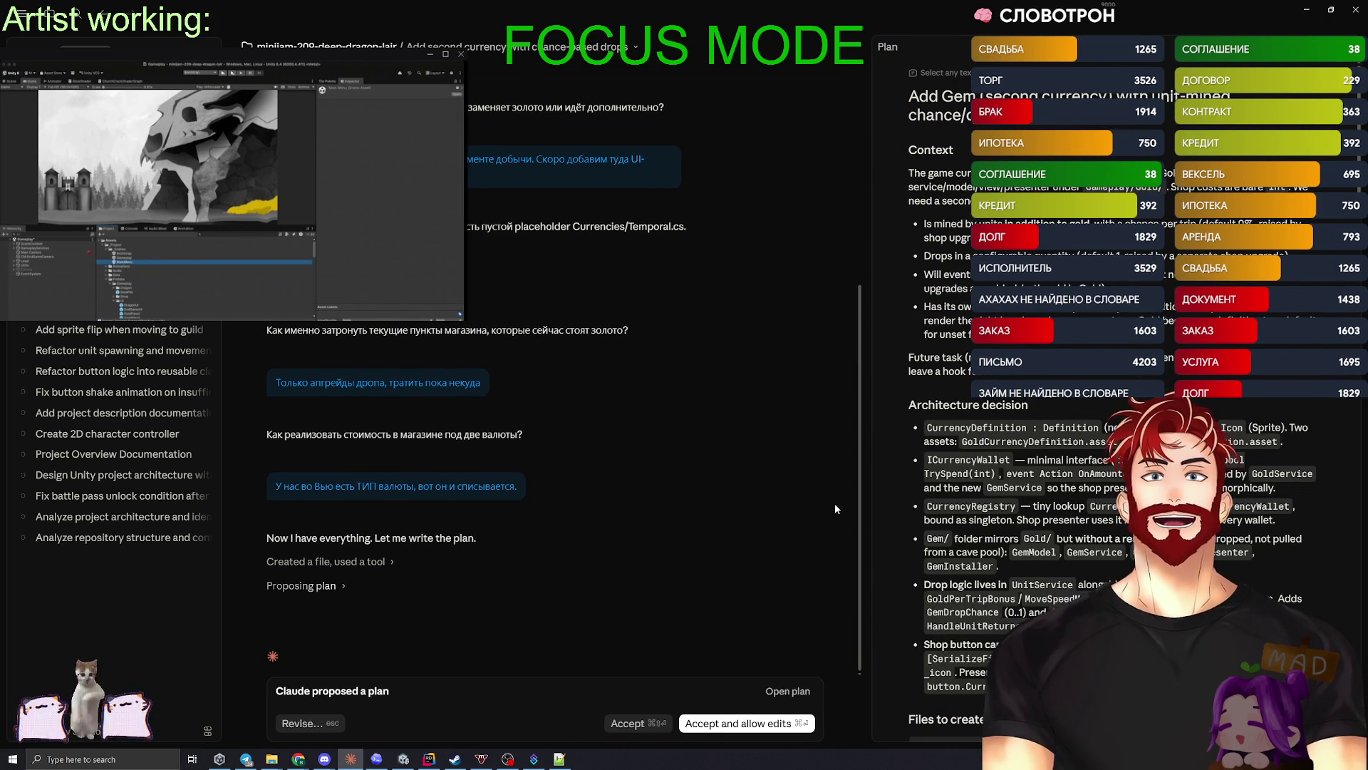
- Scroll through the Gem plan's Context and Architecture decision sections
scroll(1046, 440, down, 1)
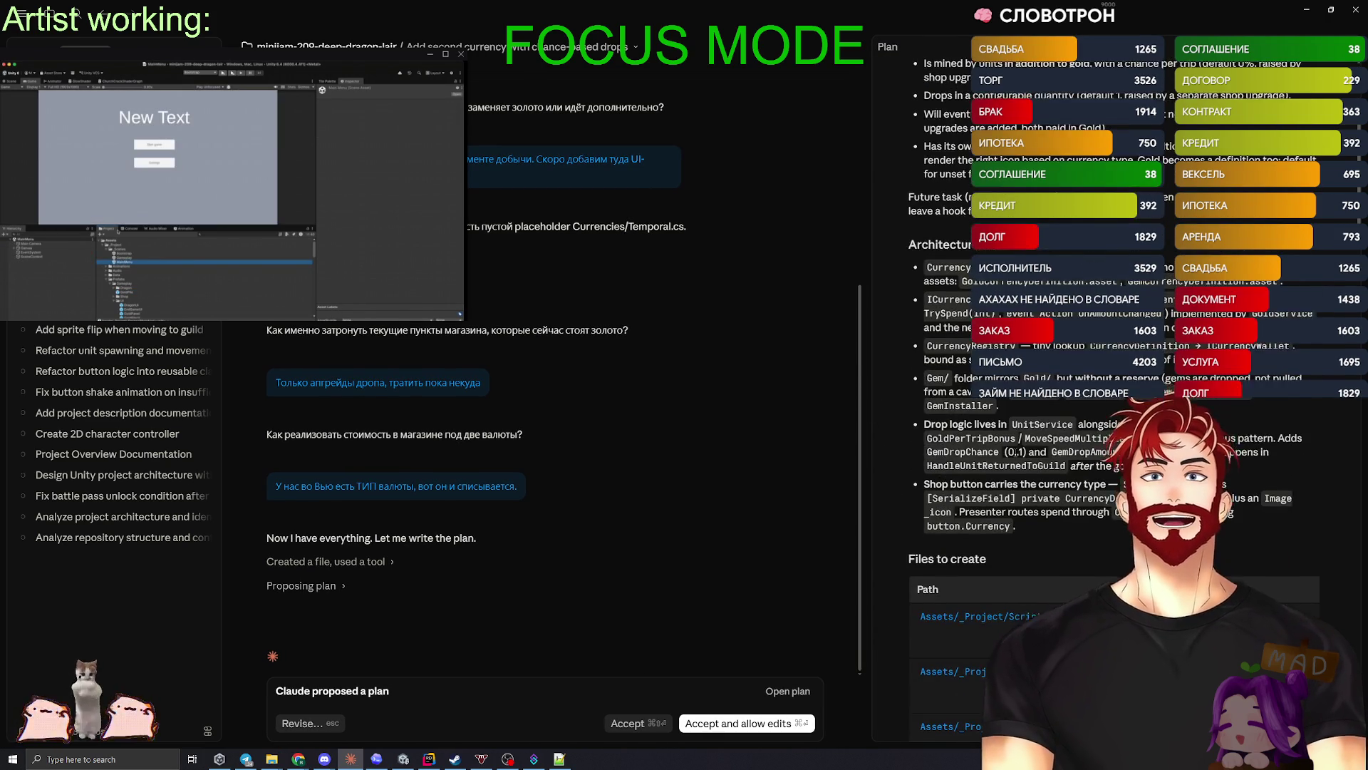
scroll(1014, 454, up, 1)
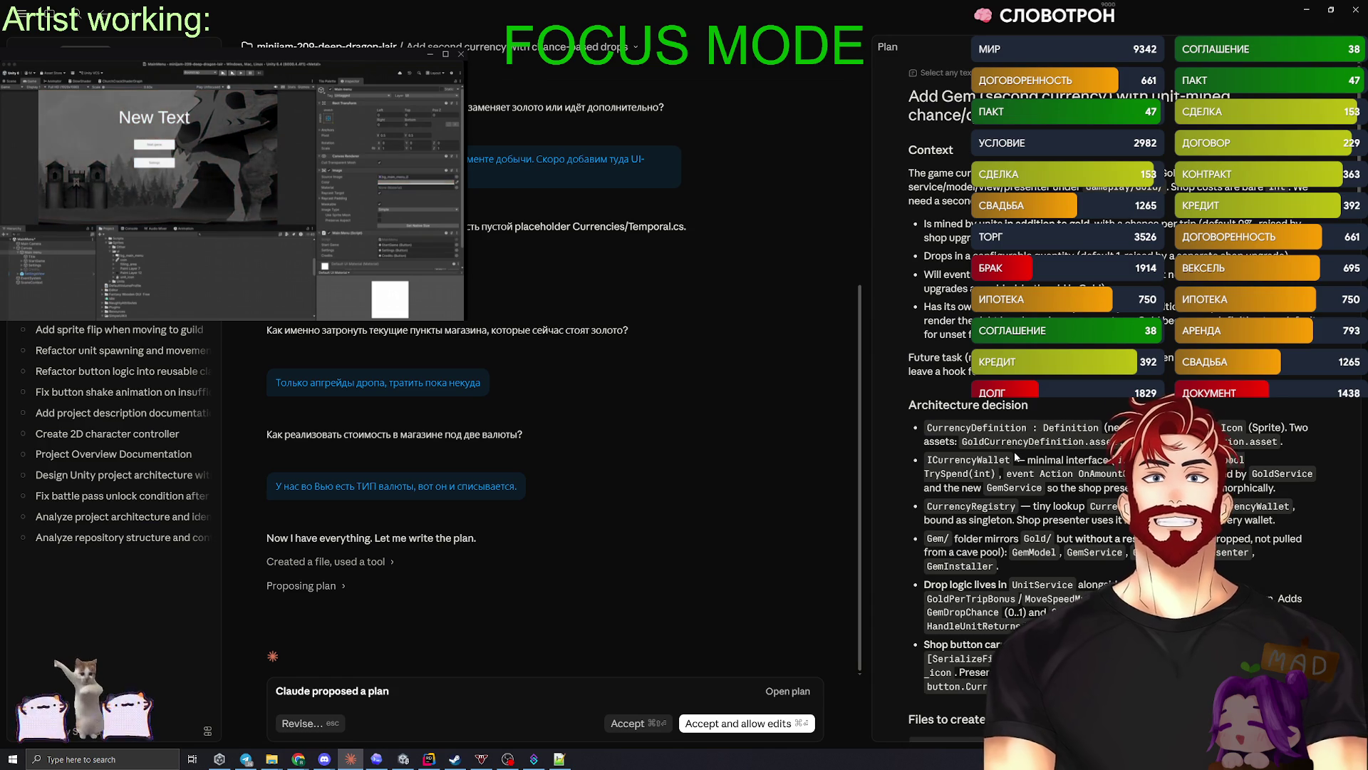
scroll(1066, 445, down, 3)
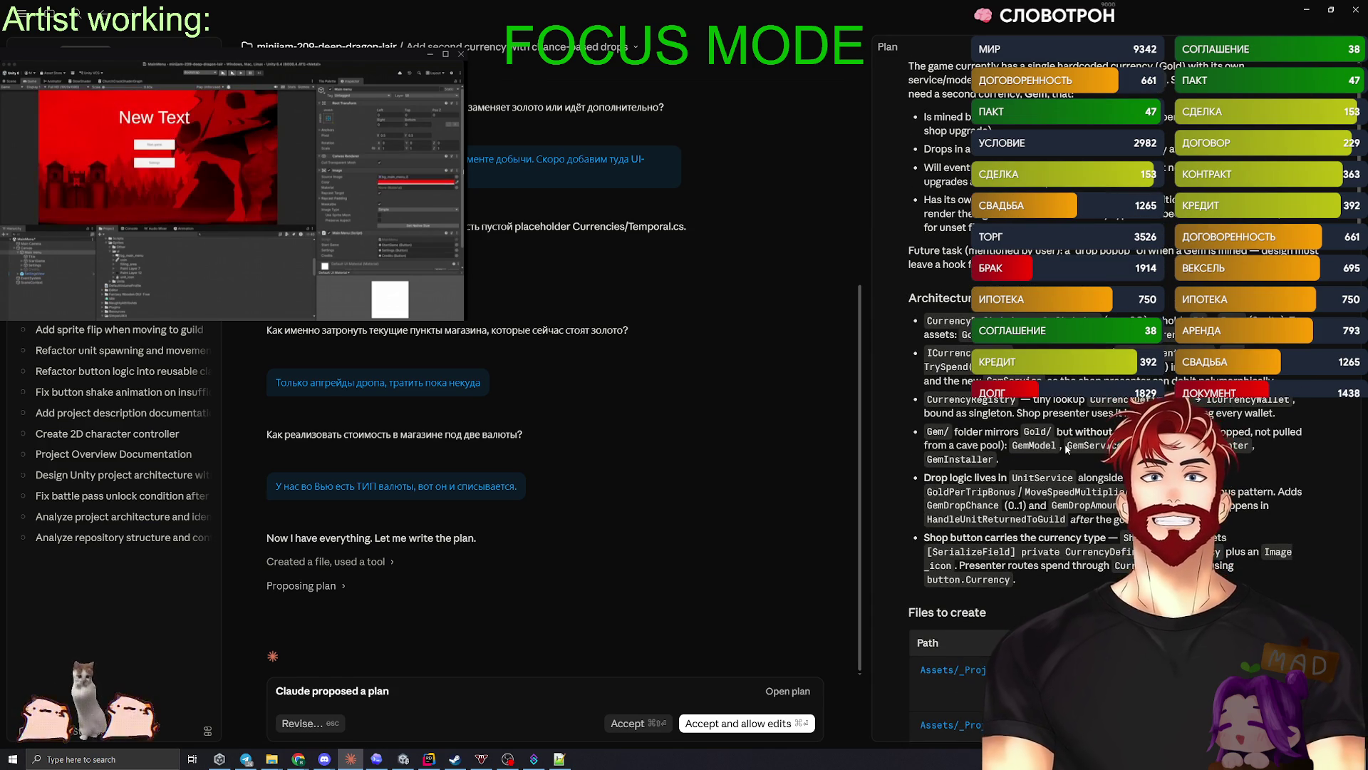
- Read through the Gem currency plan, then bring the Unity Editor with the Gameplay scene forward
scroll(1067, 445, up, 3)
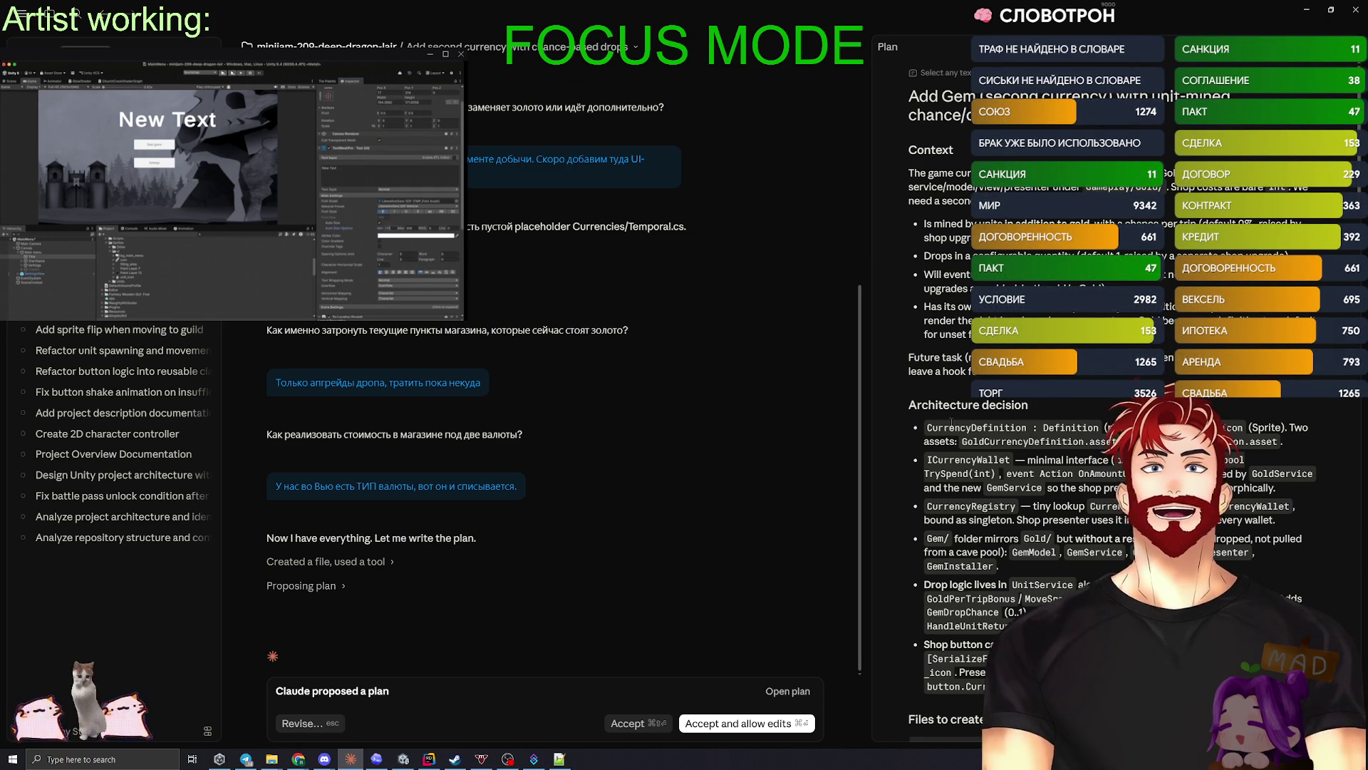
scroll(1064, 427, down, 3)
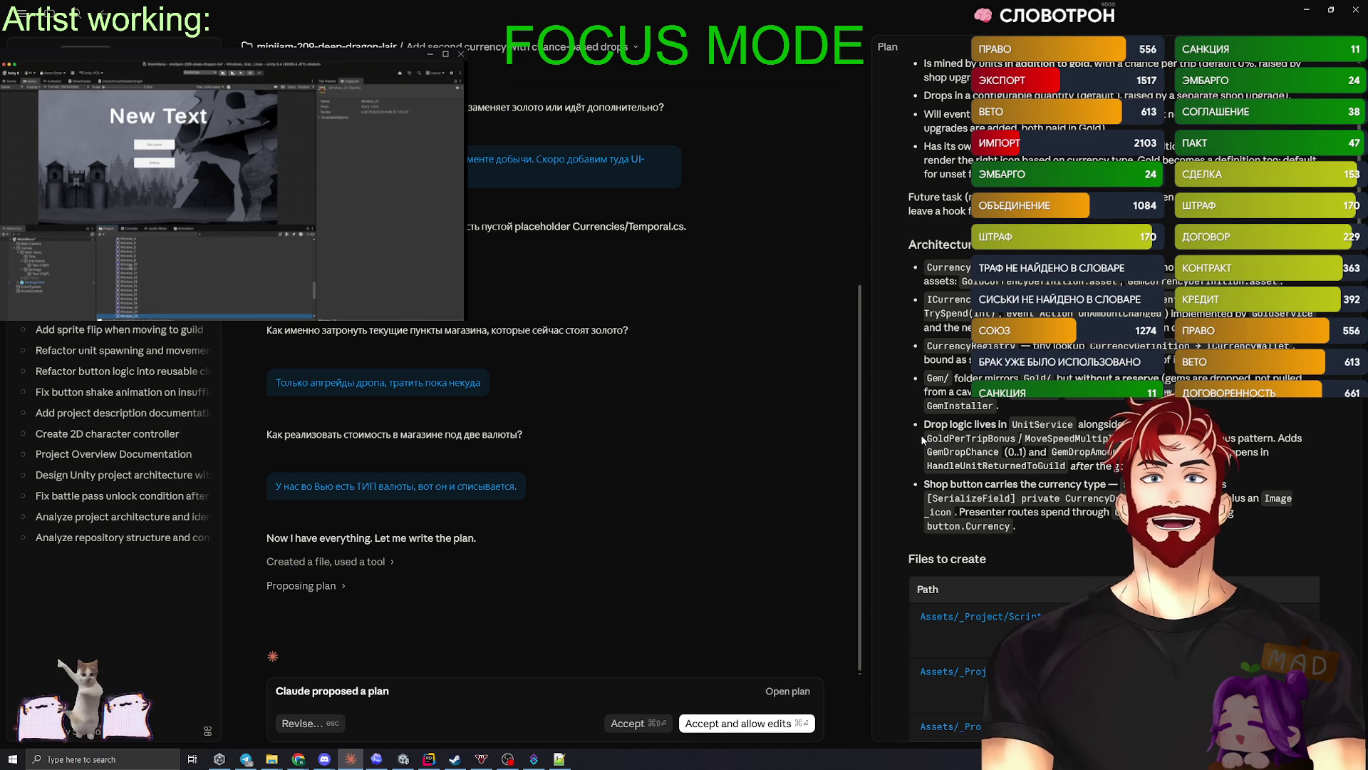
click(43, 269)
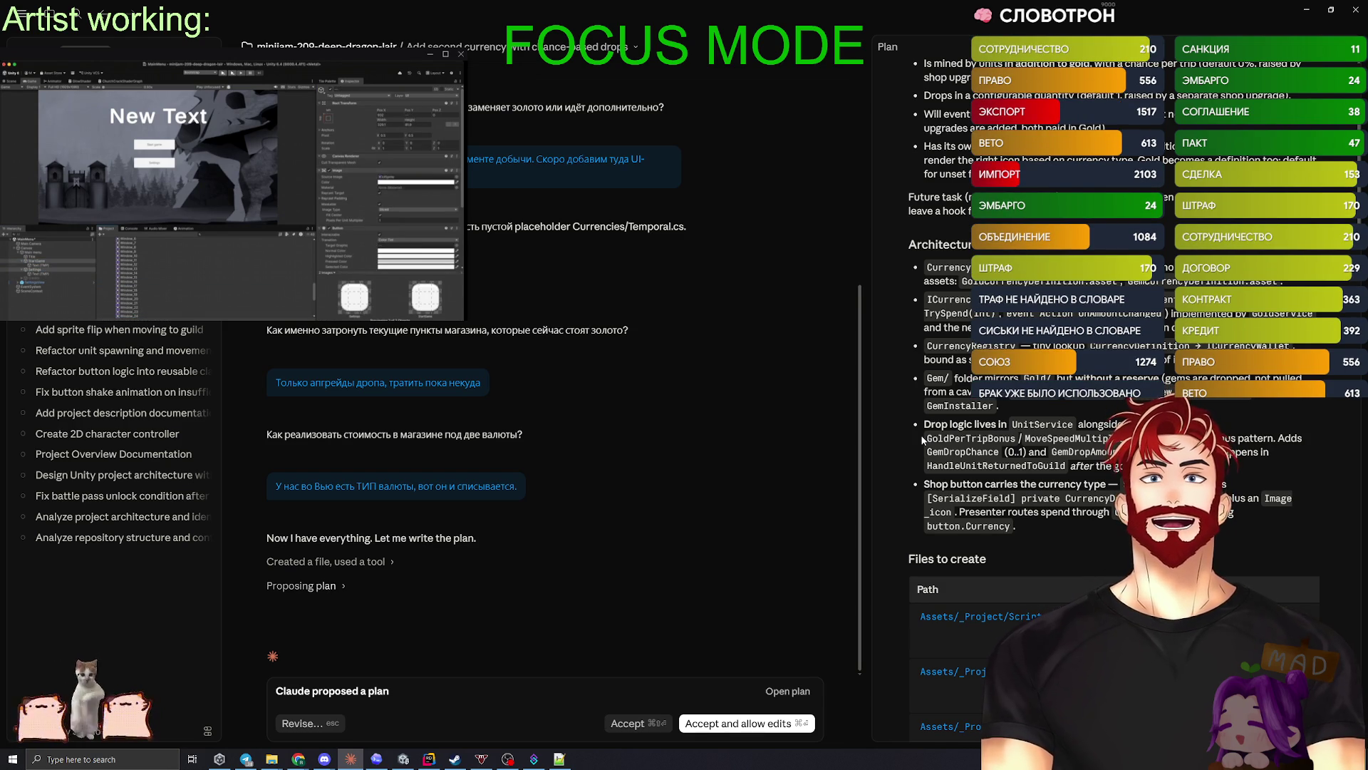
drag(400, 176, 376, 179)
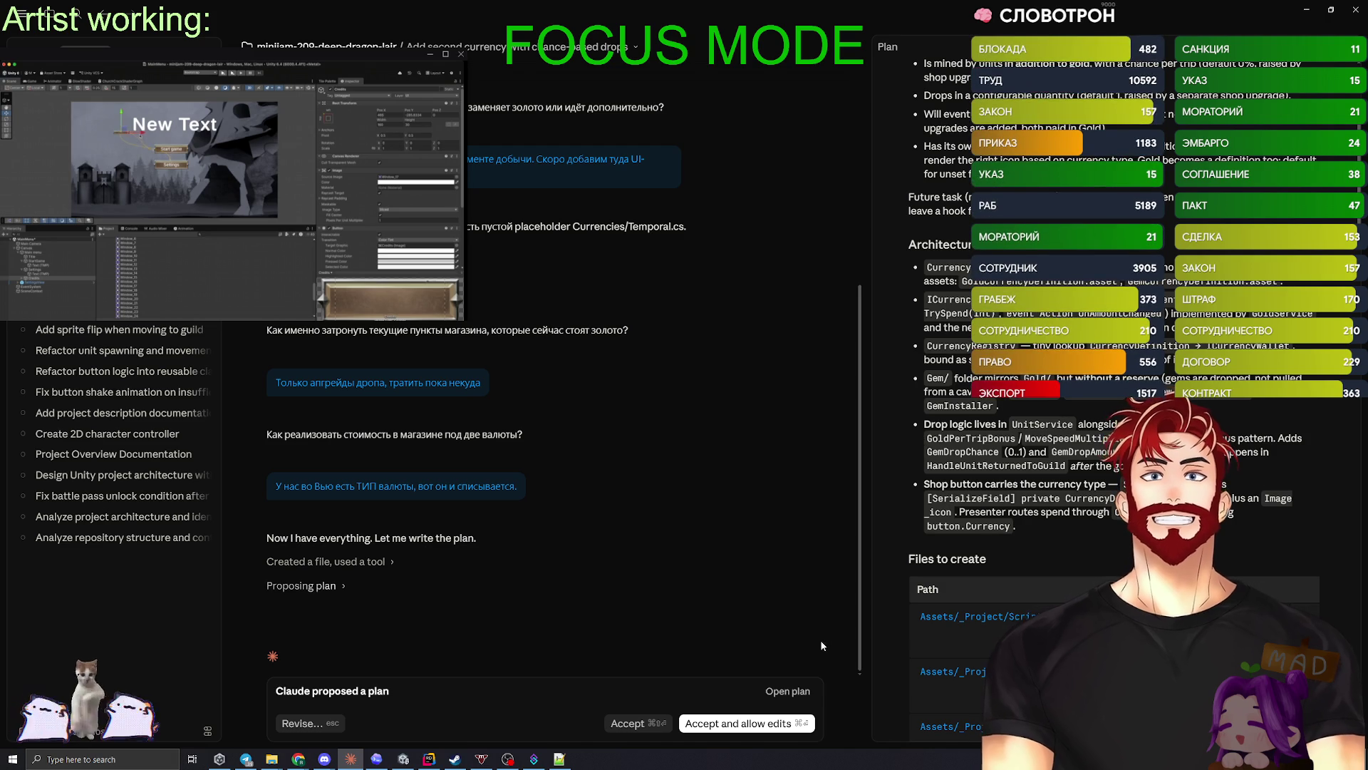
click(403, 760)
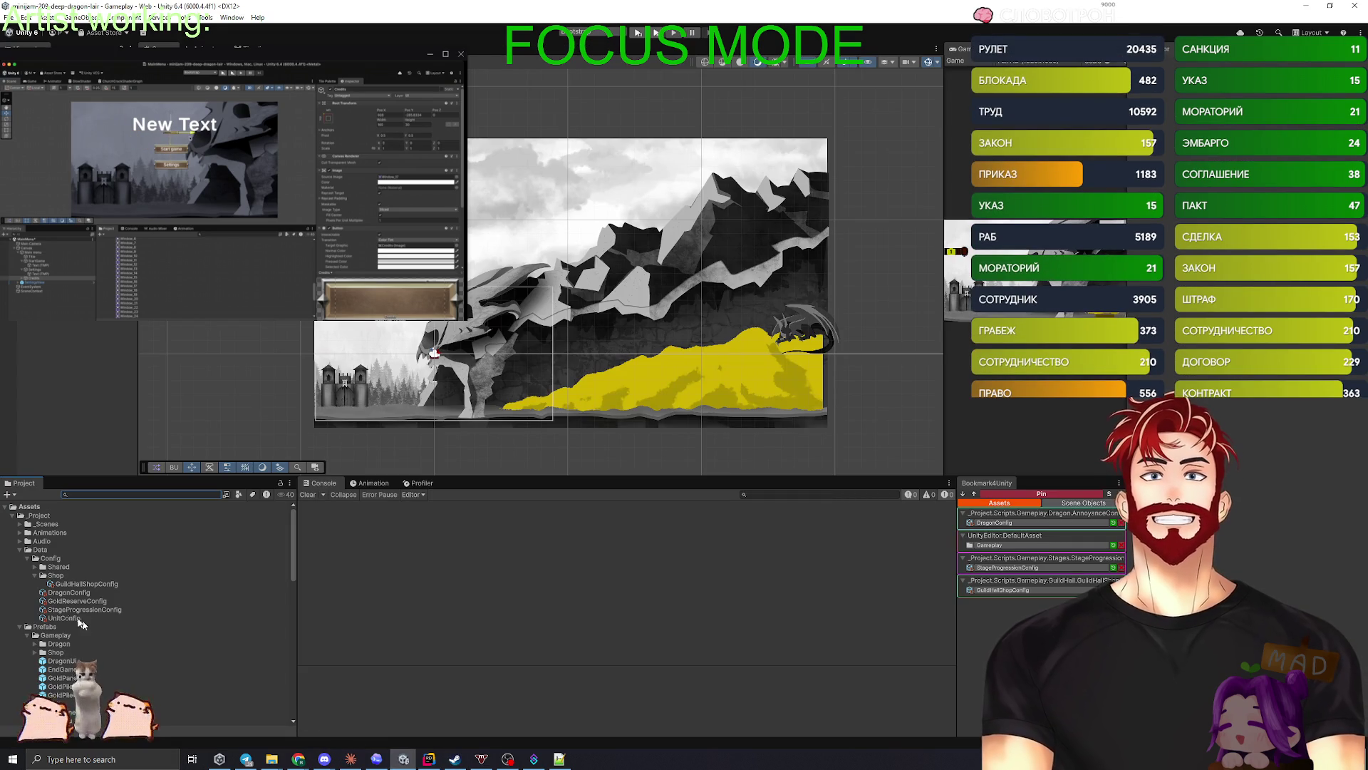
- Inspect the GuildHallShopConfig asset in the Shop folder, then minimize Unity
click(80, 575)
click(91, 583)
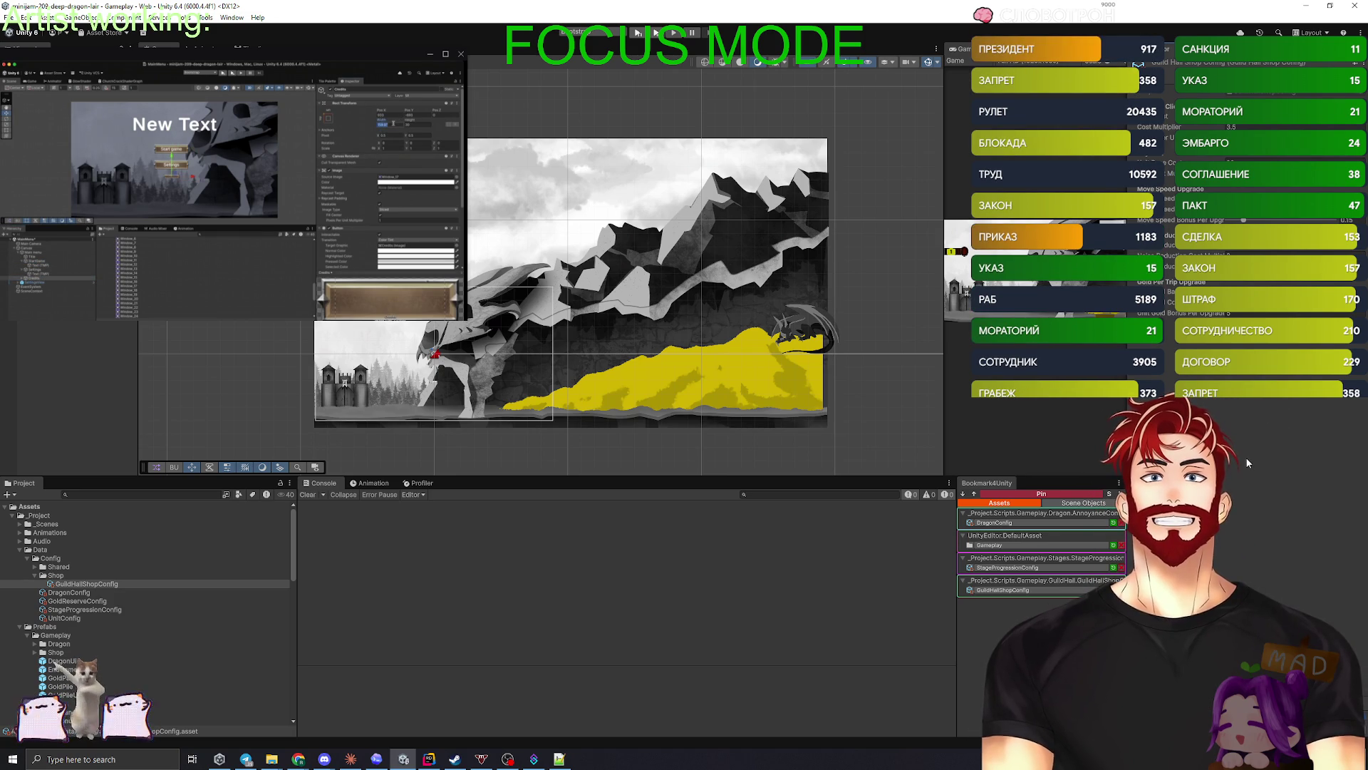
click(1299, 9)
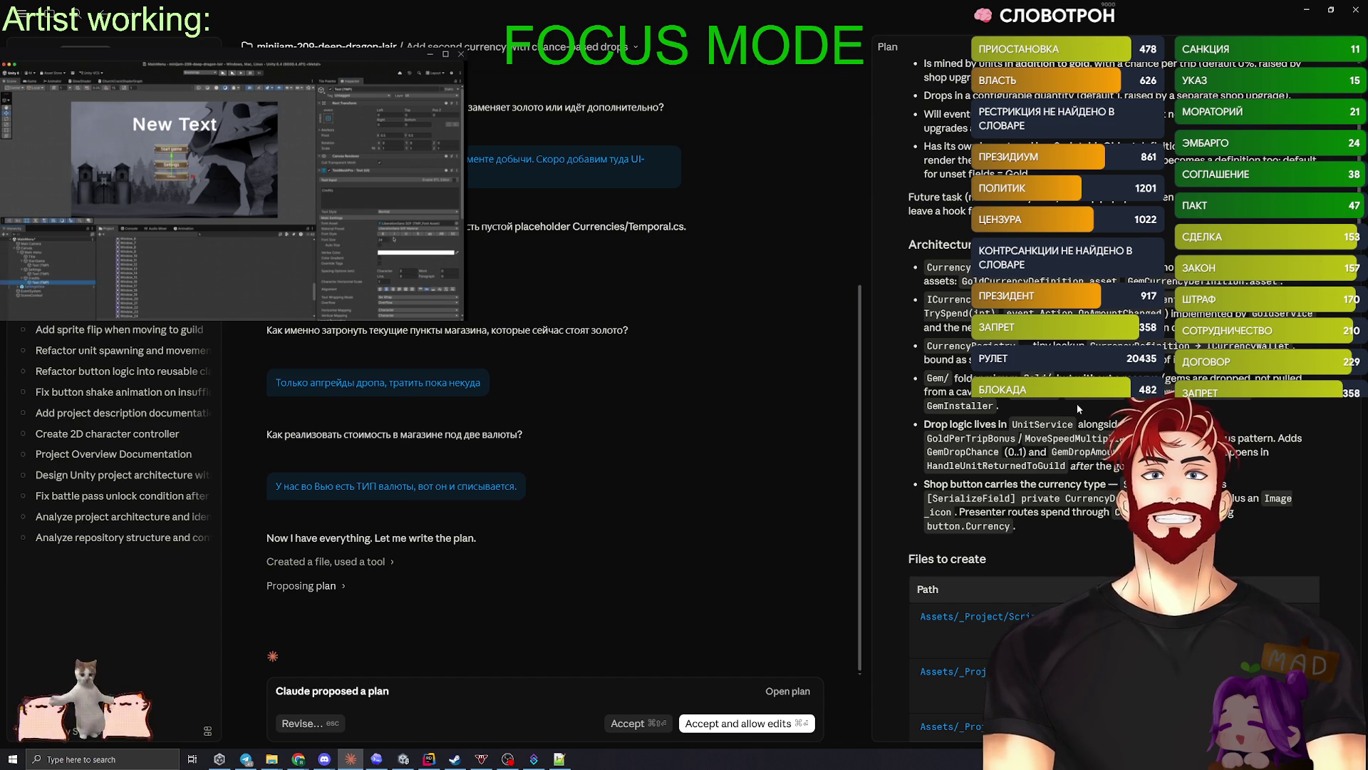
- Add the inline comment 'при чём тут MoveSpeed?' on MoveSpeedMultiplier in the plan
mouse_move(1076, 403)
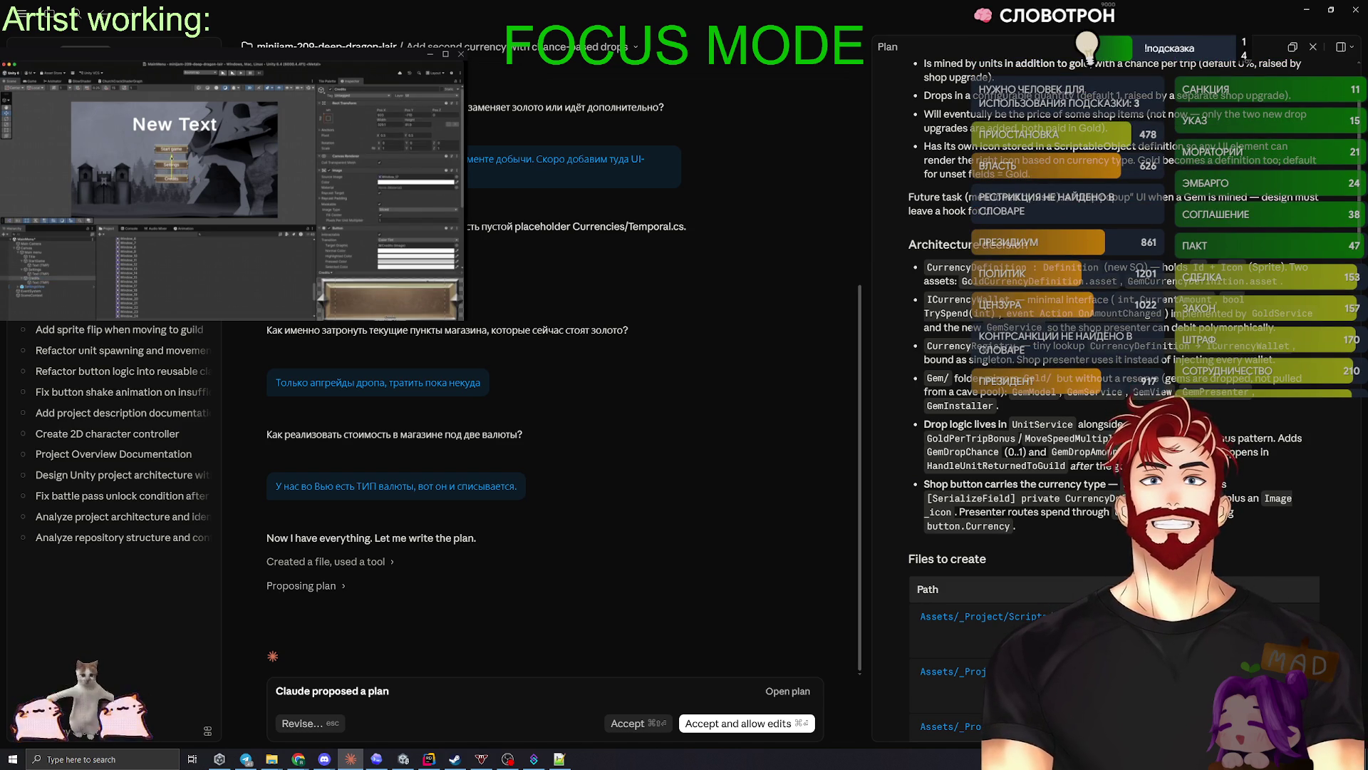
double_click(1036, 437)
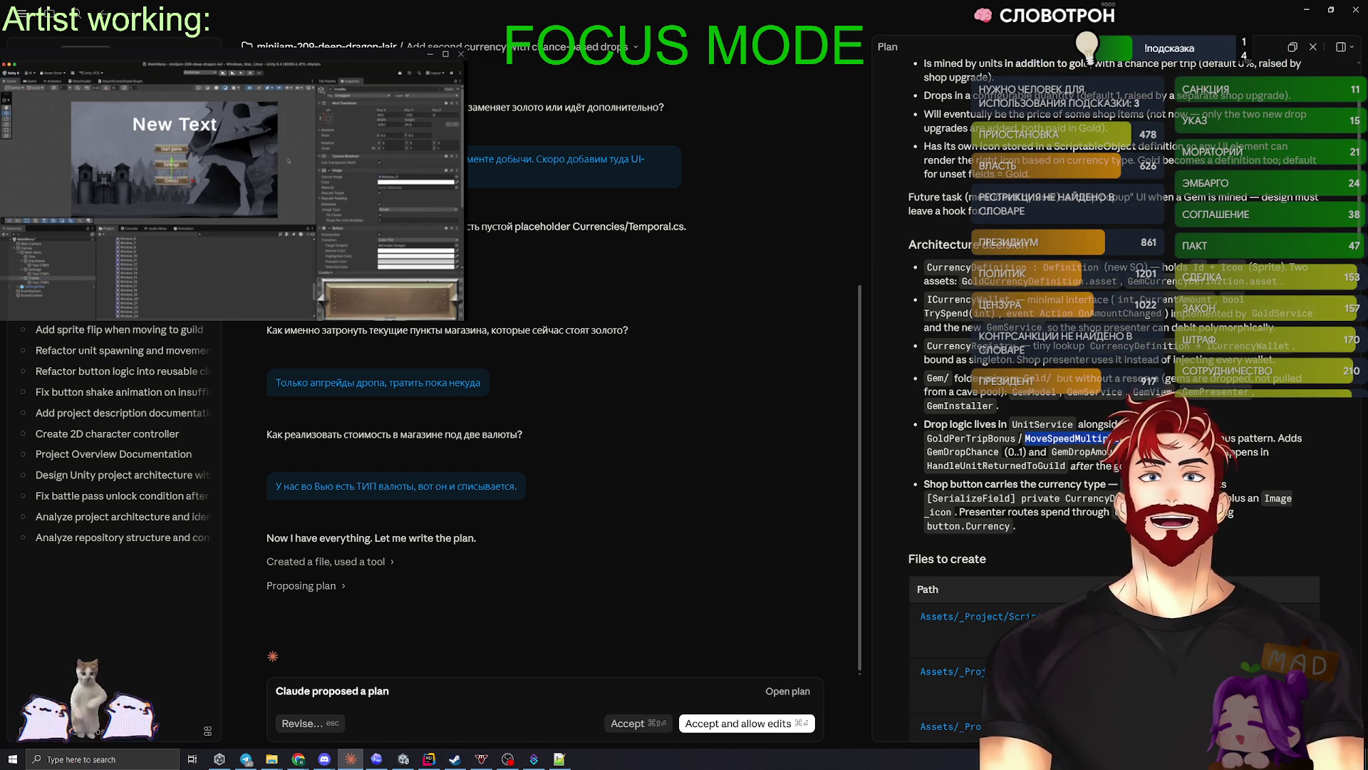
click(42, 282)
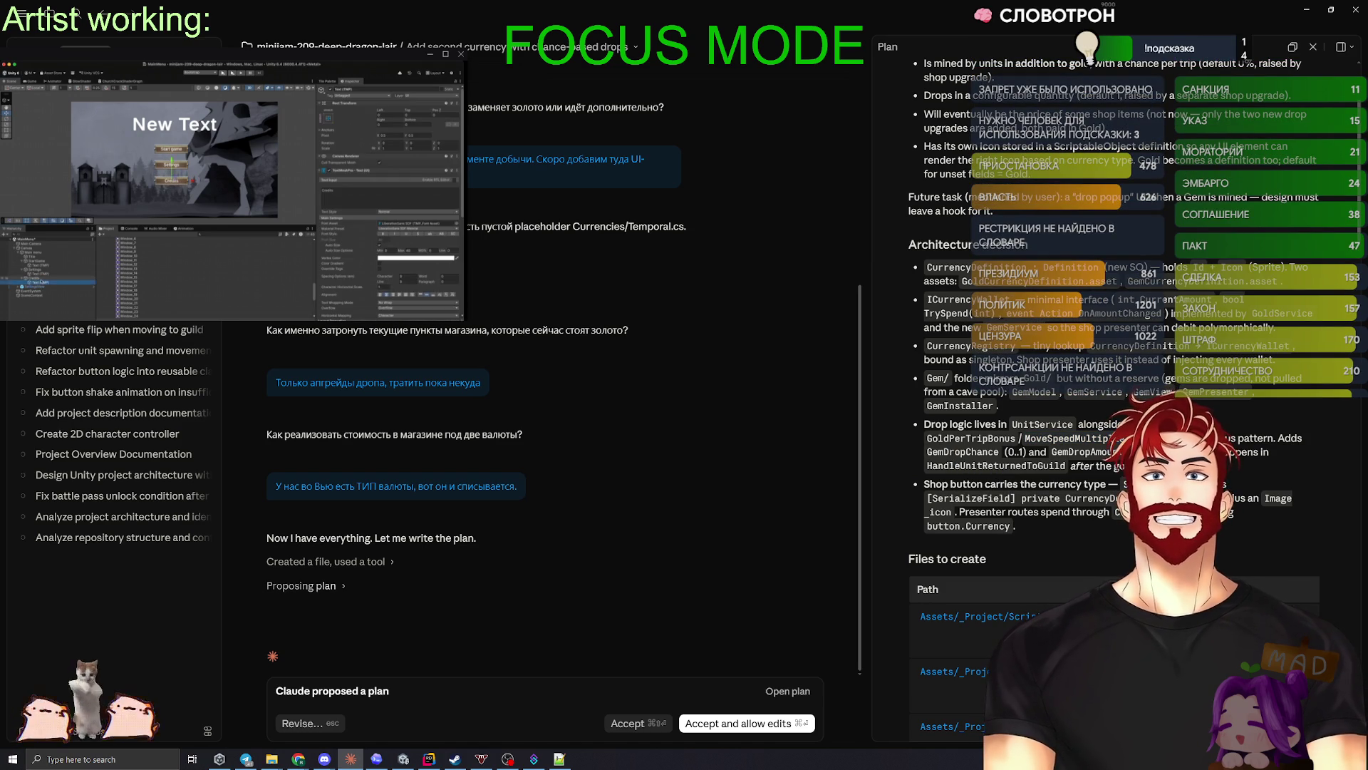
click(32, 277)
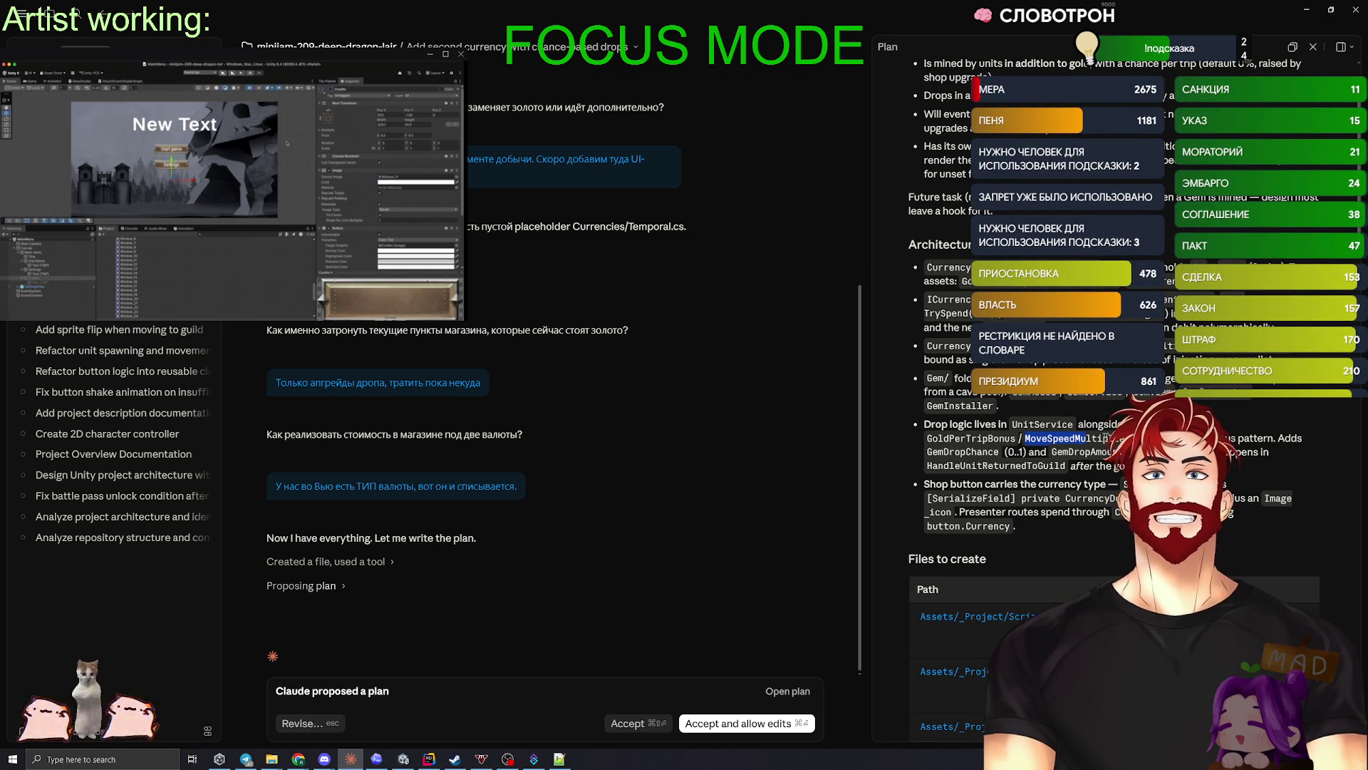
click(52, 273)
text(при че)
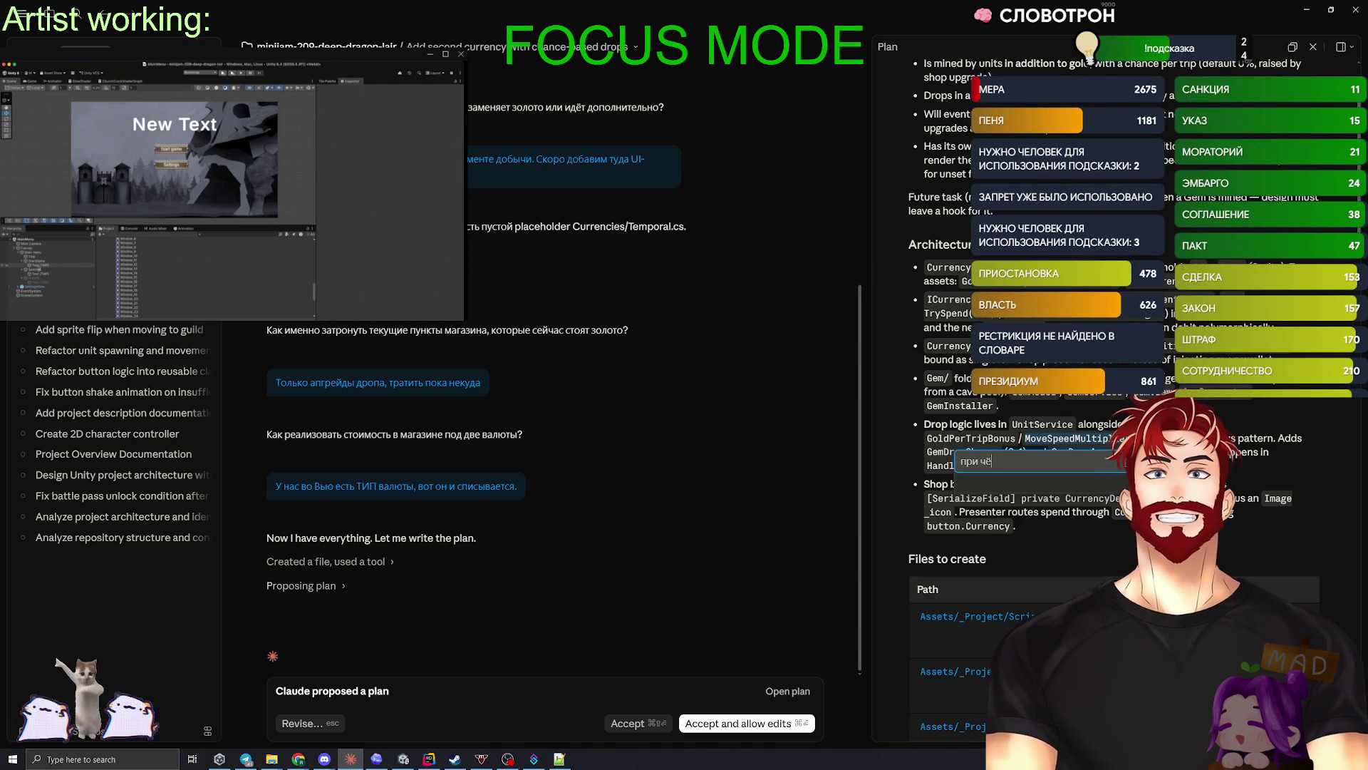
text(м тут MoveSpeed?)
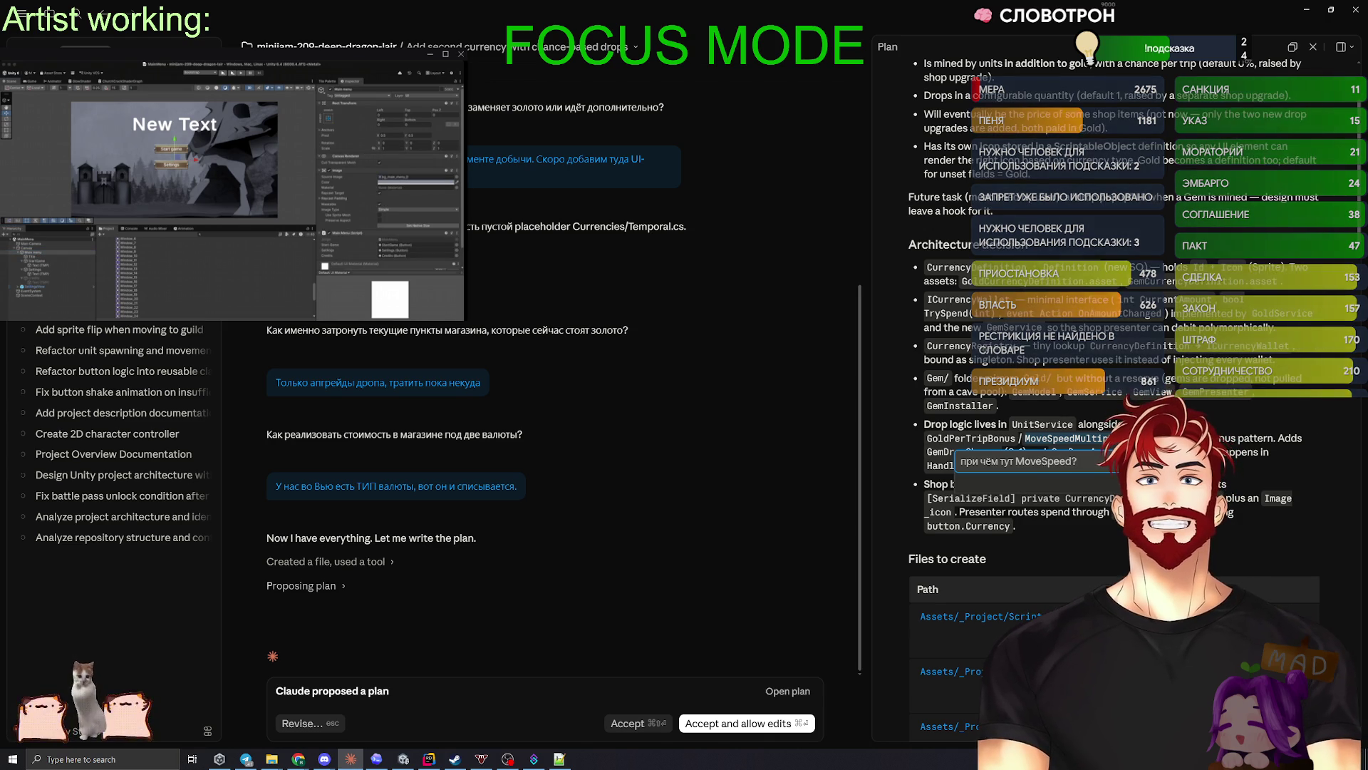
key(Return)
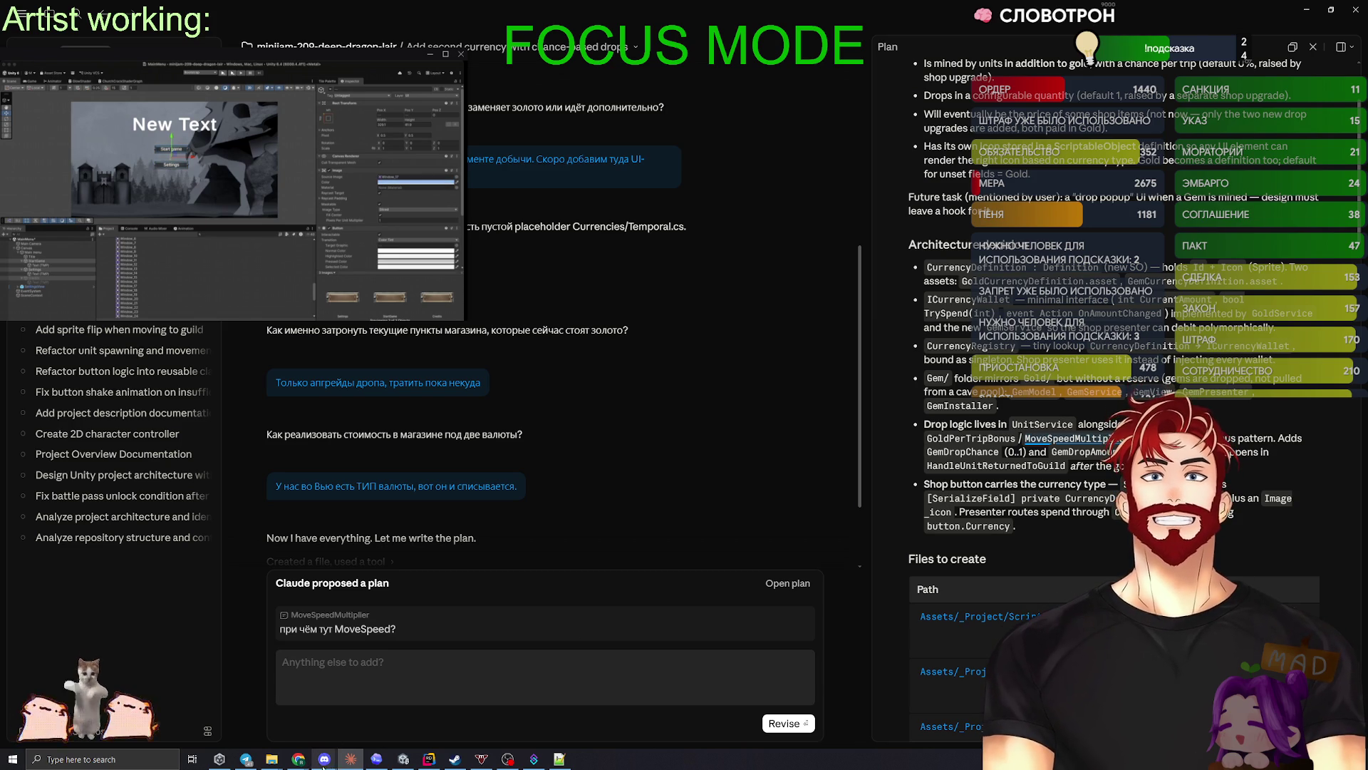
- Ask ChatGPT how to make a Unity 6.4 WebGL build for itch.io that runs in the background
mouse_move(294, 764)
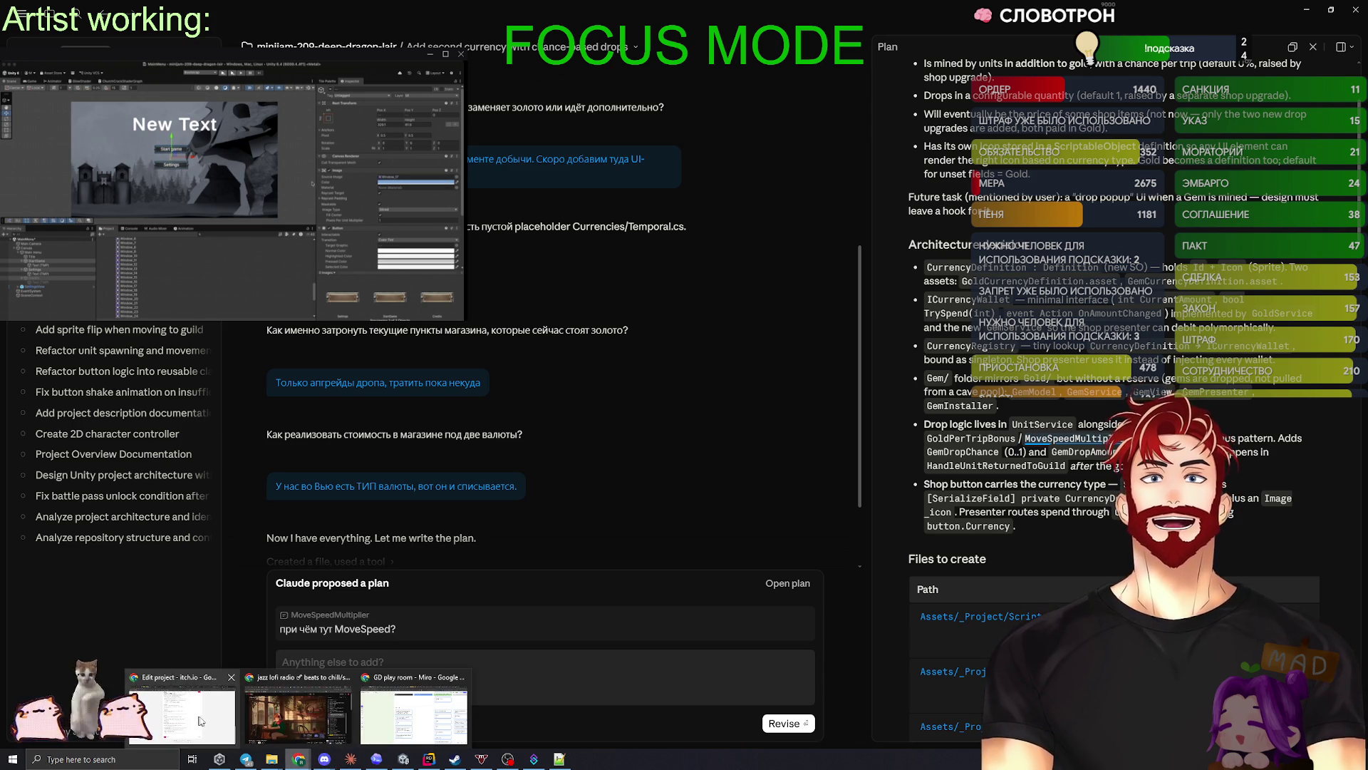
click(235, 705)
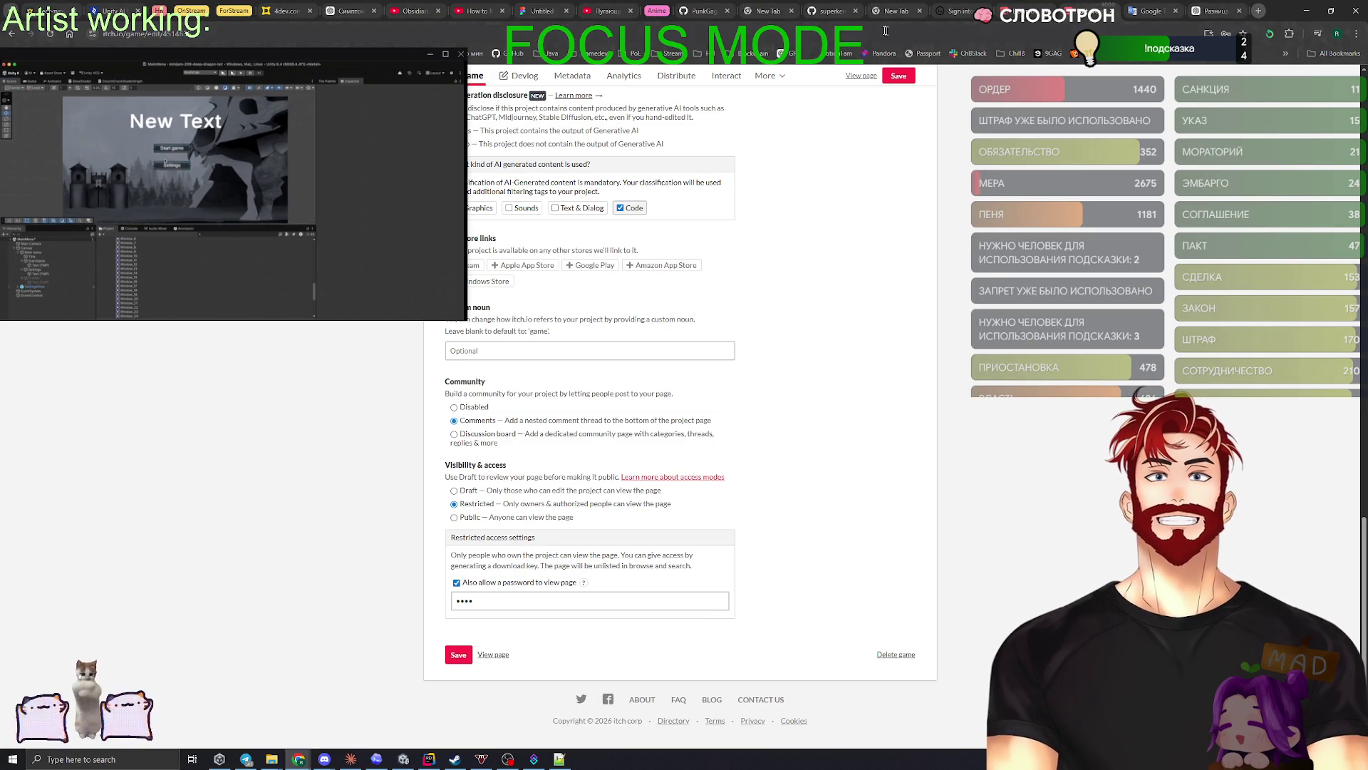
click(1218, 12)
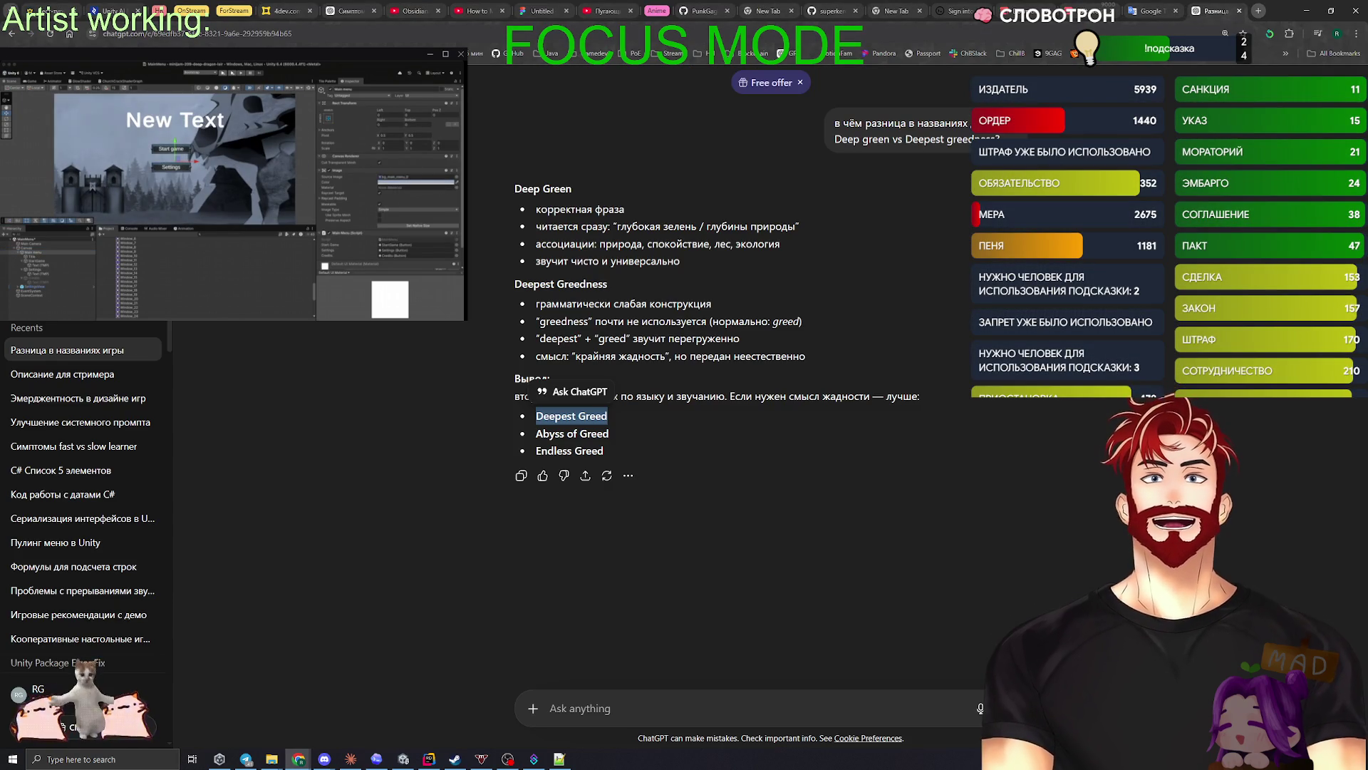
click(598, 708)
text(crf)
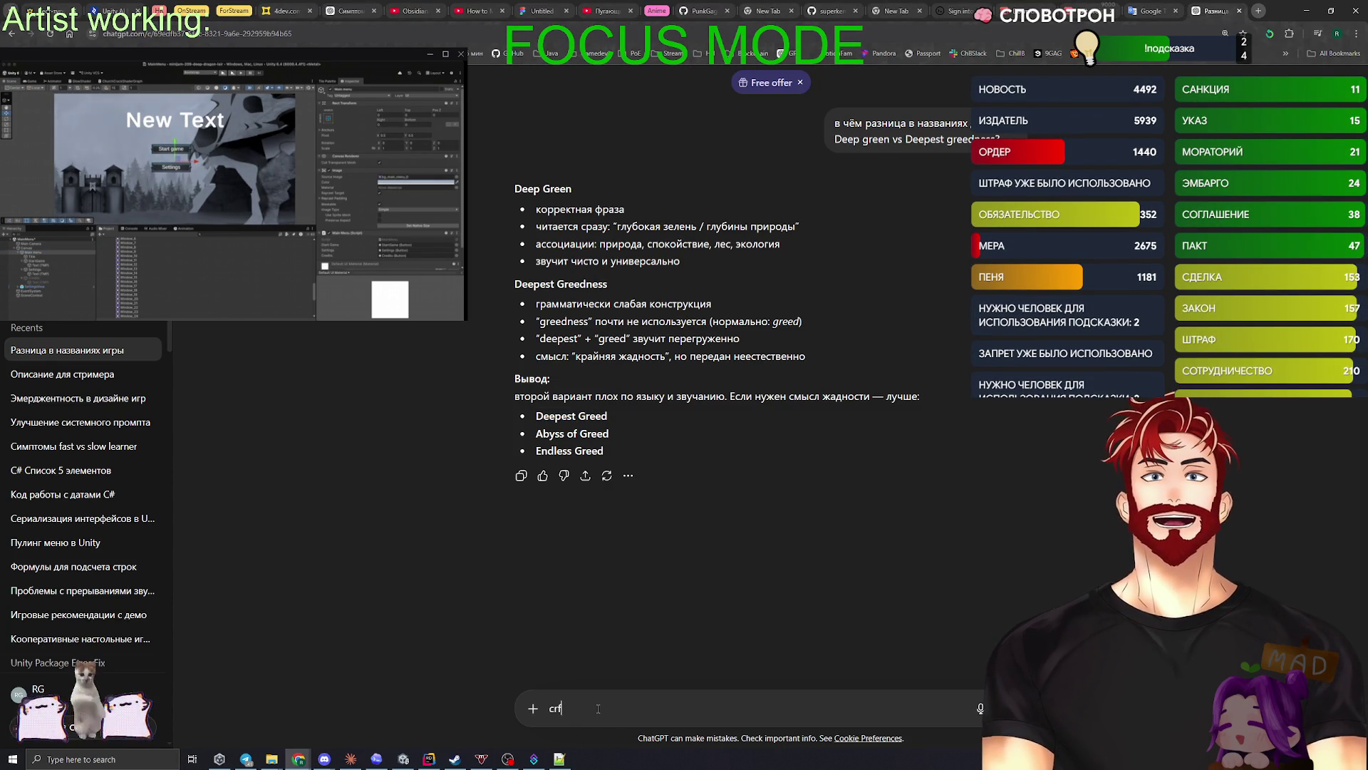
text(,b)
key(ctrl+a)
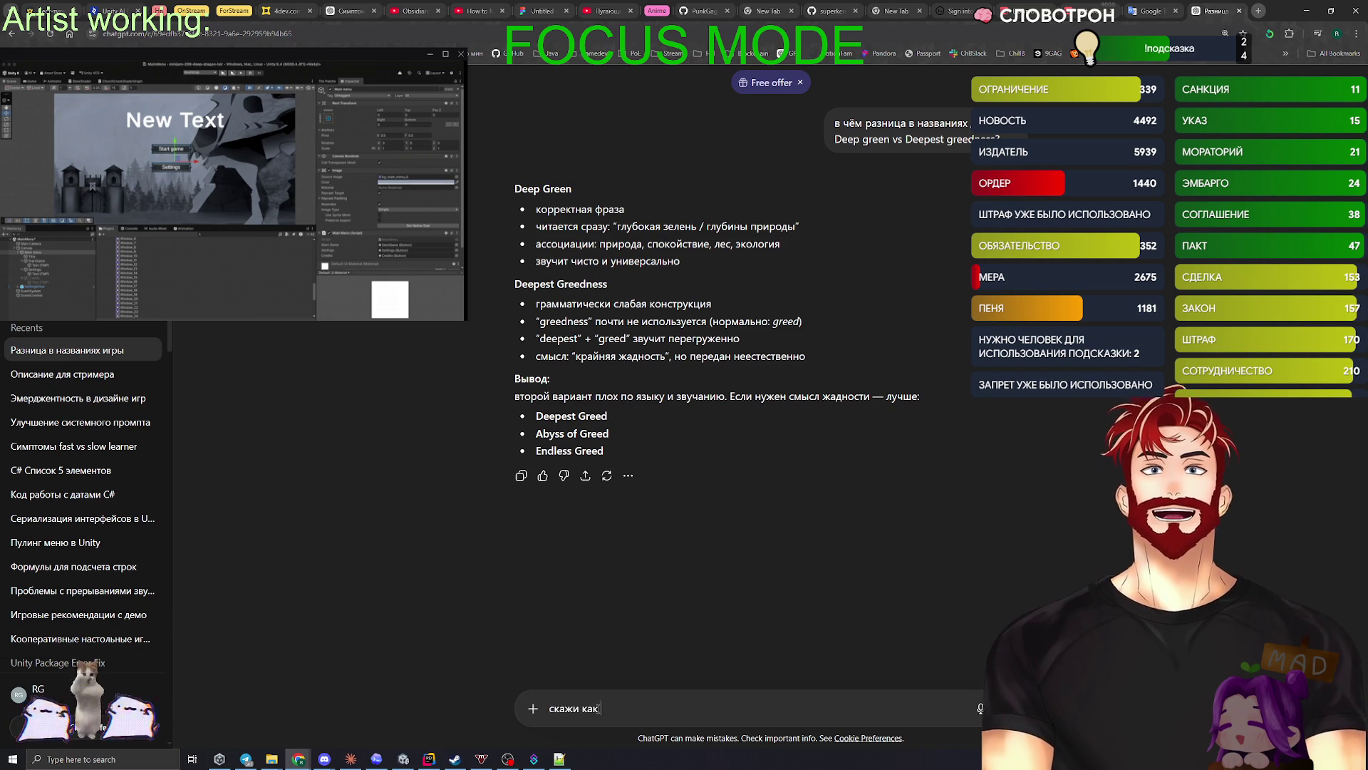
text(Юнити собрать )
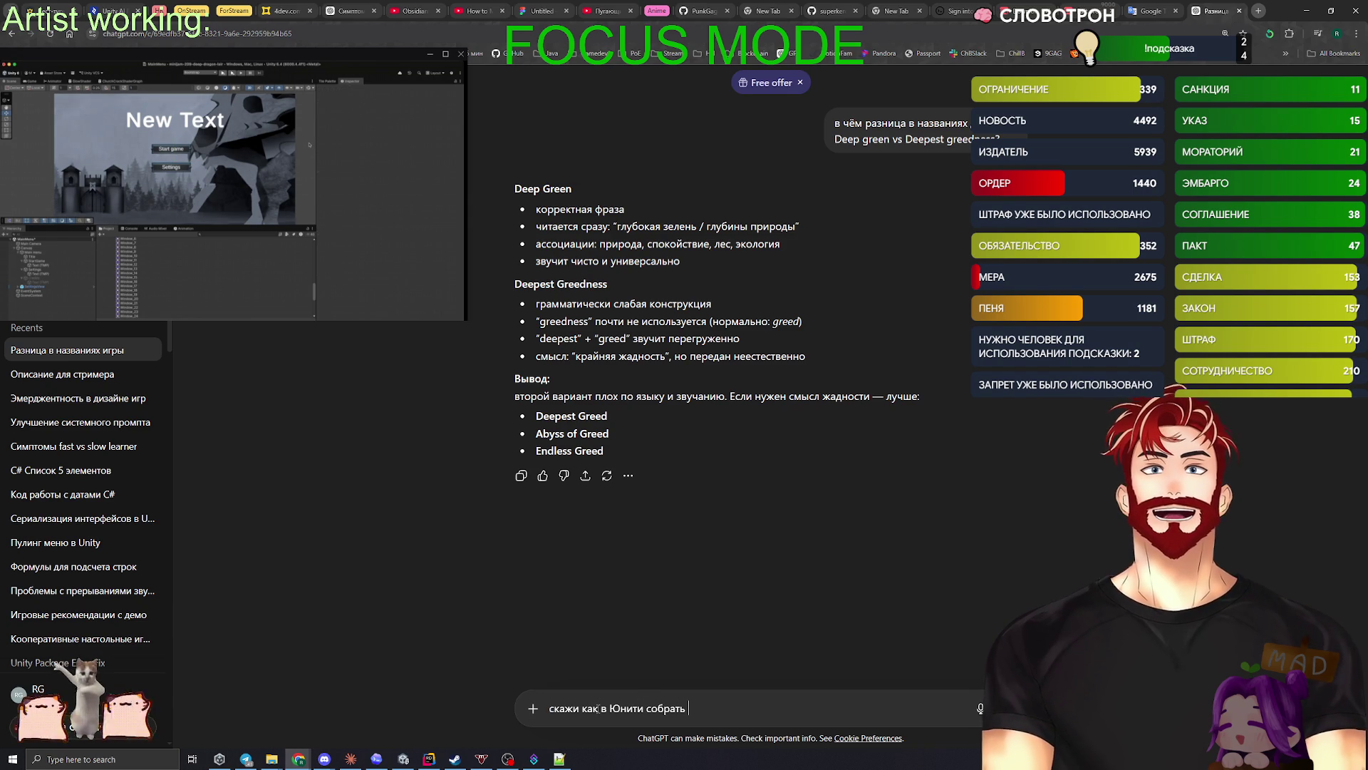
text(Web build ()
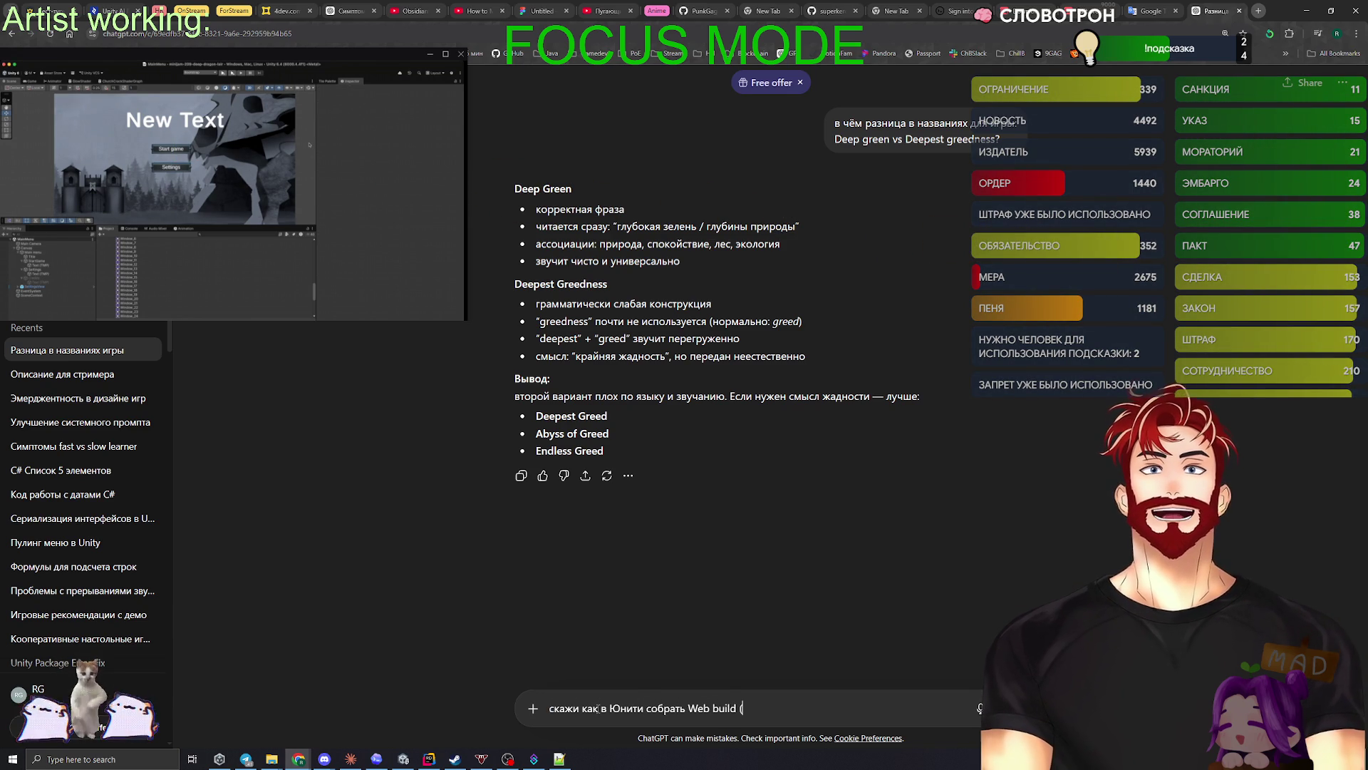
text())
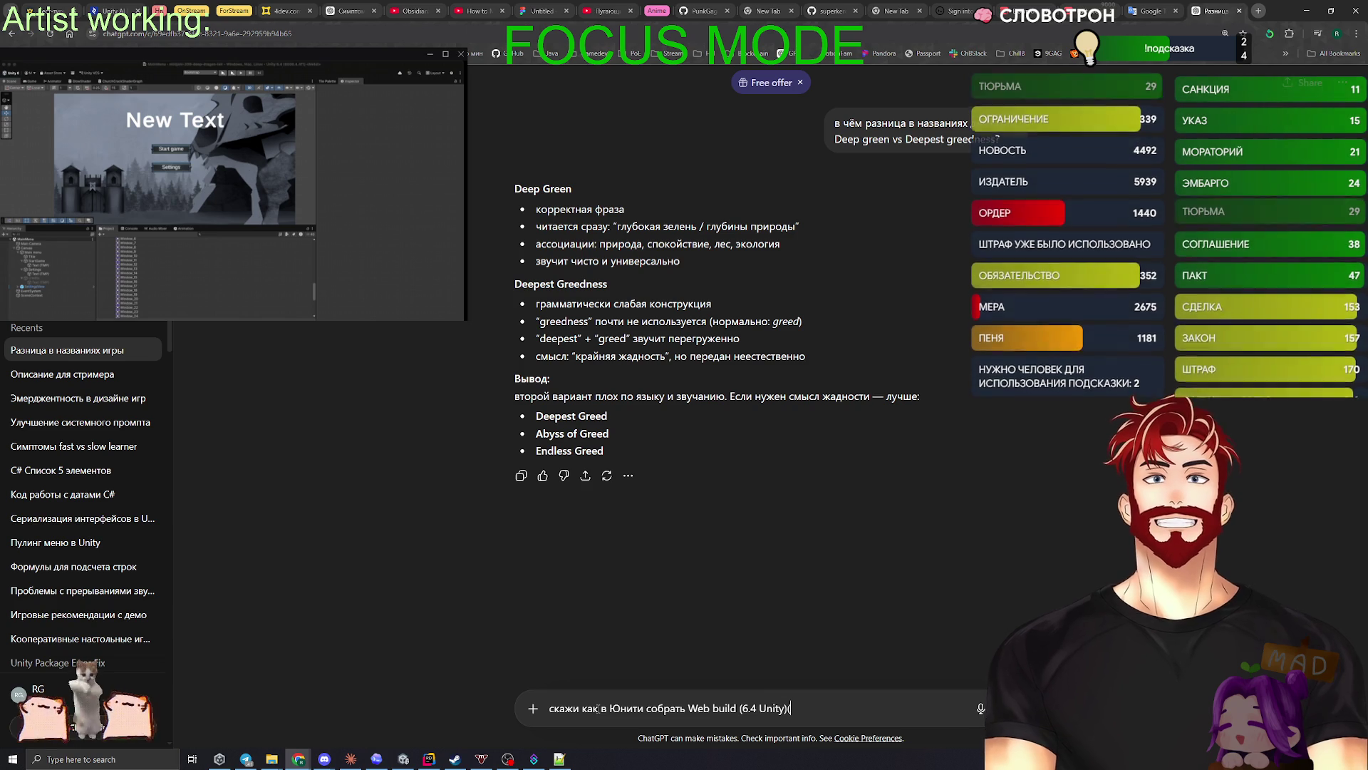
text( для itch.io чтобы в о)
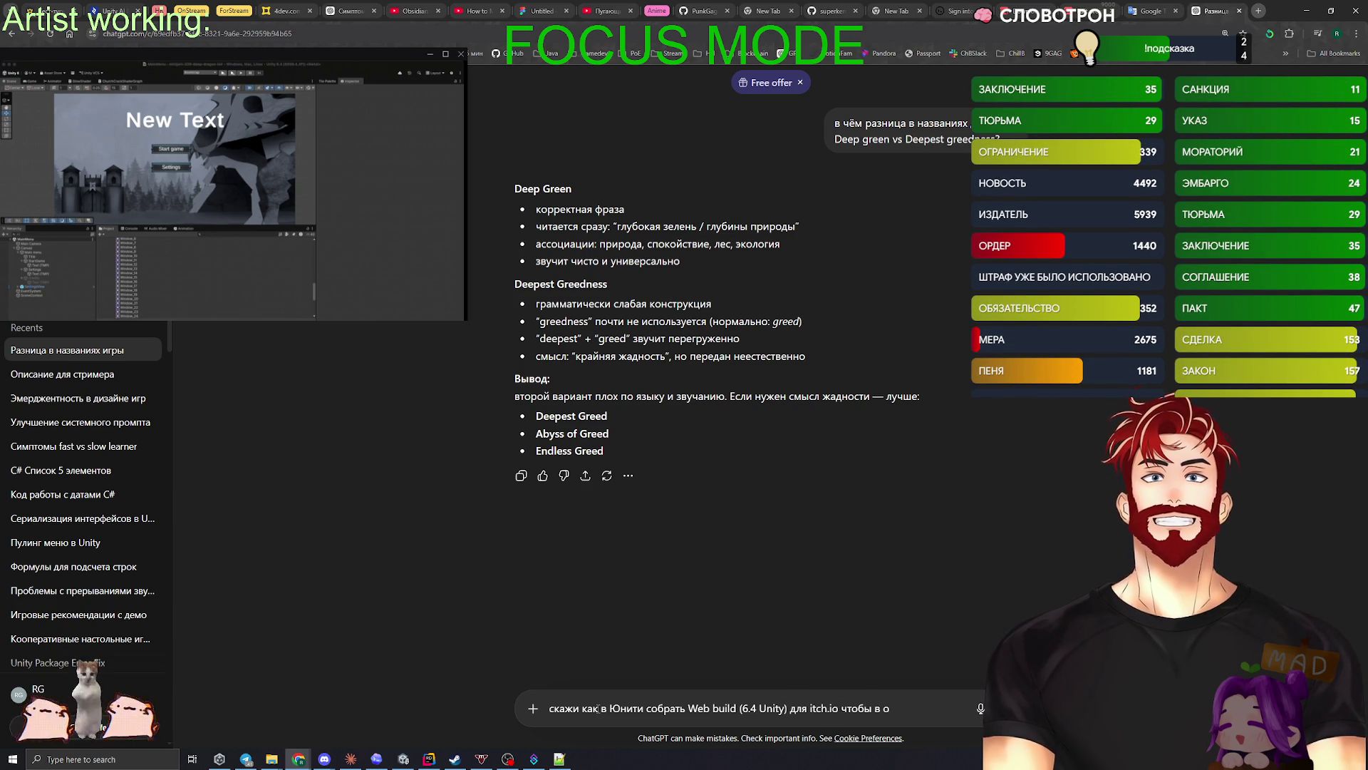
key(BackSpace)
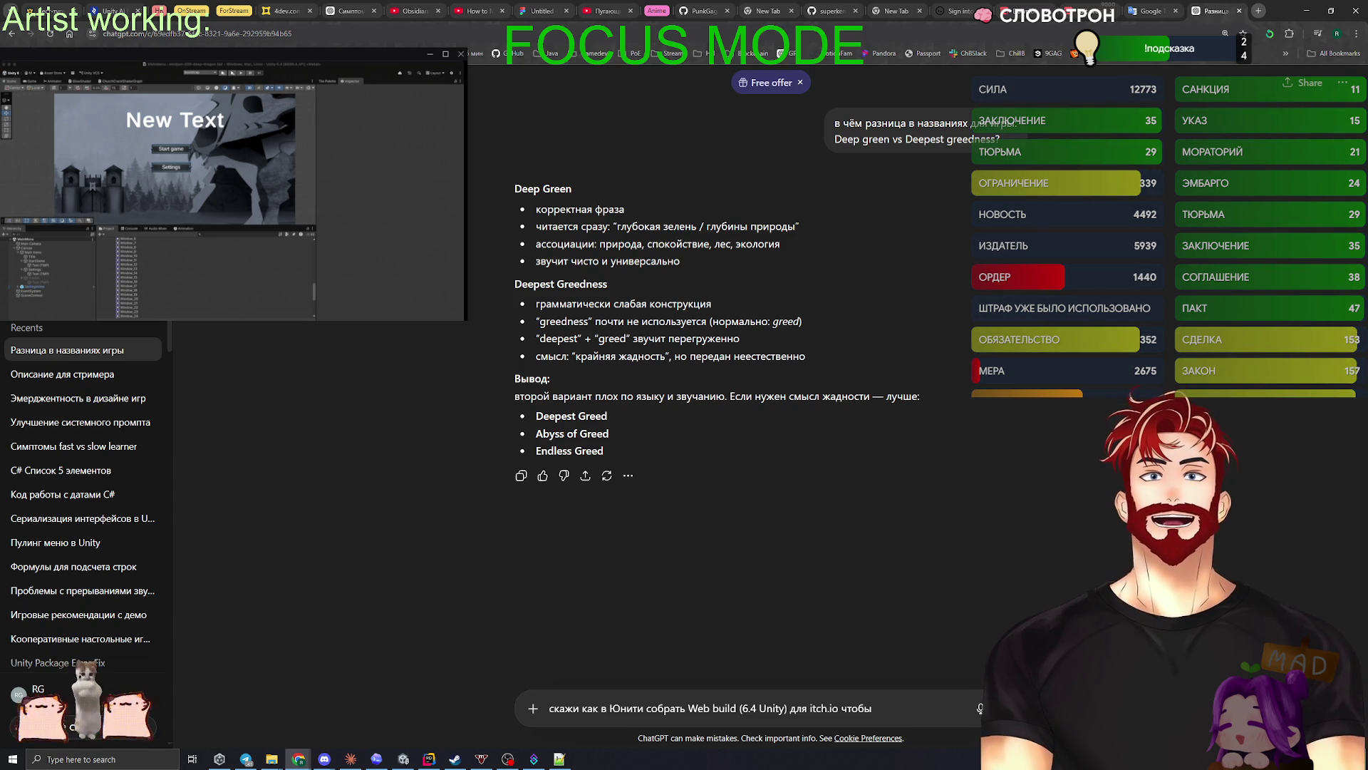
text(  игра продолжал)
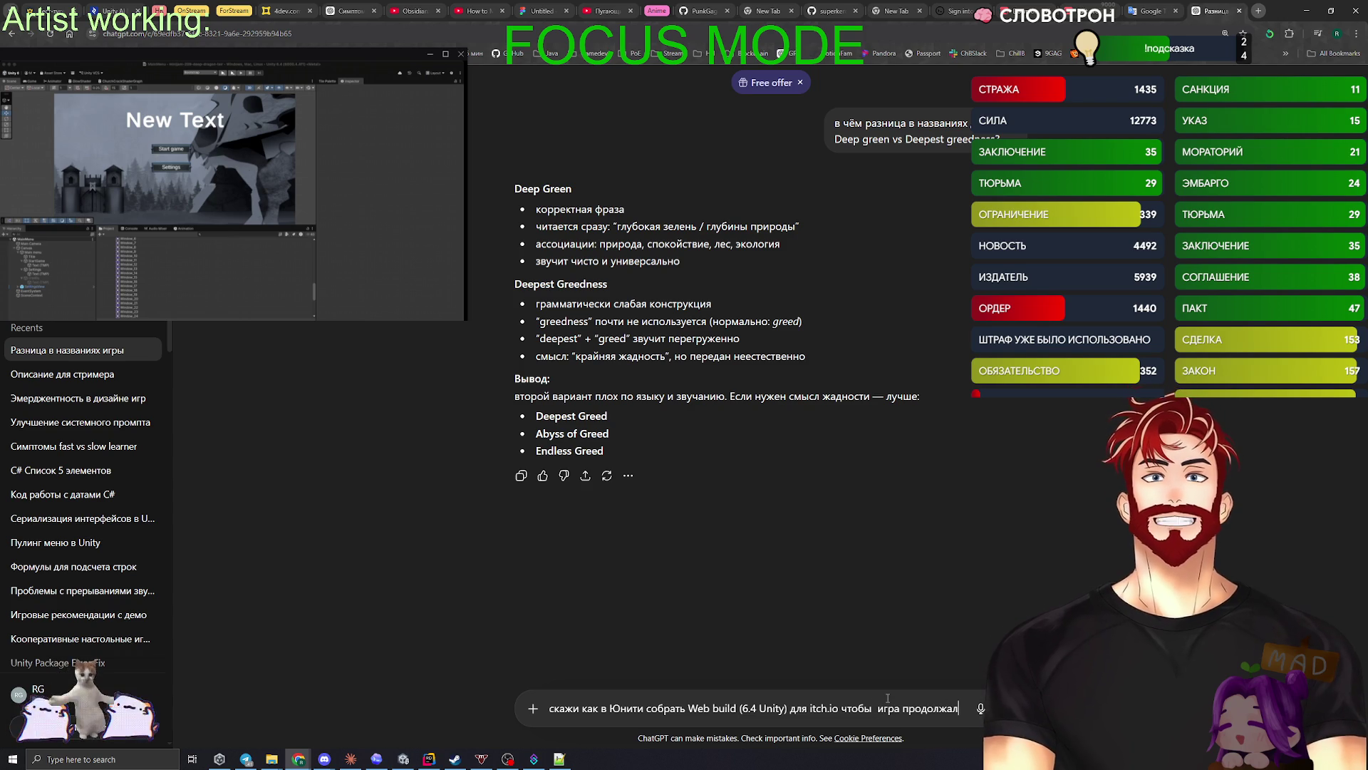
text(а р)
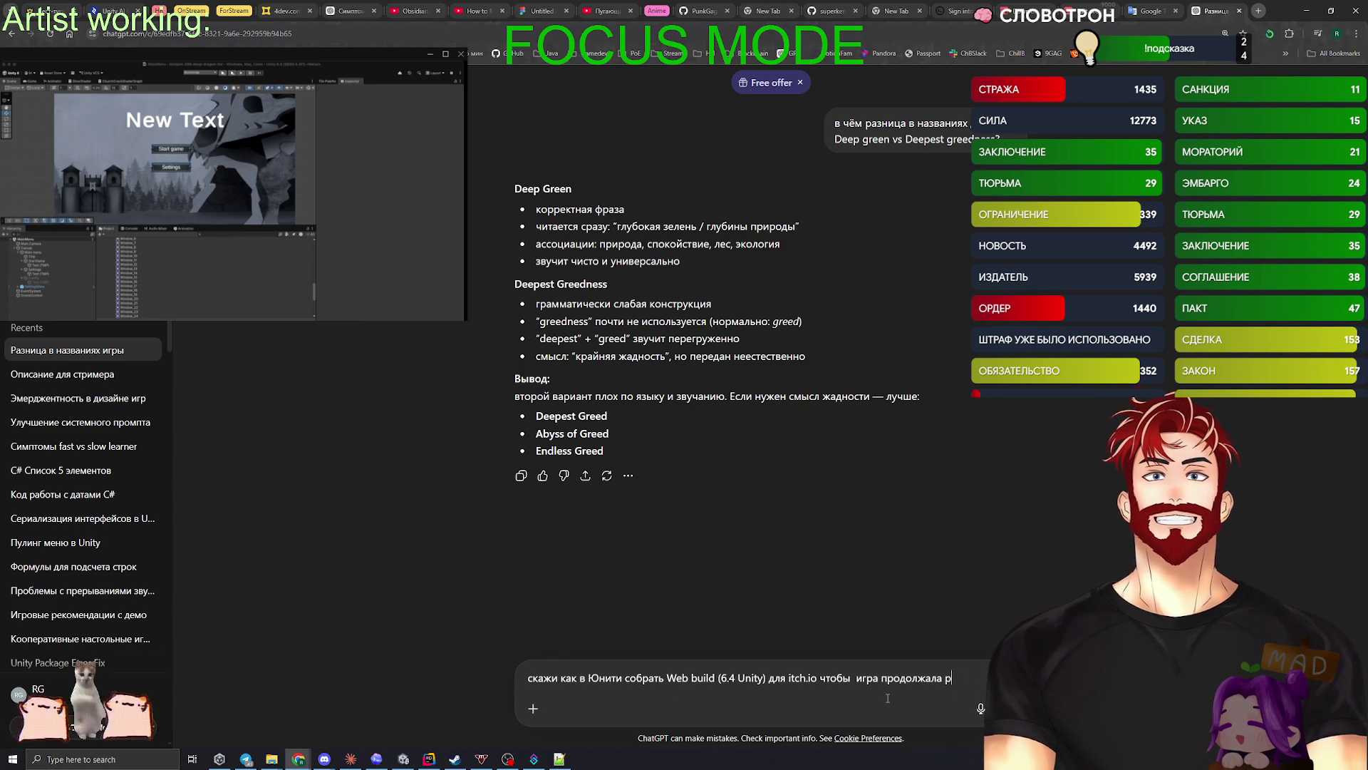
text(наботать в фоне )
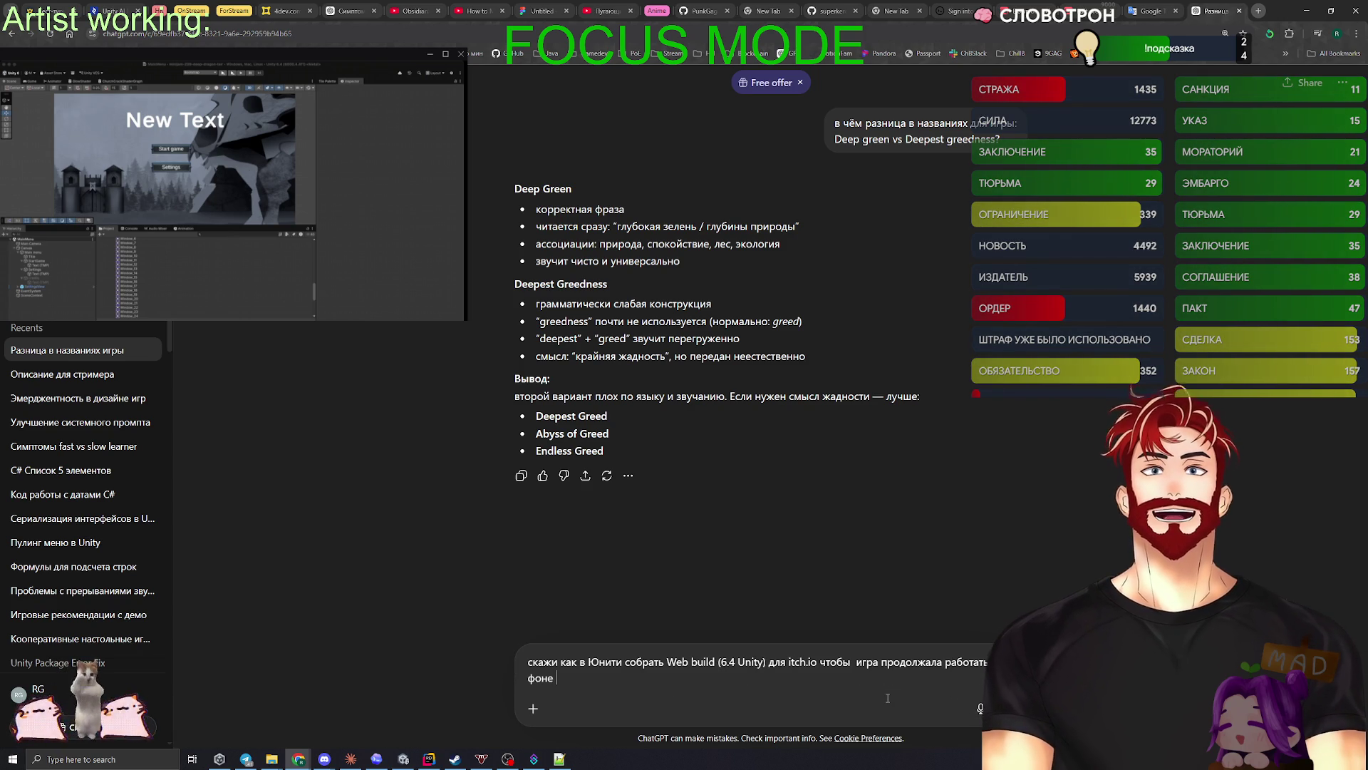
text(на итче)
key(Return)
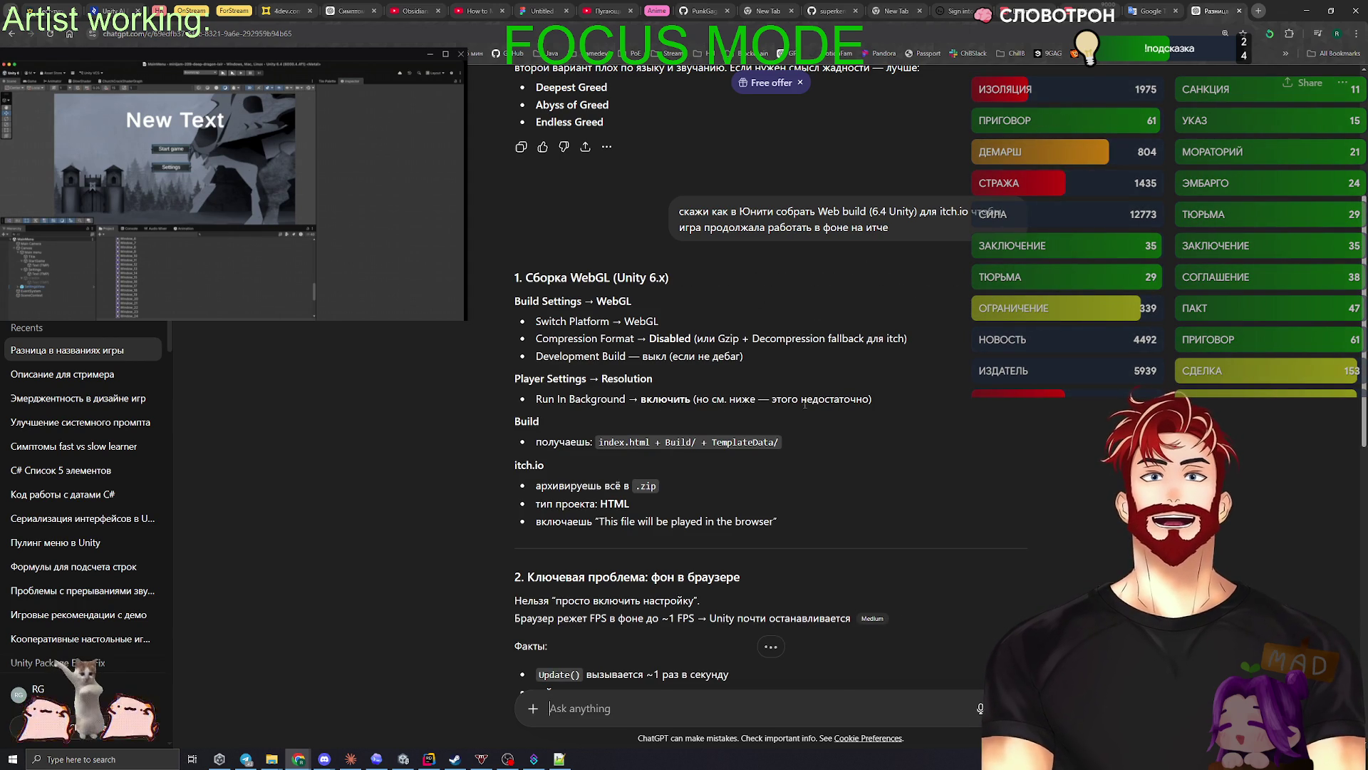
- Read ChatGPT's answer, highlighting the lines on rare Update() calls and useless Run In Background
scroll(597, 375, down, 2)
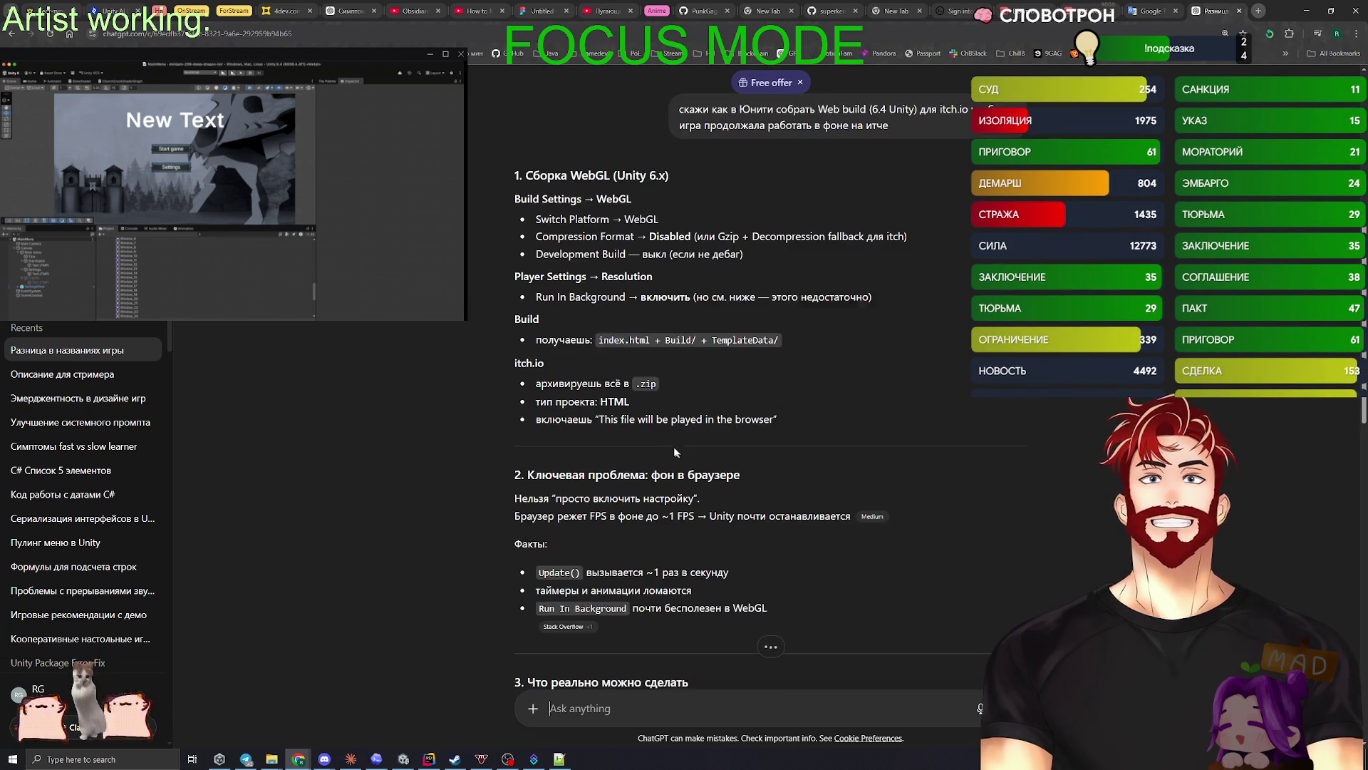
scroll(703, 443, down, 2)
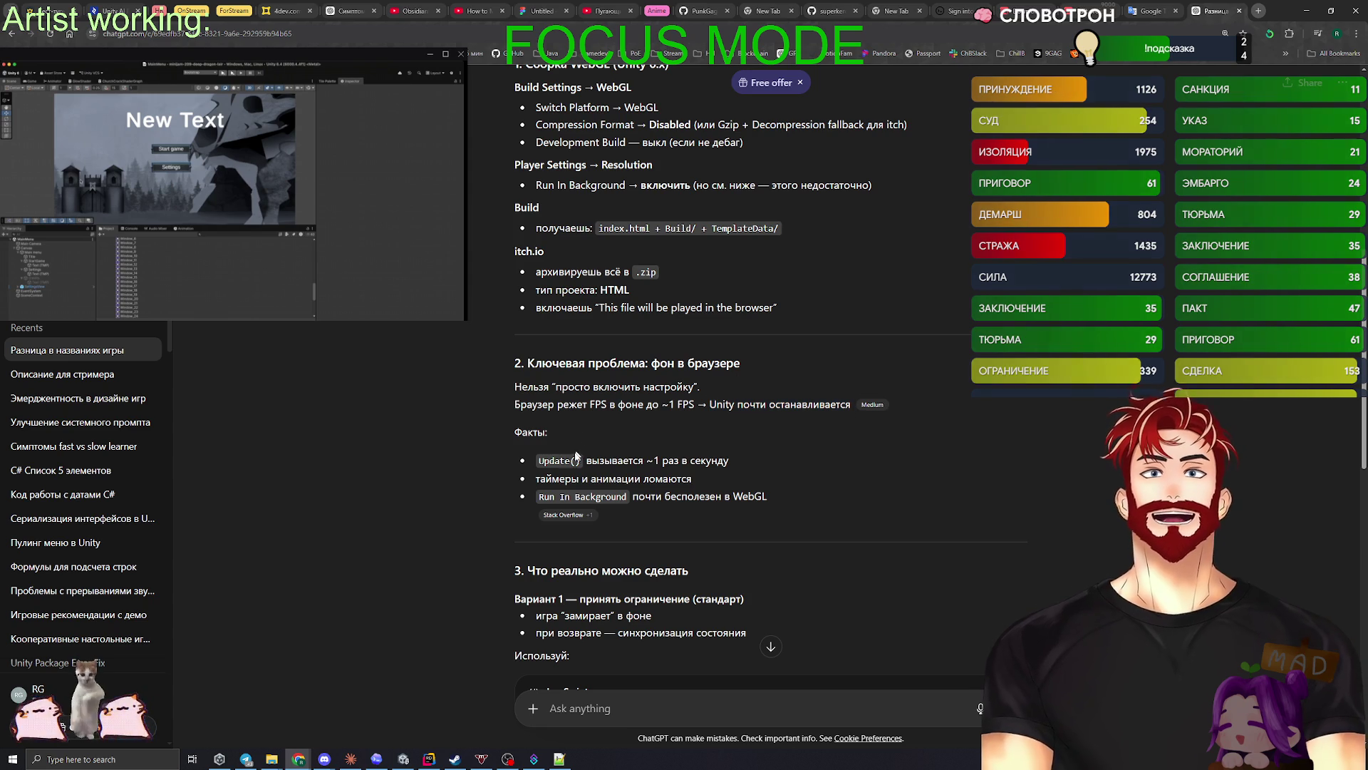
drag(536, 464, 741, 464)
click(672, 492)
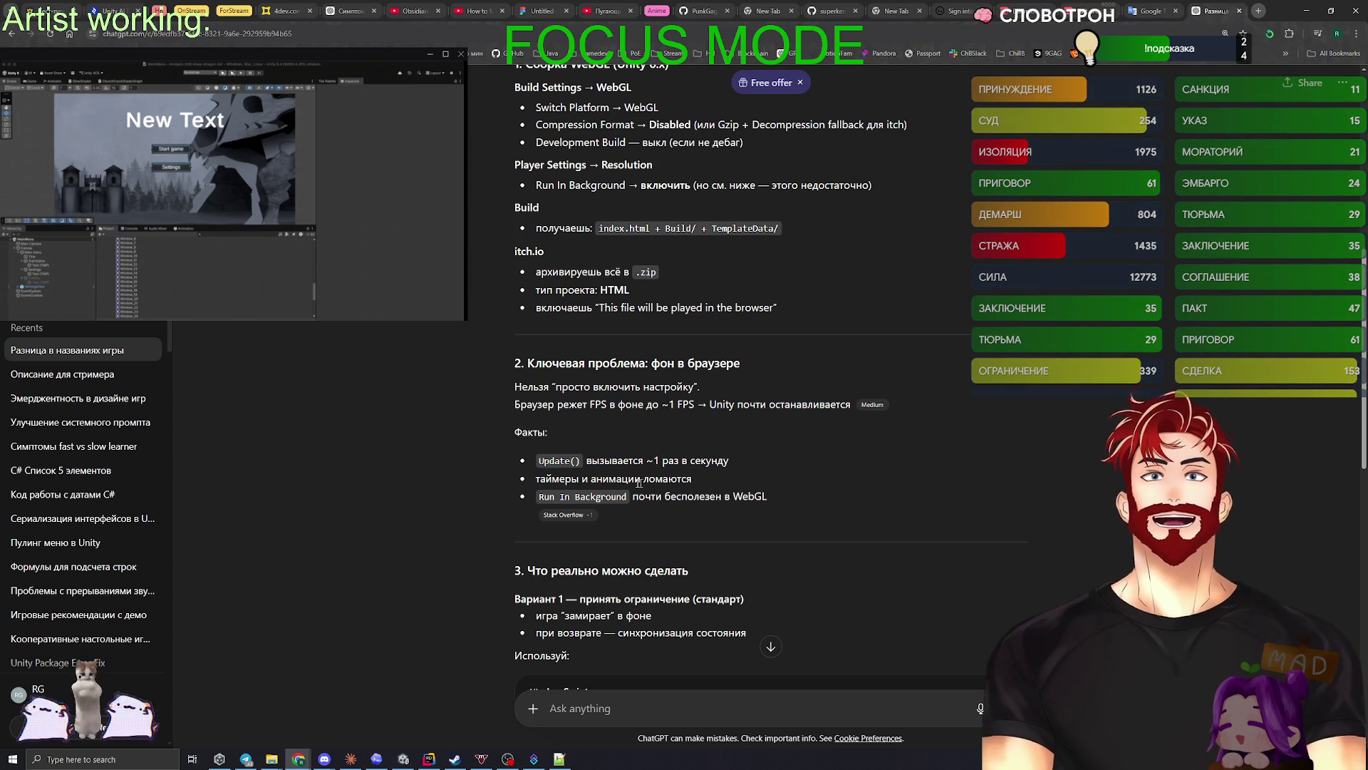
mouse_move(539, 495)
mouse_down()
mouse_move(766, 512)
mouse_move(768, 498)
mouse_move(534, 496)
mouse_up()
scroll(812, 522, down, 4)
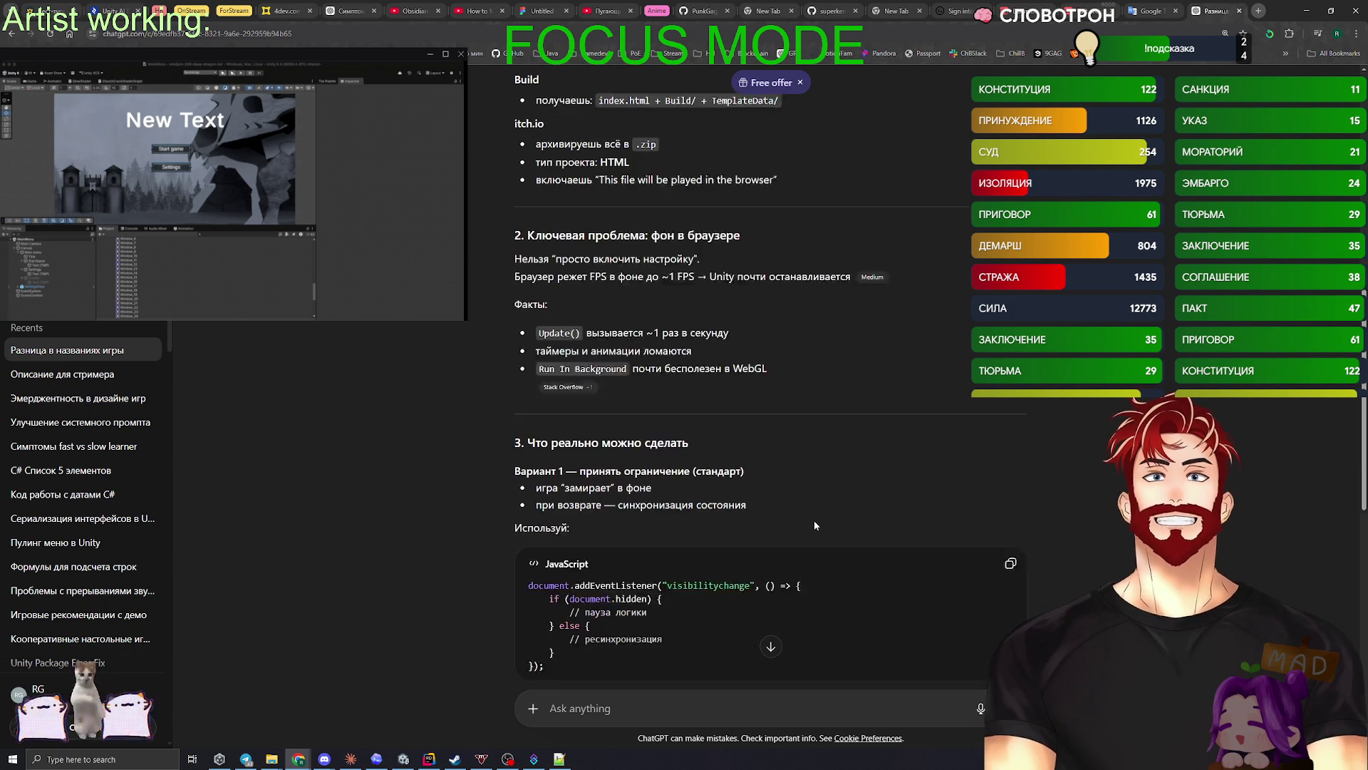
scroll(813, 524, down, 3)
scroll(812, 524, down, 4)
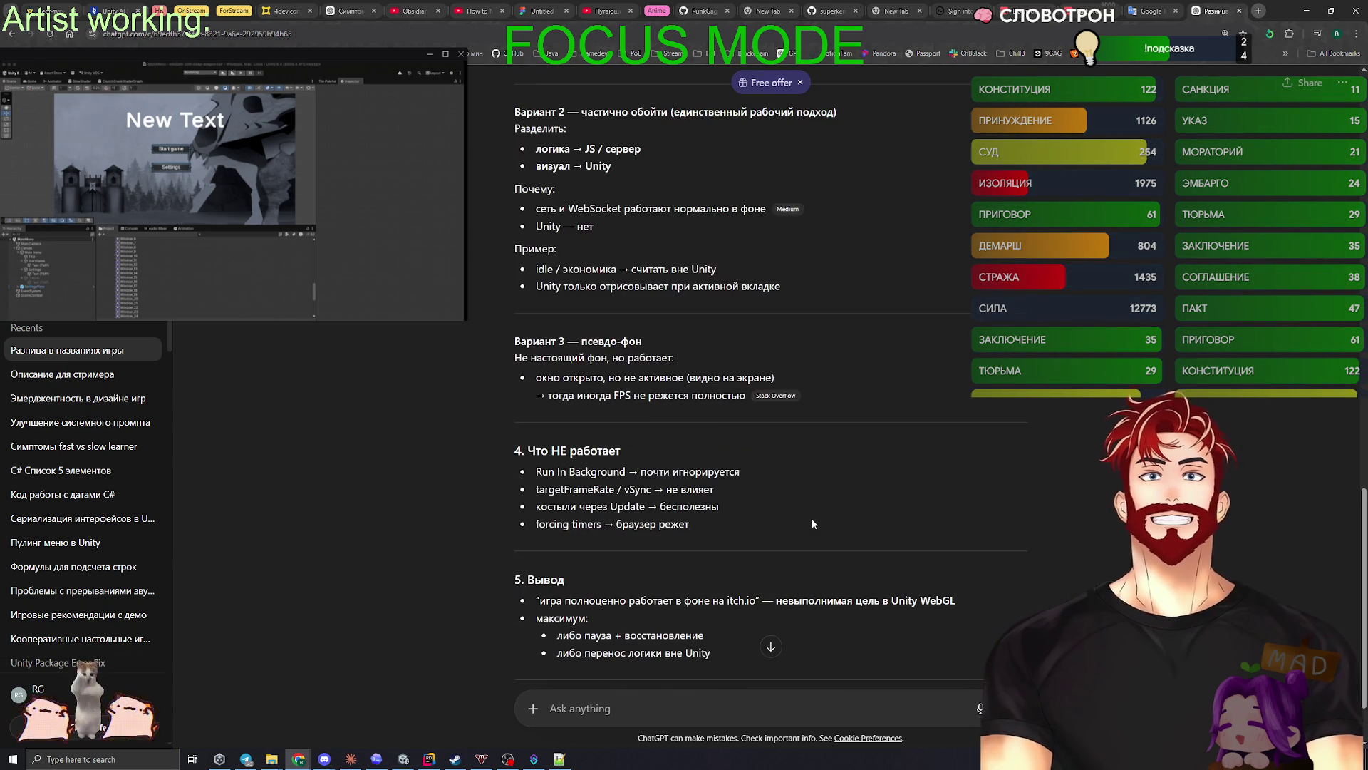
- Switch from the browser back to the Claude Code Gem plan
key(ctrl+t)
key(ctrl+w)
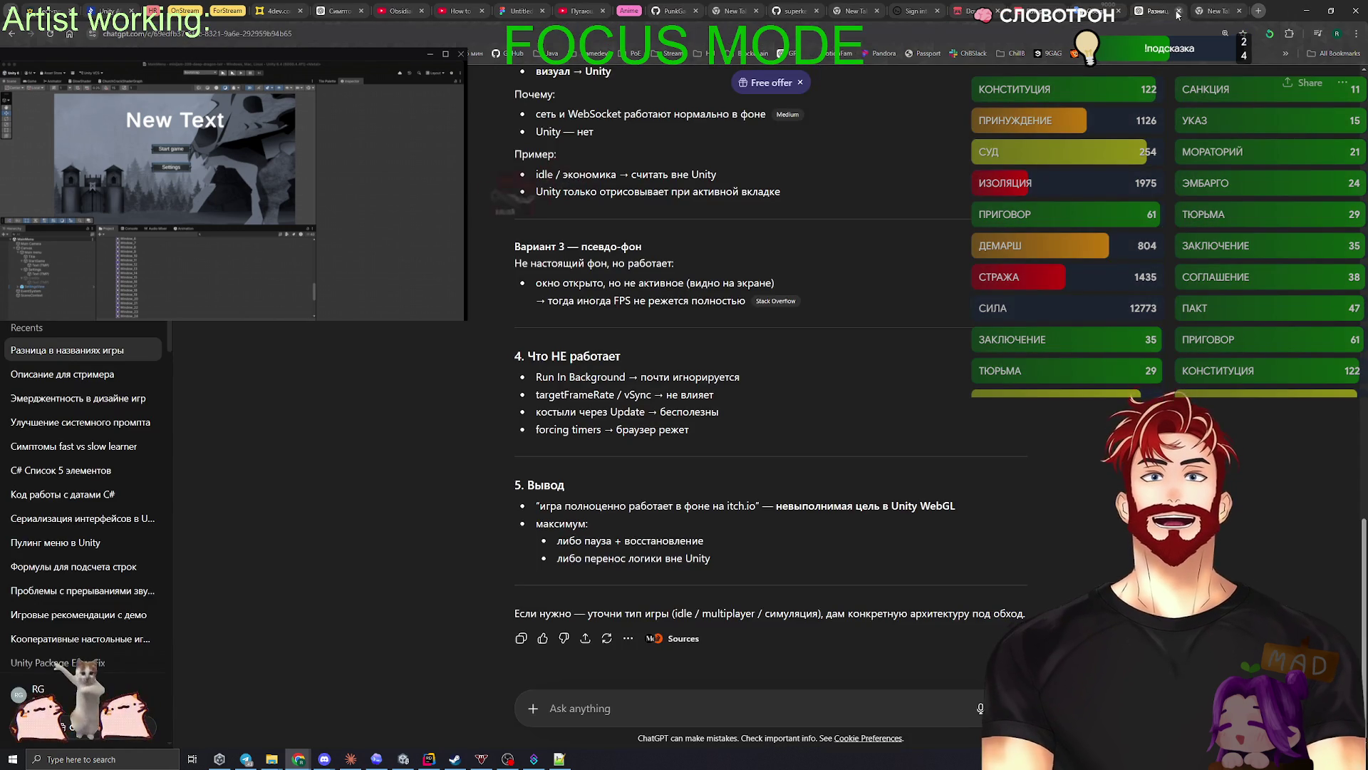
key(ctrl+t)
key(alt+Tab)
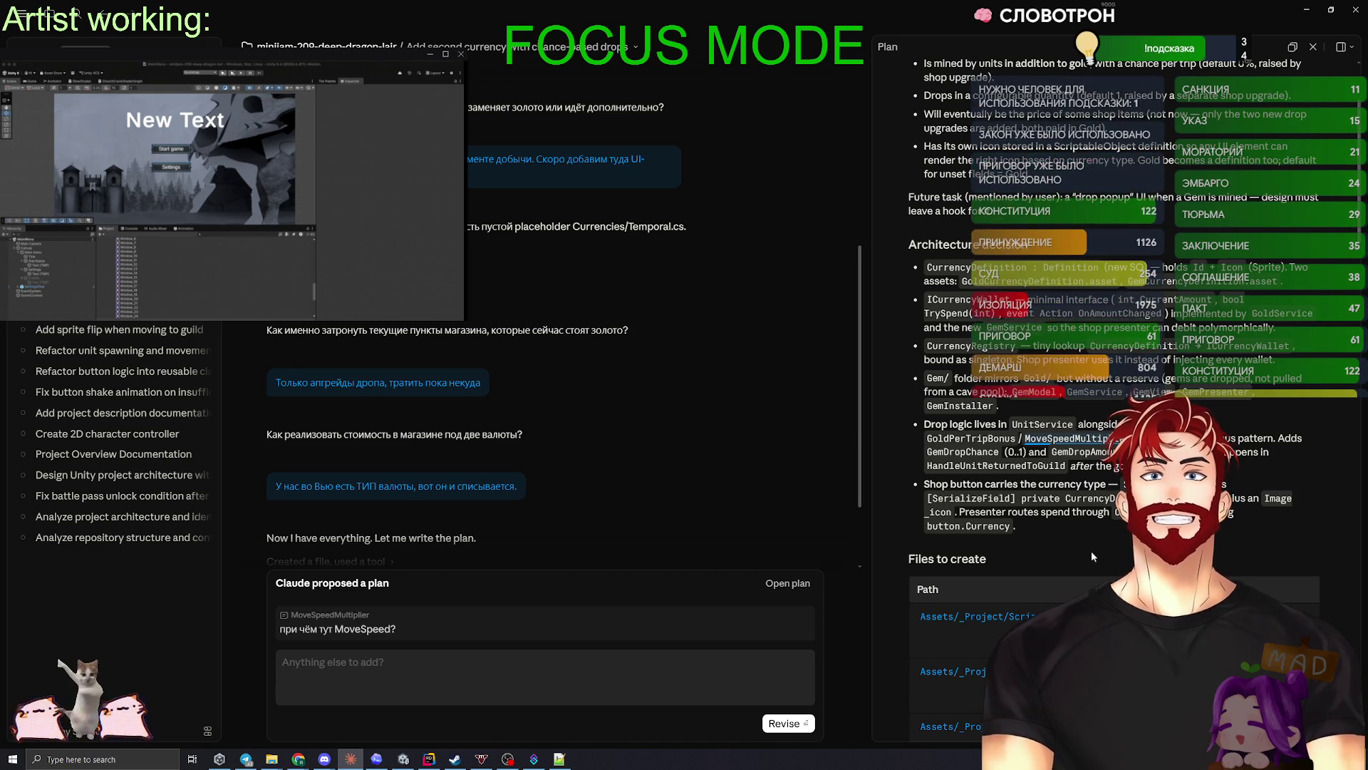
- Comment on 'Image _icon' that the icon should come from the SO, not via SerializeField
drag(1229, 498, 953, 511)
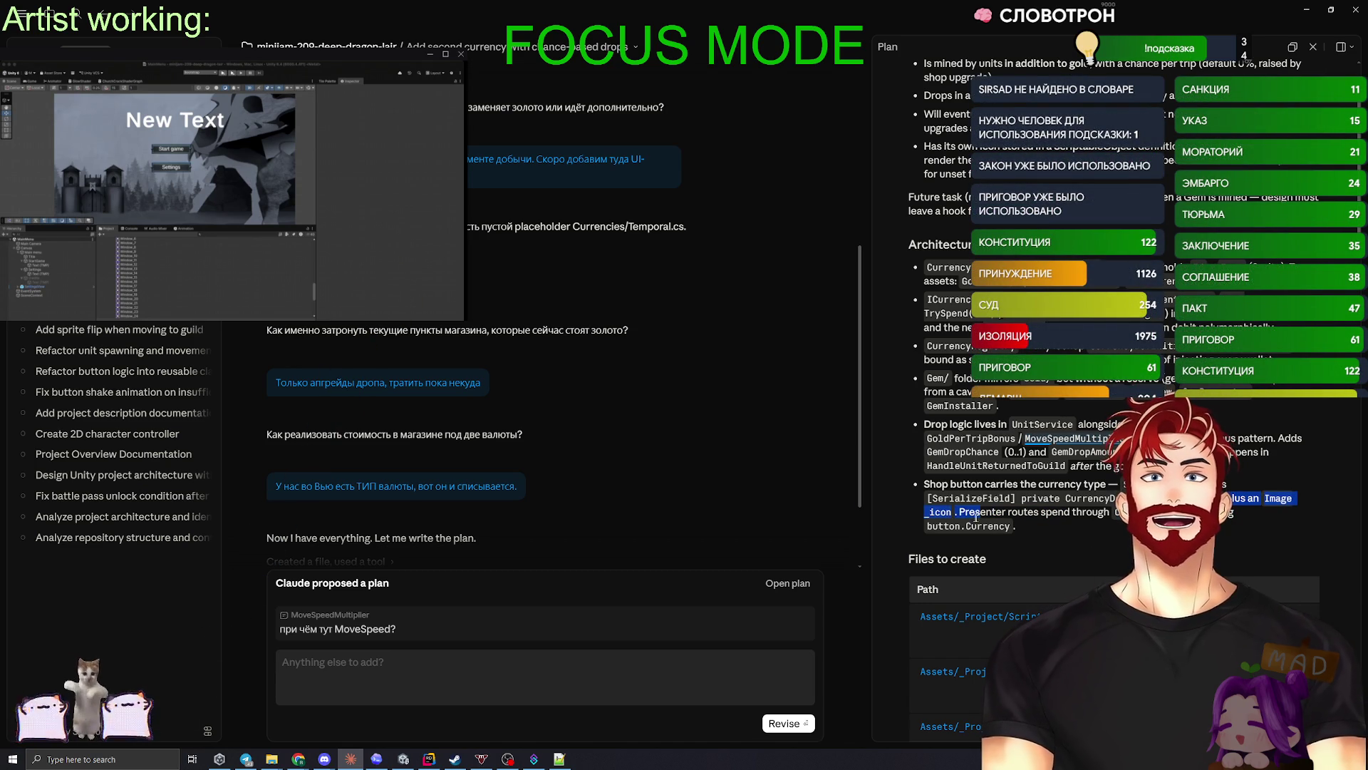
click(1044, 539)
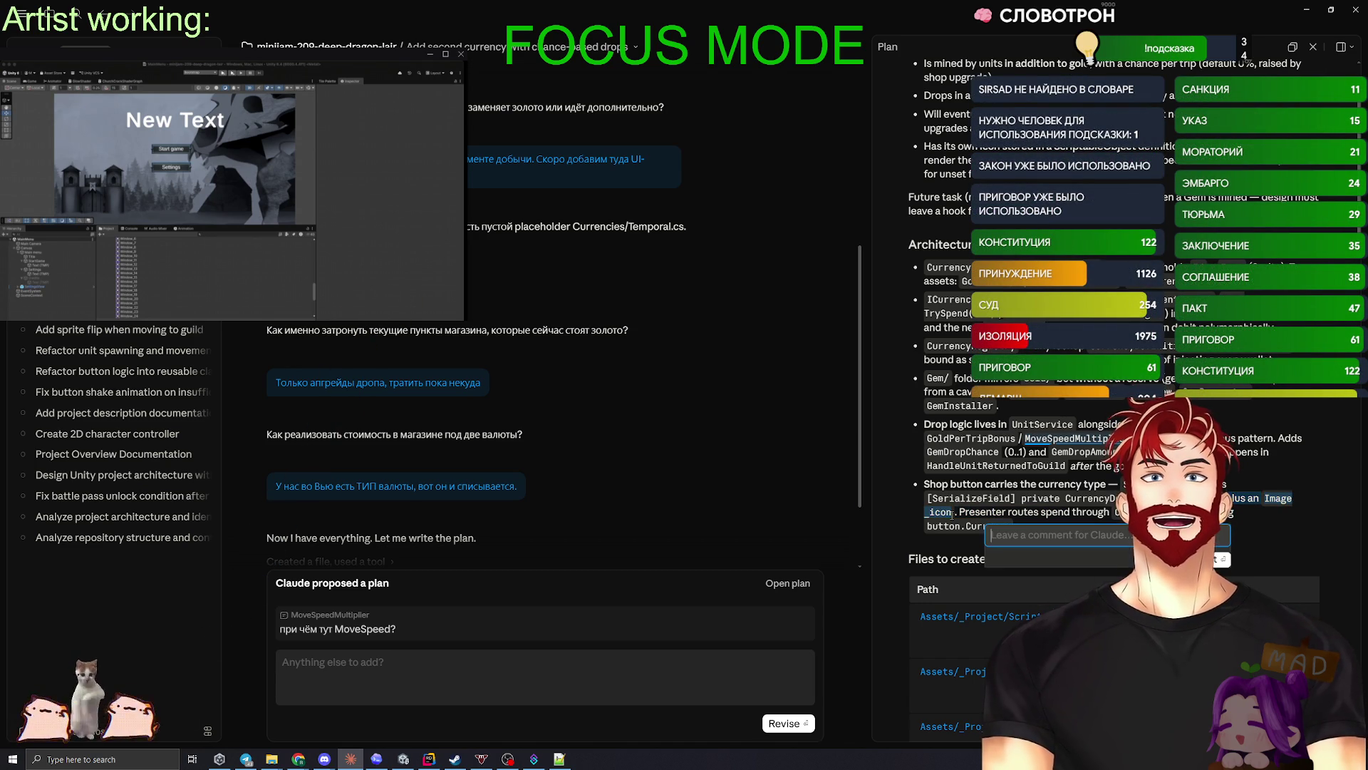
text(Heт, Im)
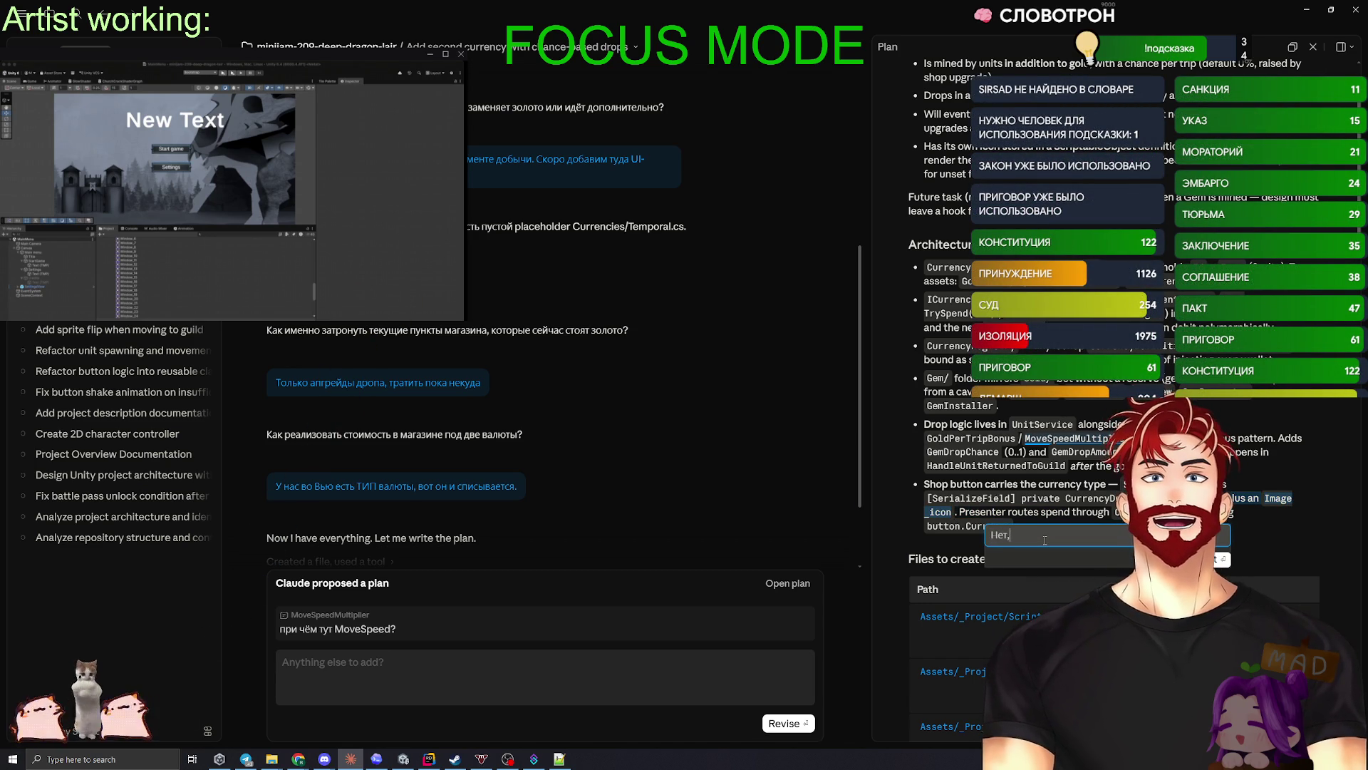
text(age )
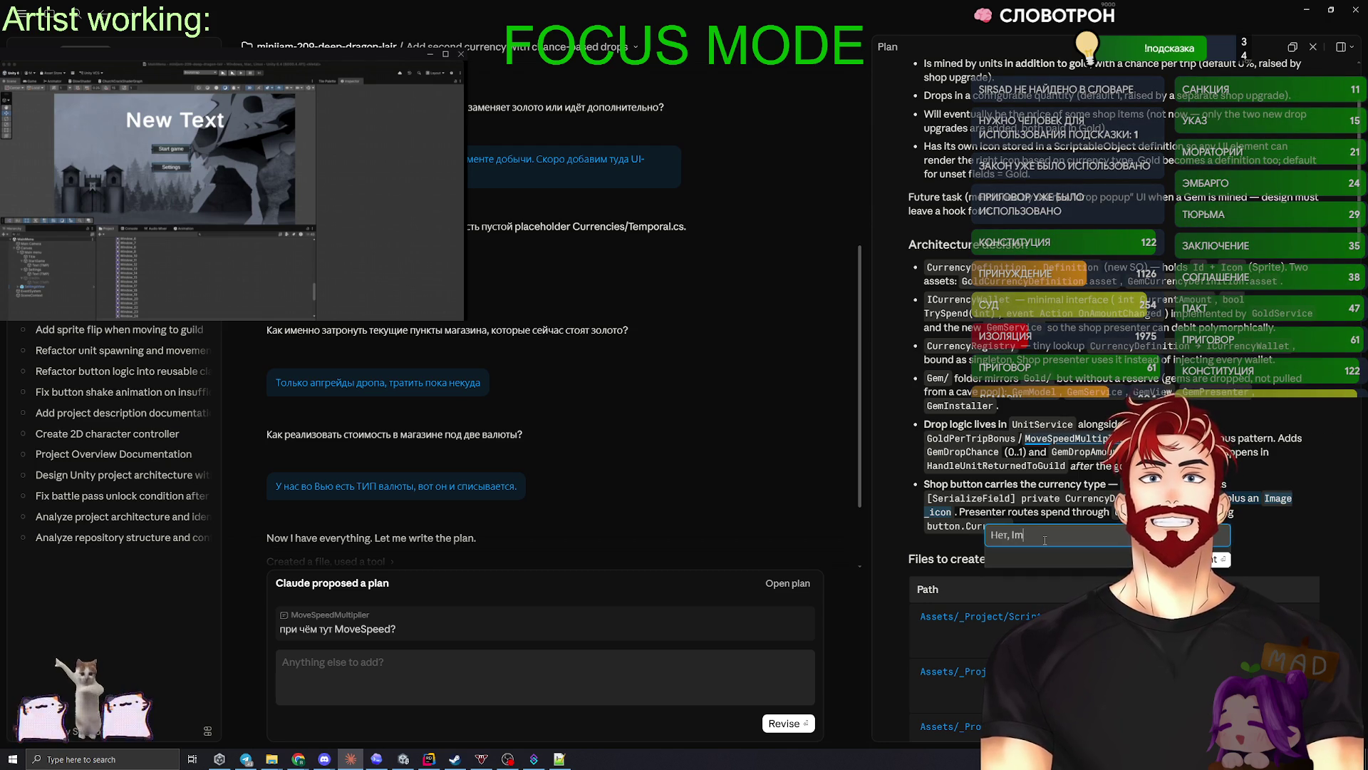
text(_icon)
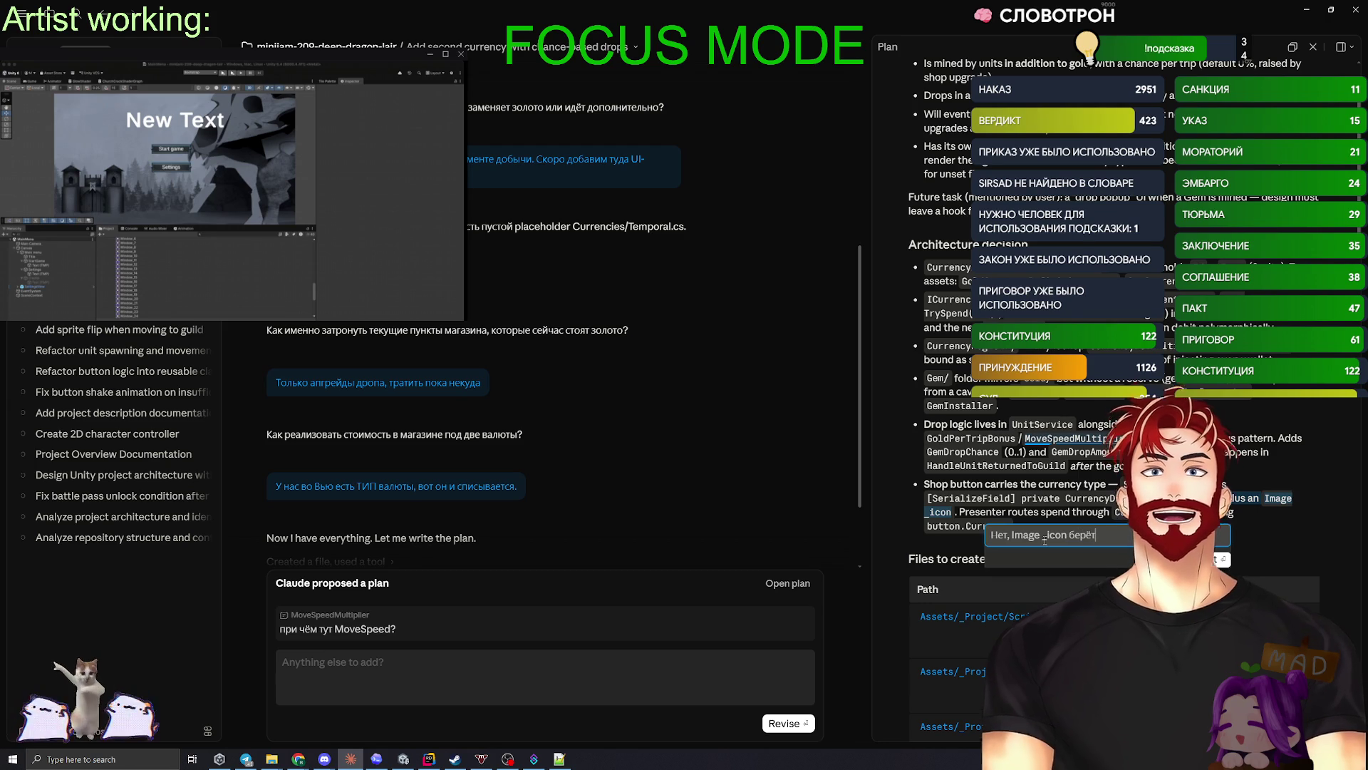
text( берётся откуд)
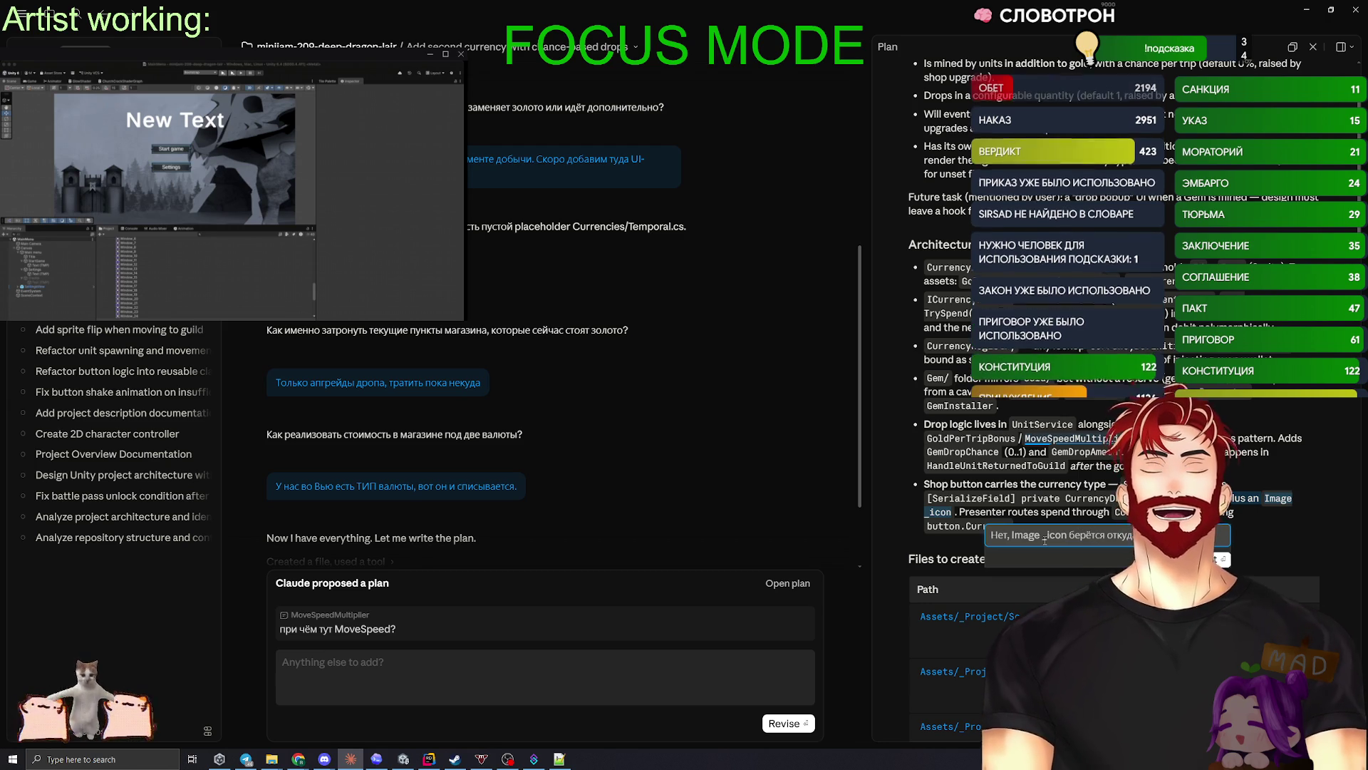
text(через Ser)
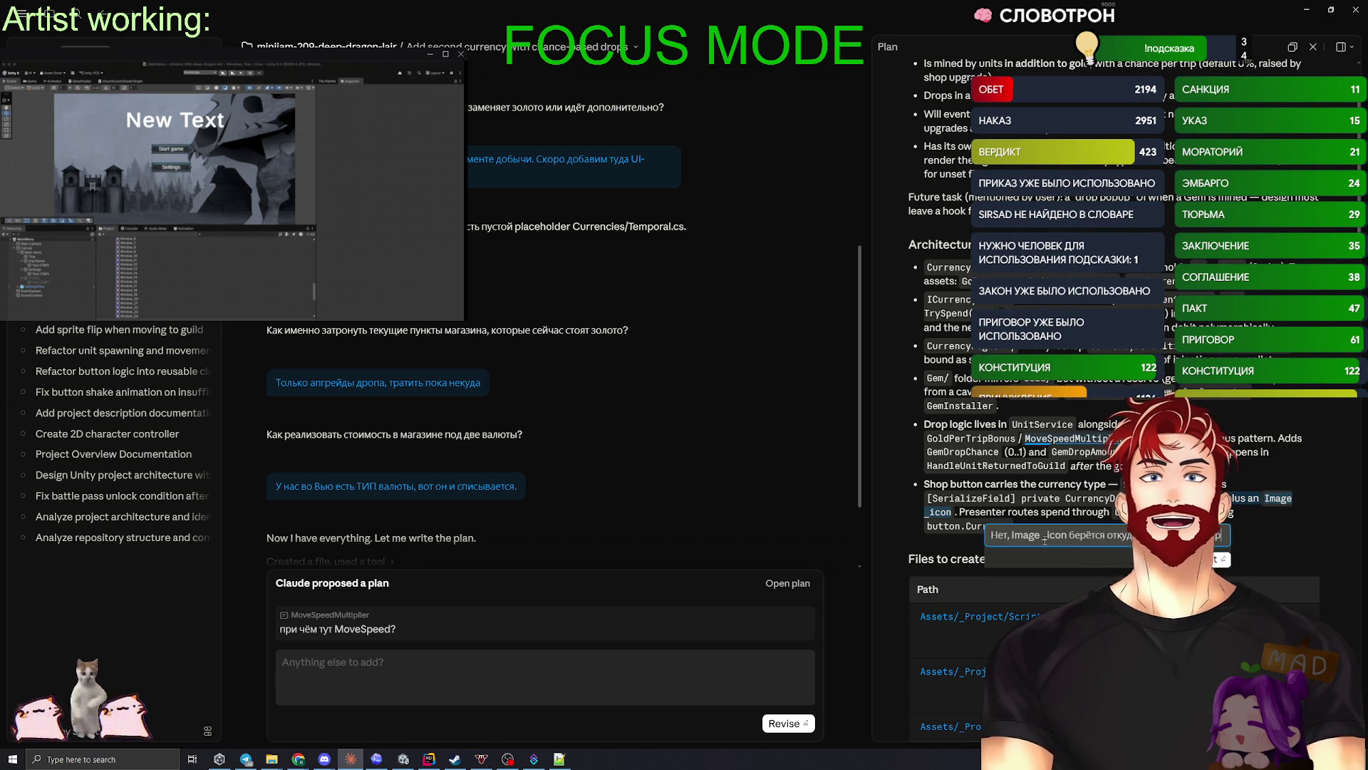
text(i)
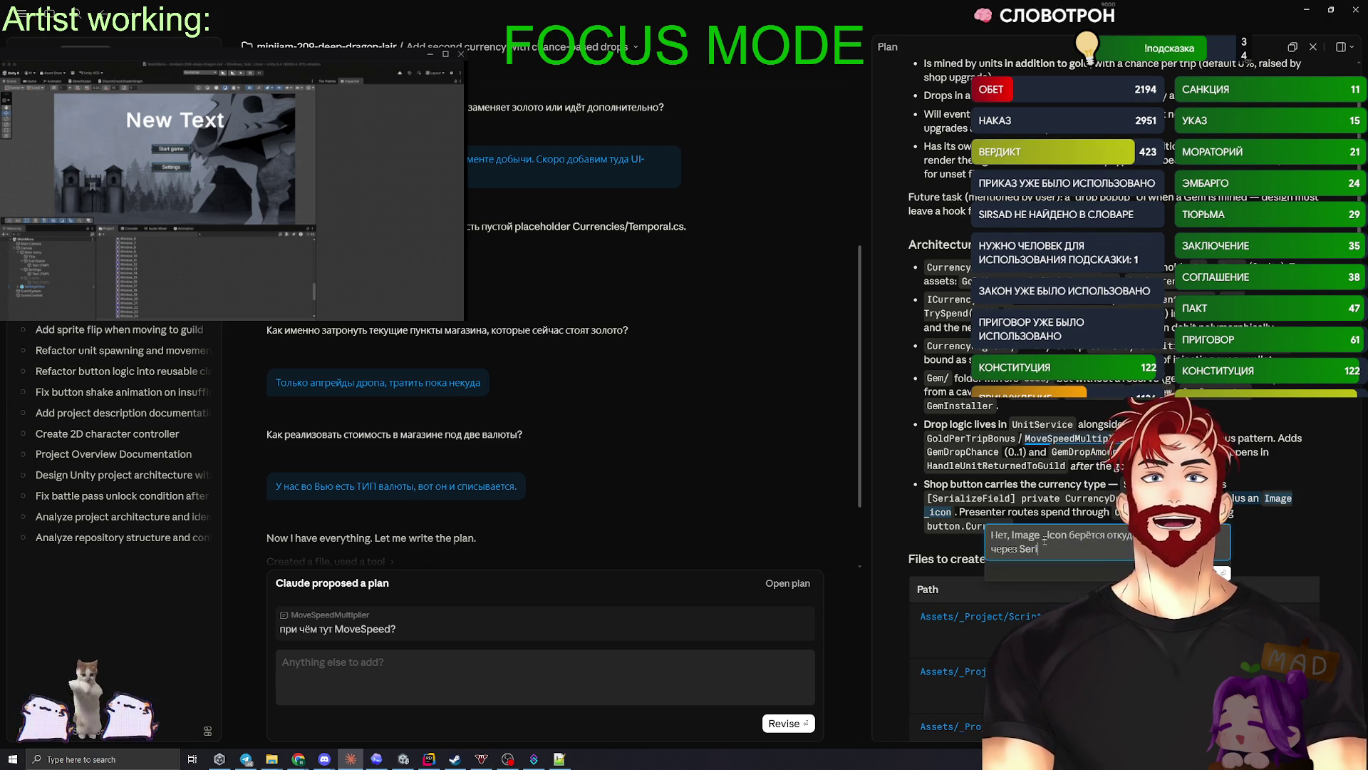
text(alizeField)
key(Return)
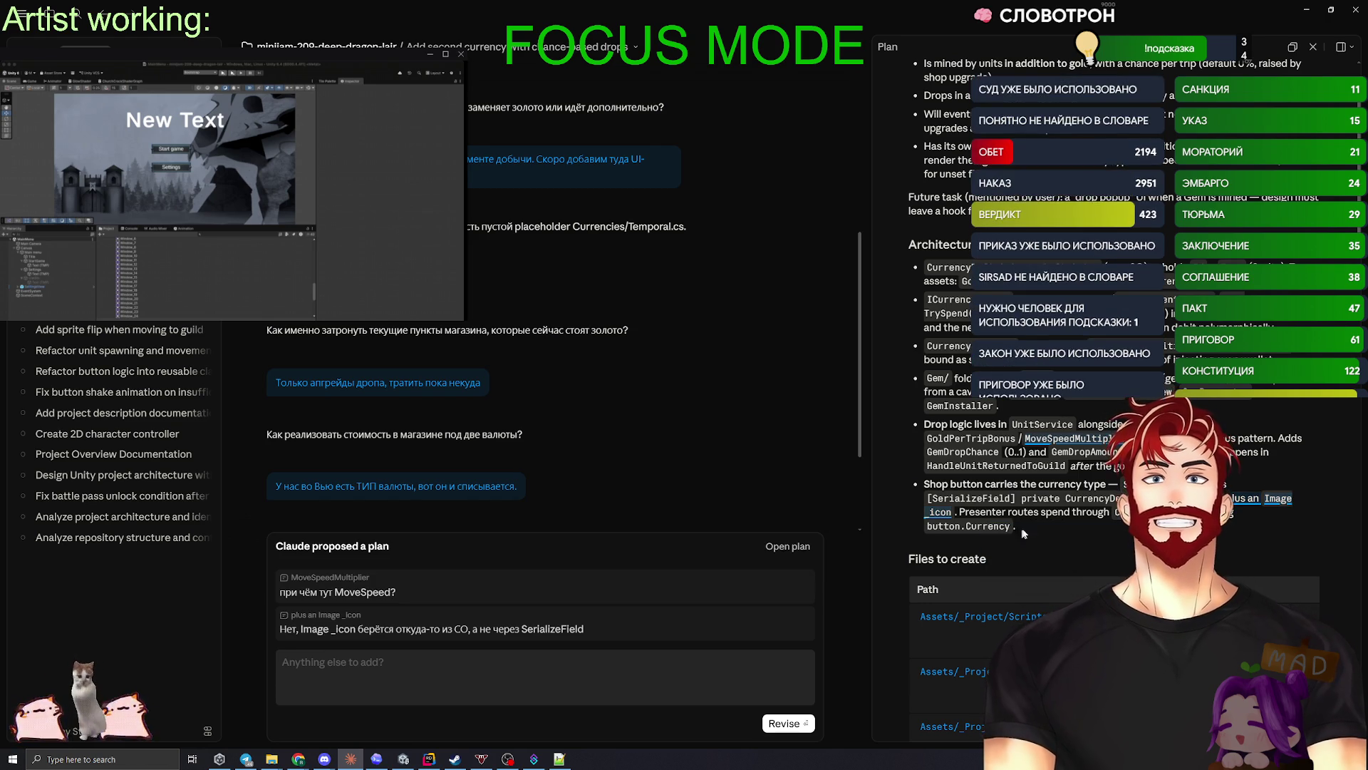
- Check the commented Gem plan and send it back to Claude with Revise
scroll(979, 556, down, 10)
scroll(979, 556, down, 5)
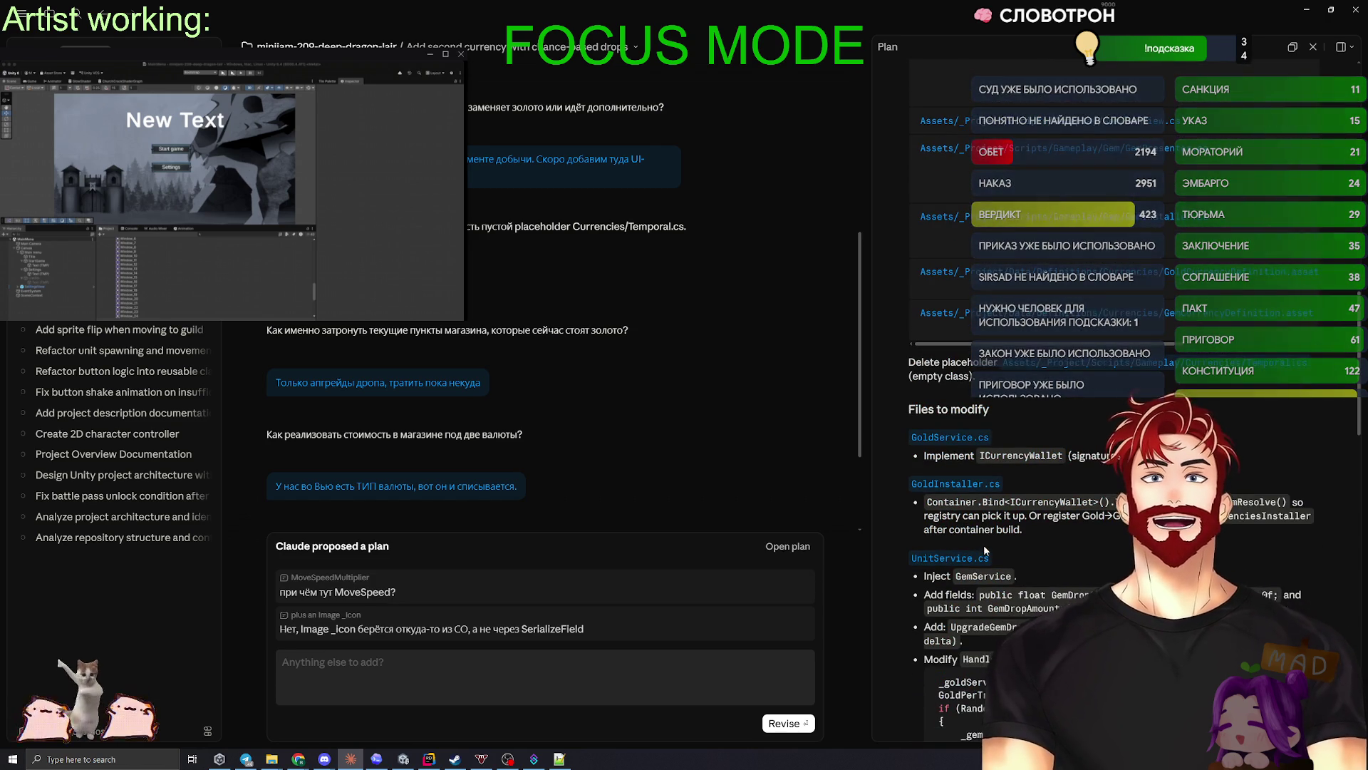
scroll(982, 548, down, 7)
scroll(983, 549, down, 12)
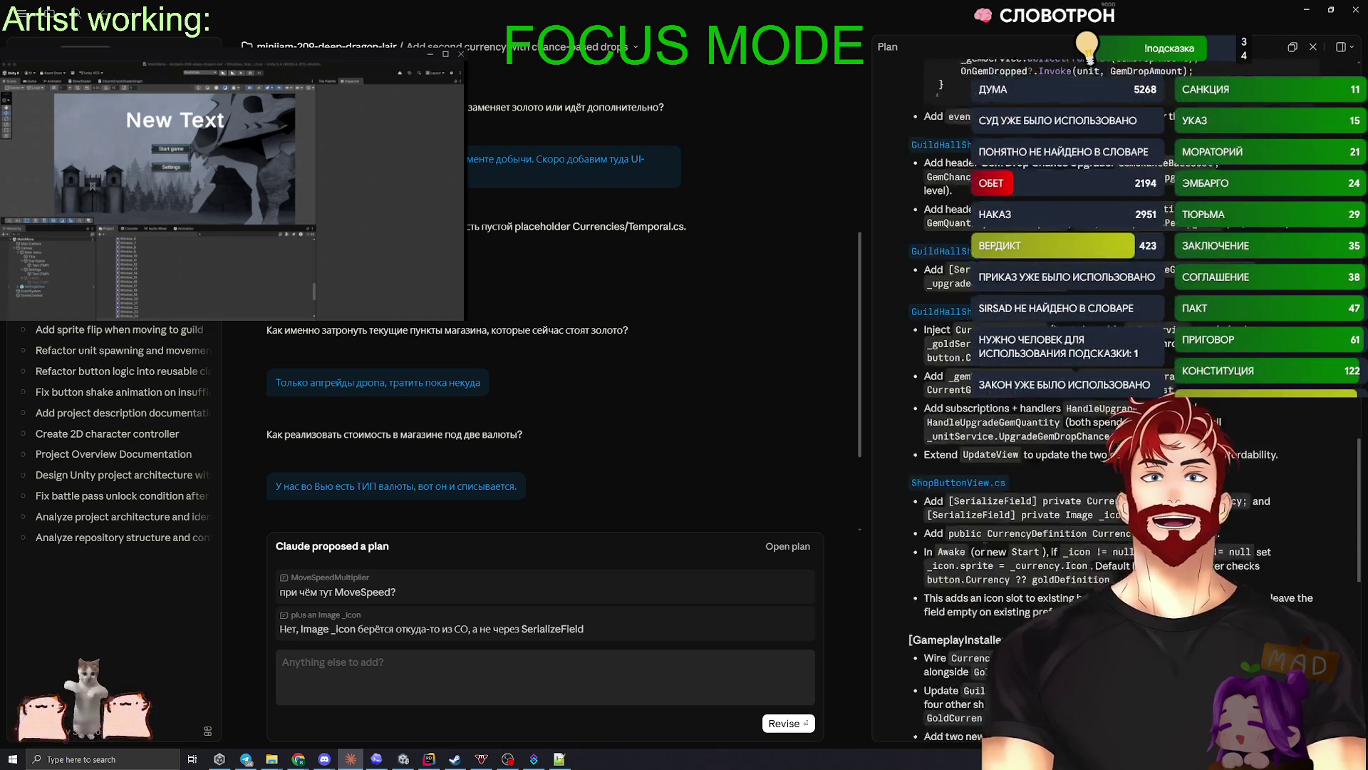
click(786, 723)
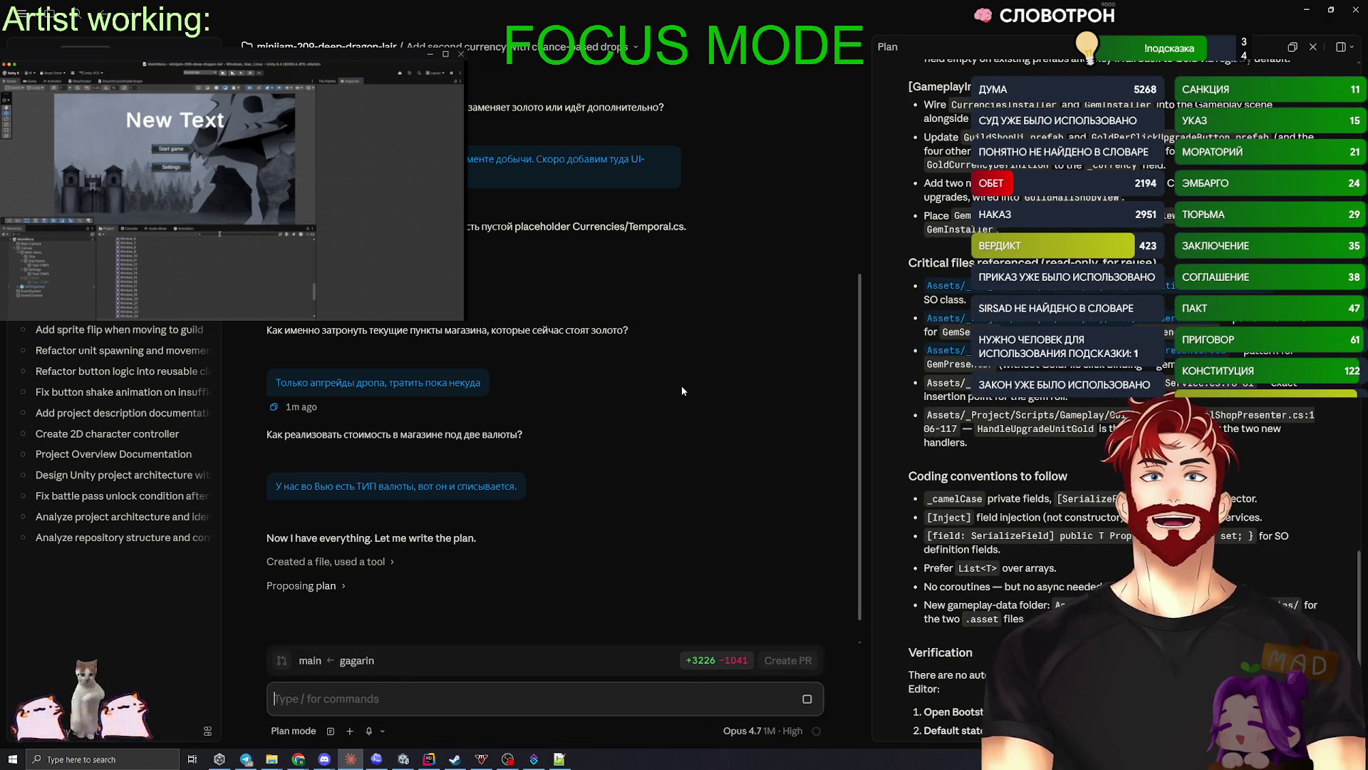
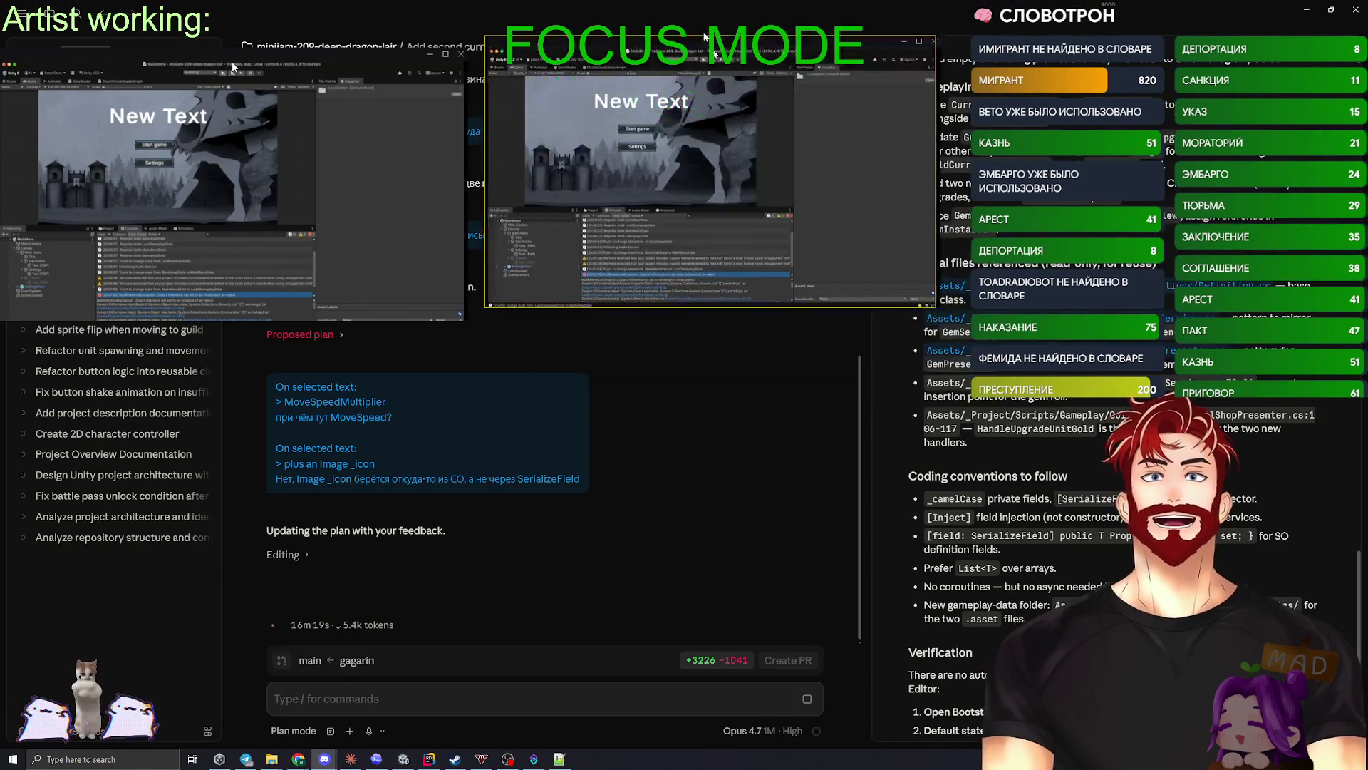
- Show the Project assets in the bottom dock and restore Unity to its small window
scroll(454, 613, up, 2)
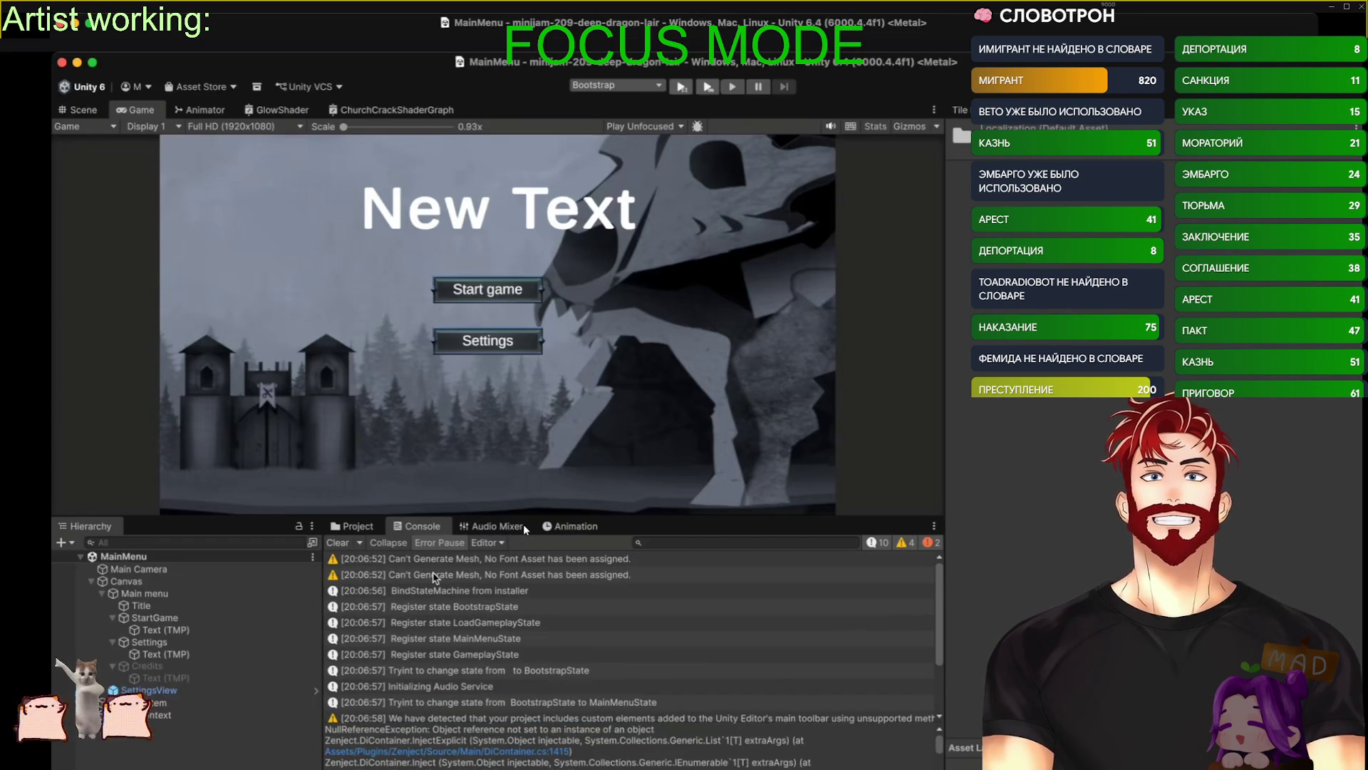
click(444, 570)
scroll(418, 590, up, 5)
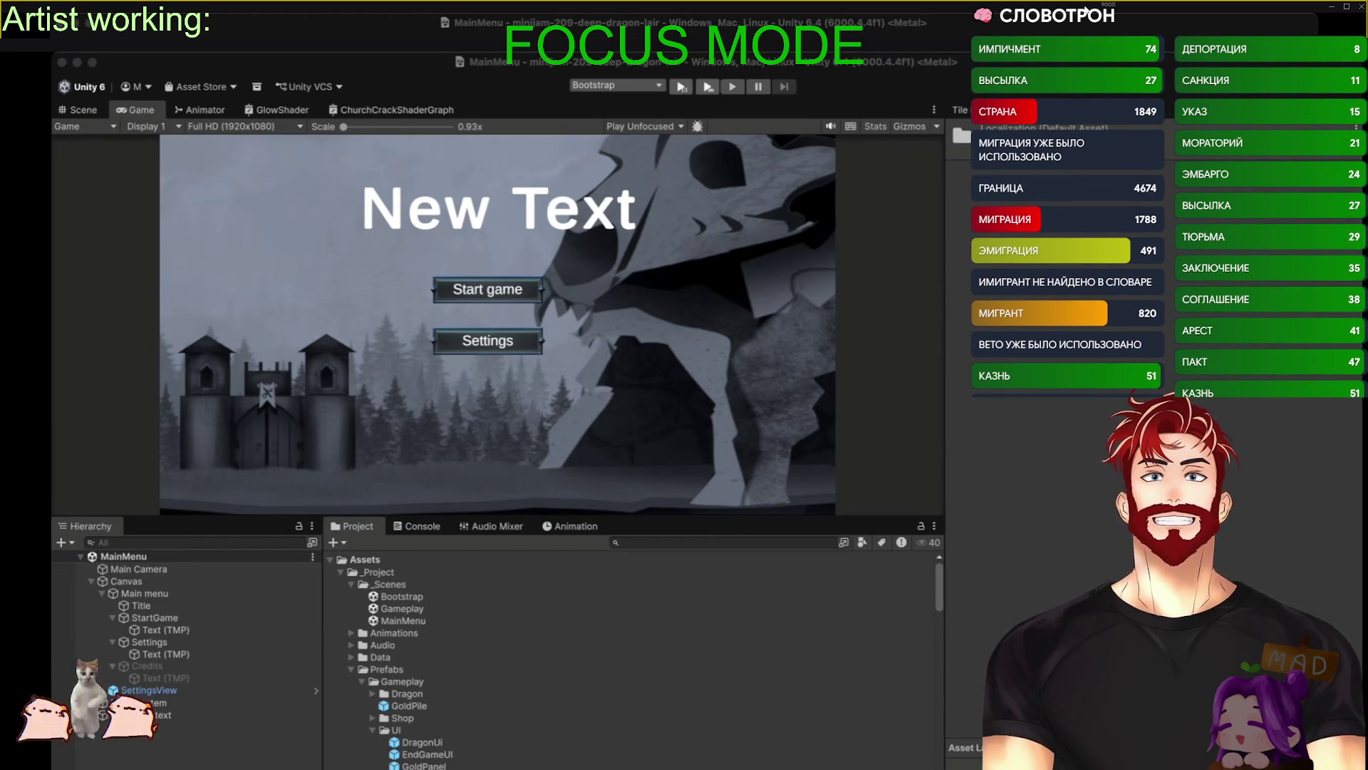
double_click(232, 57)
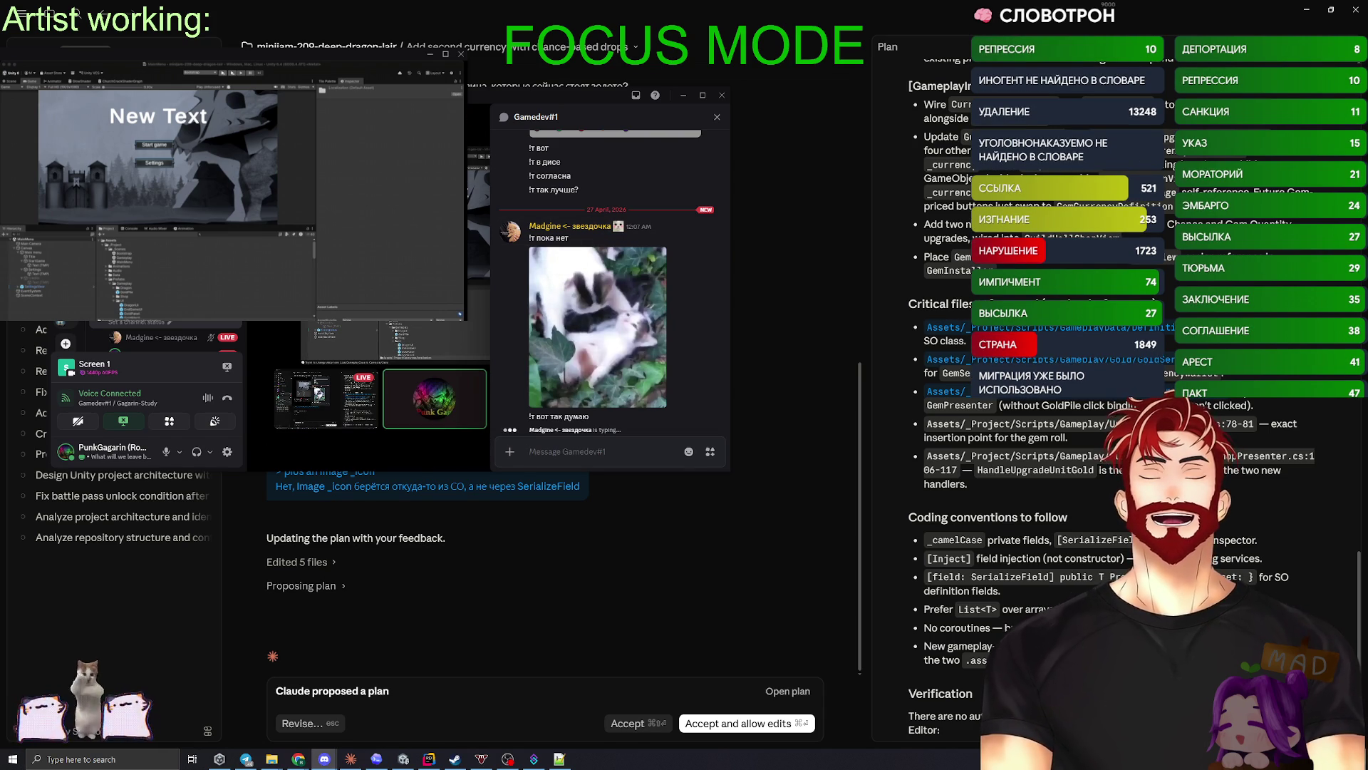
- Hide the Discord chat and bring the Unity editor with the Gameplay scene forward
key(alt+Tab)
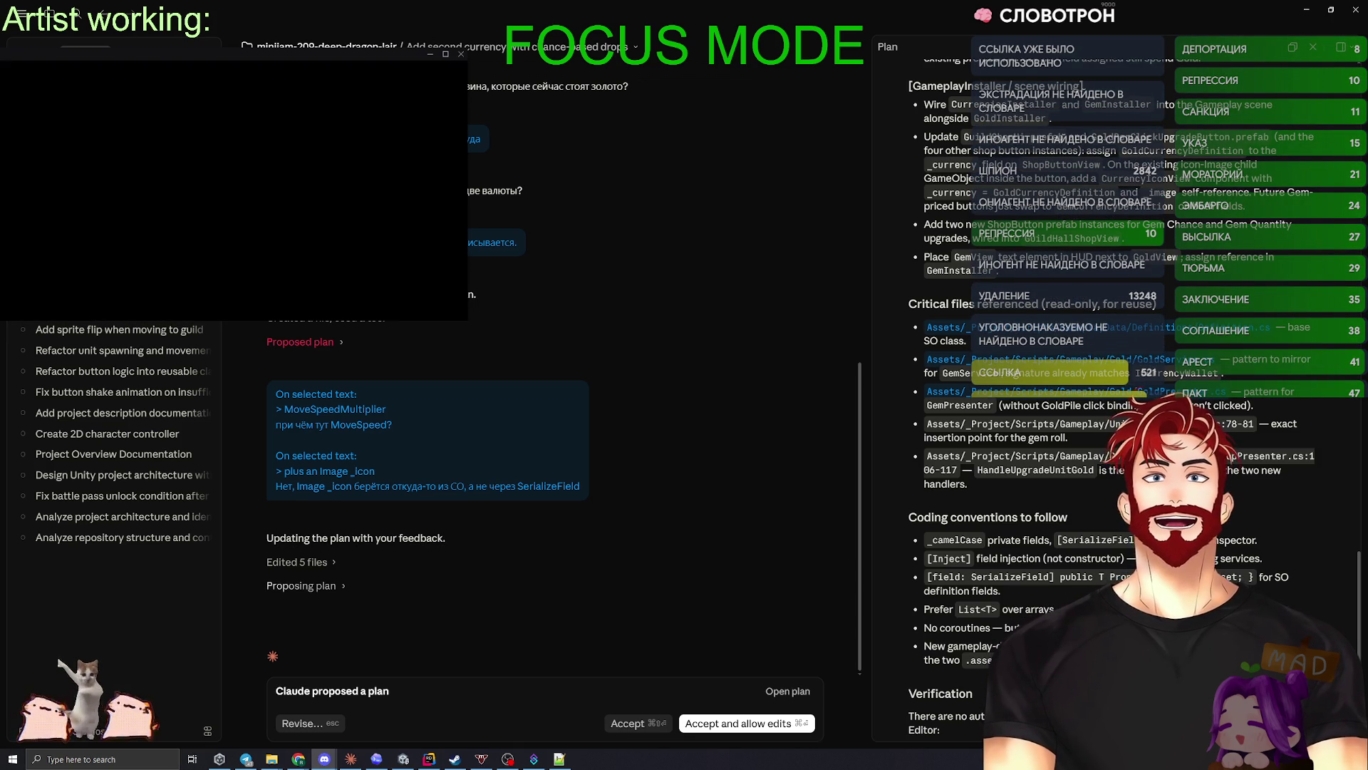
key(alt+Tab)
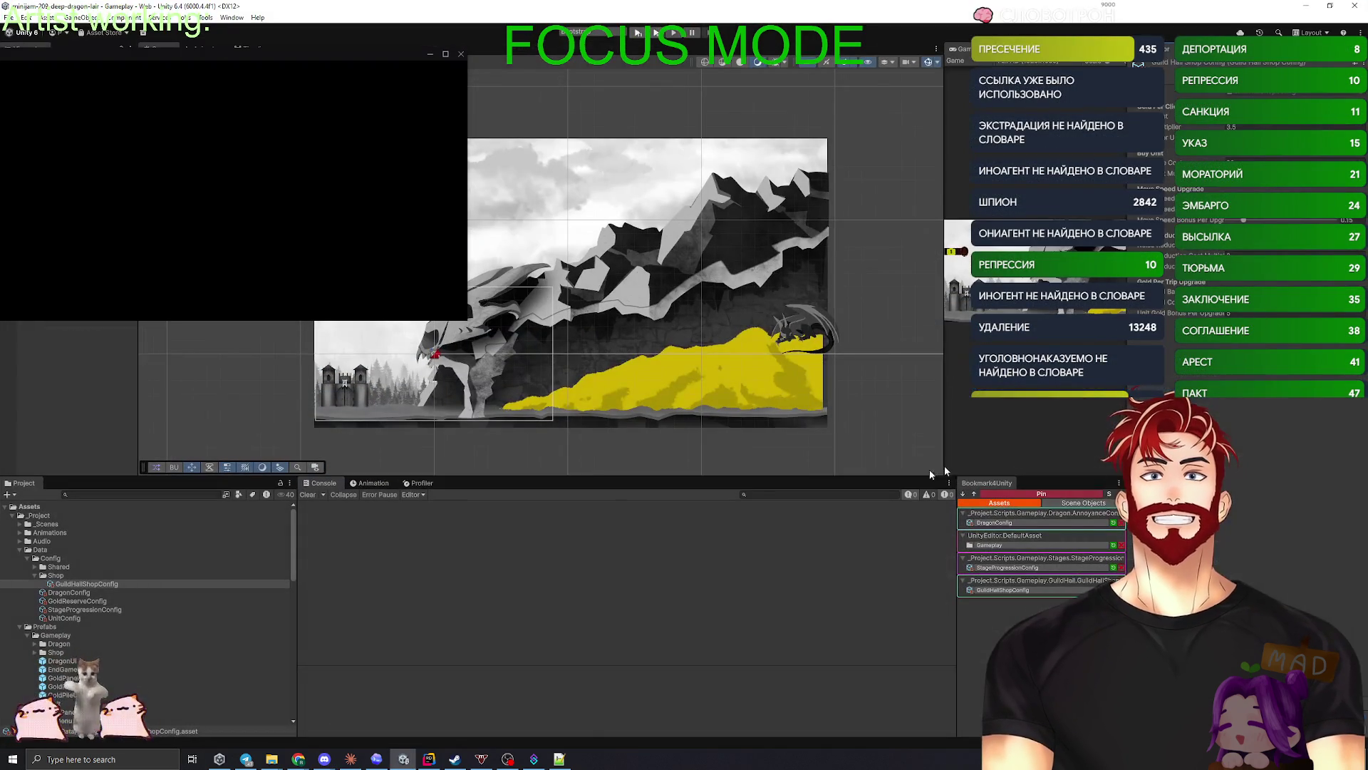
- Select StageProgressionConfig and edit a stage's Required Gold, entering 40000 then revising it
click(74, 593)
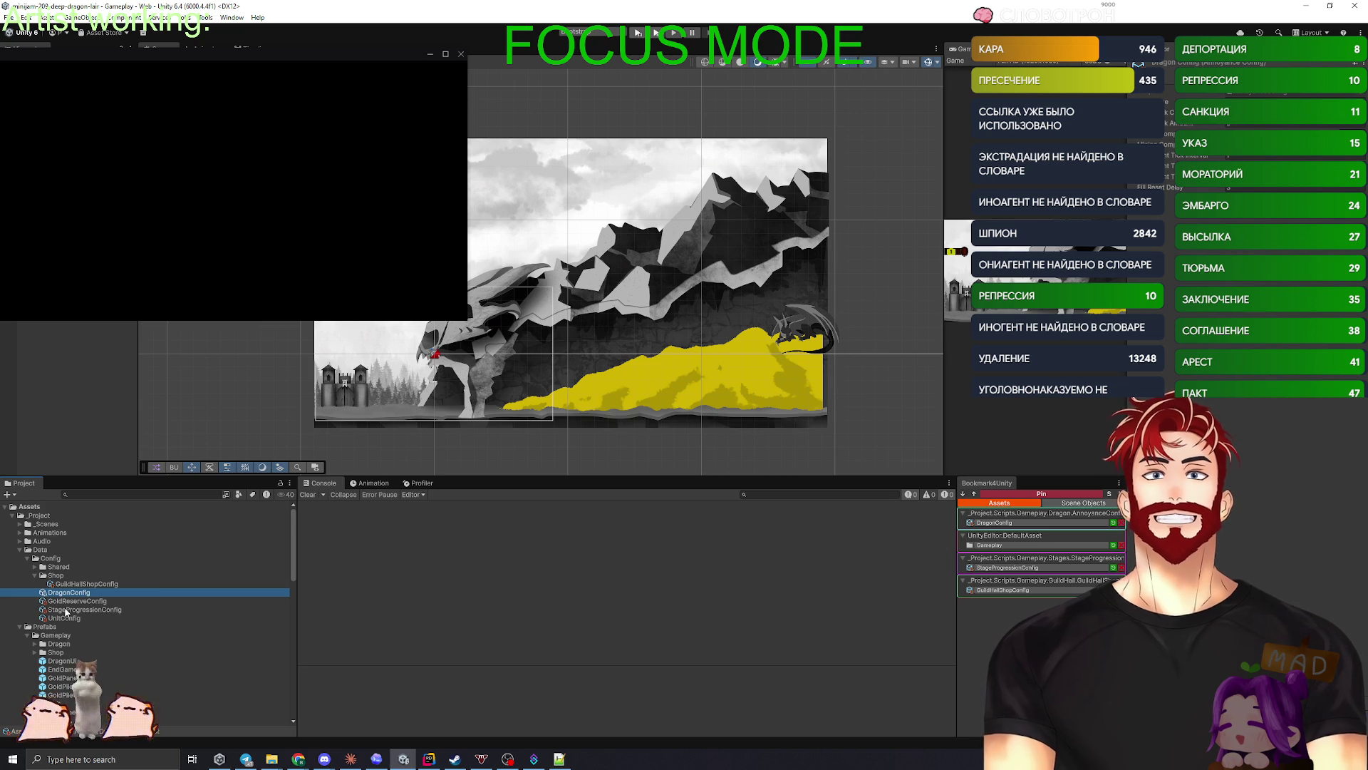
click(65, 610)
click(1271, 501)
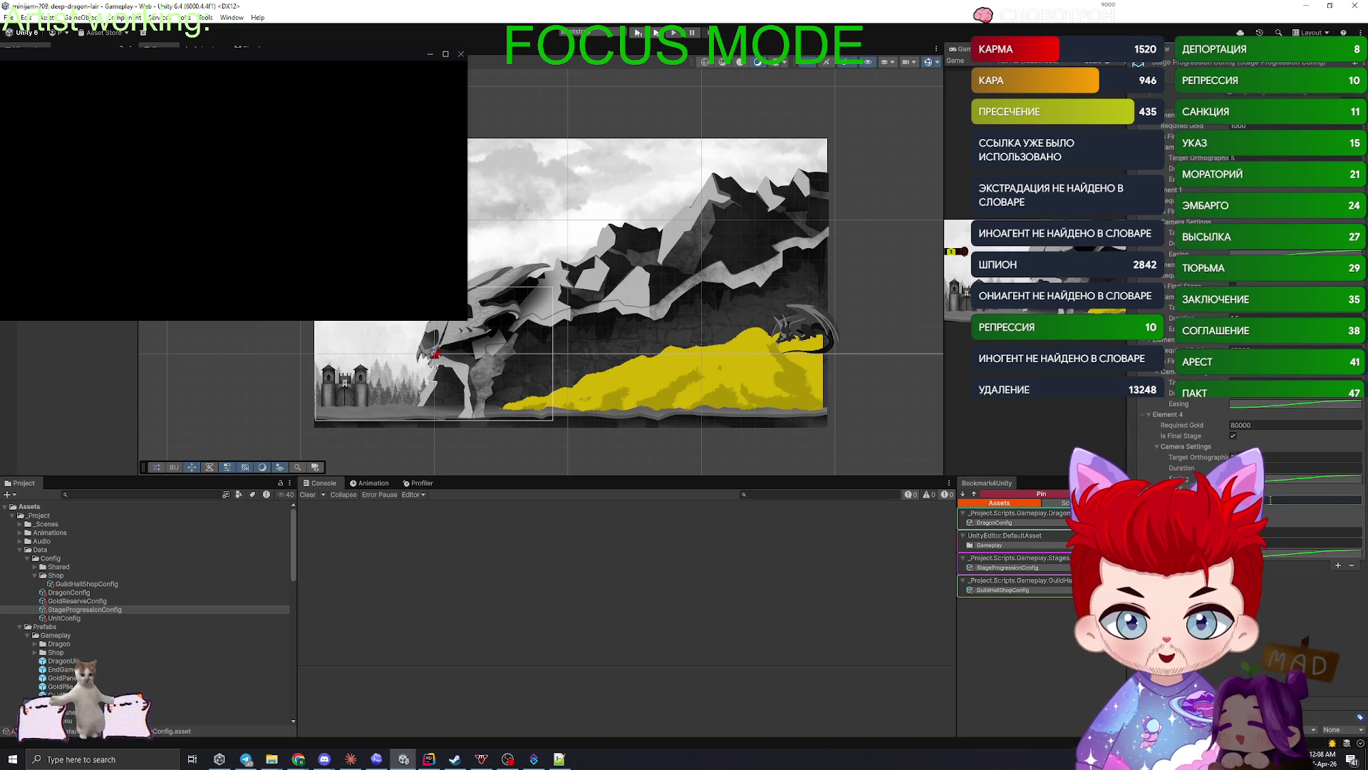
text(40000)
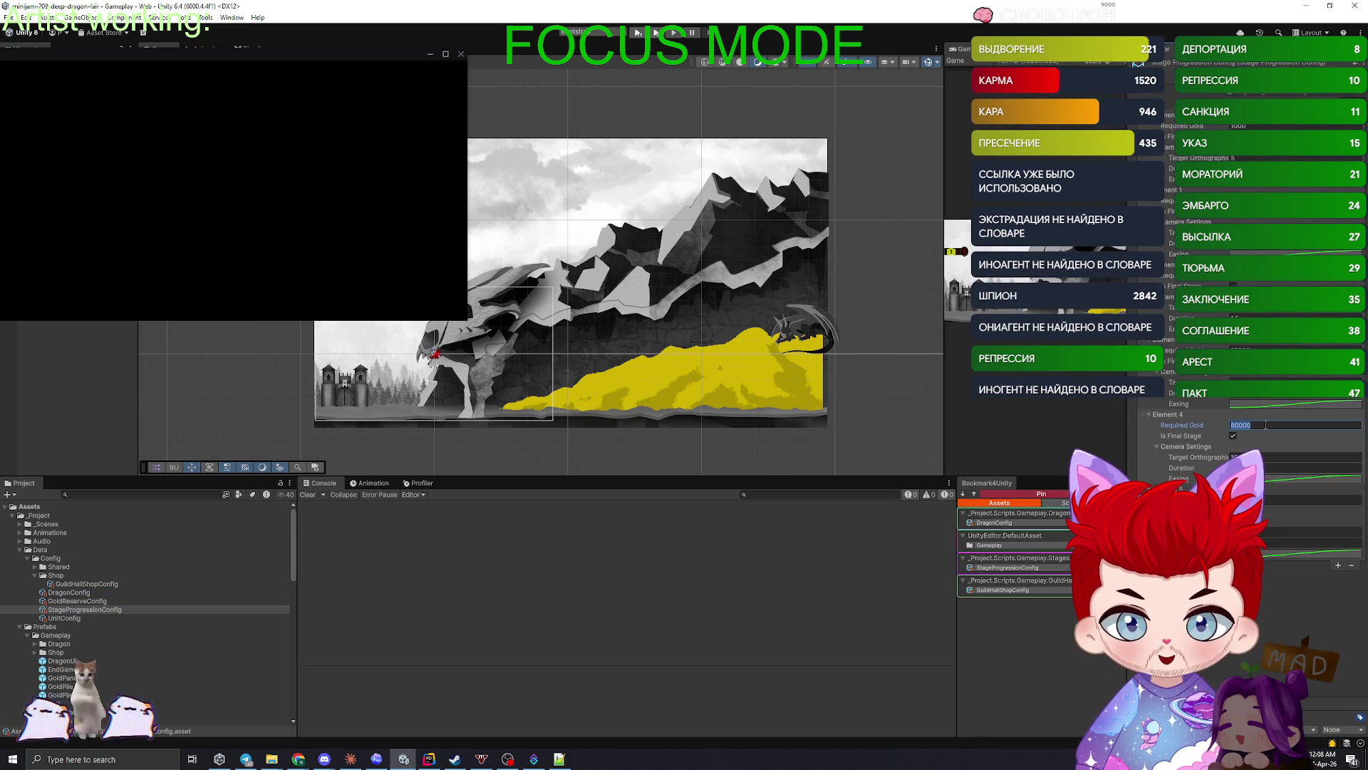
key(Return)
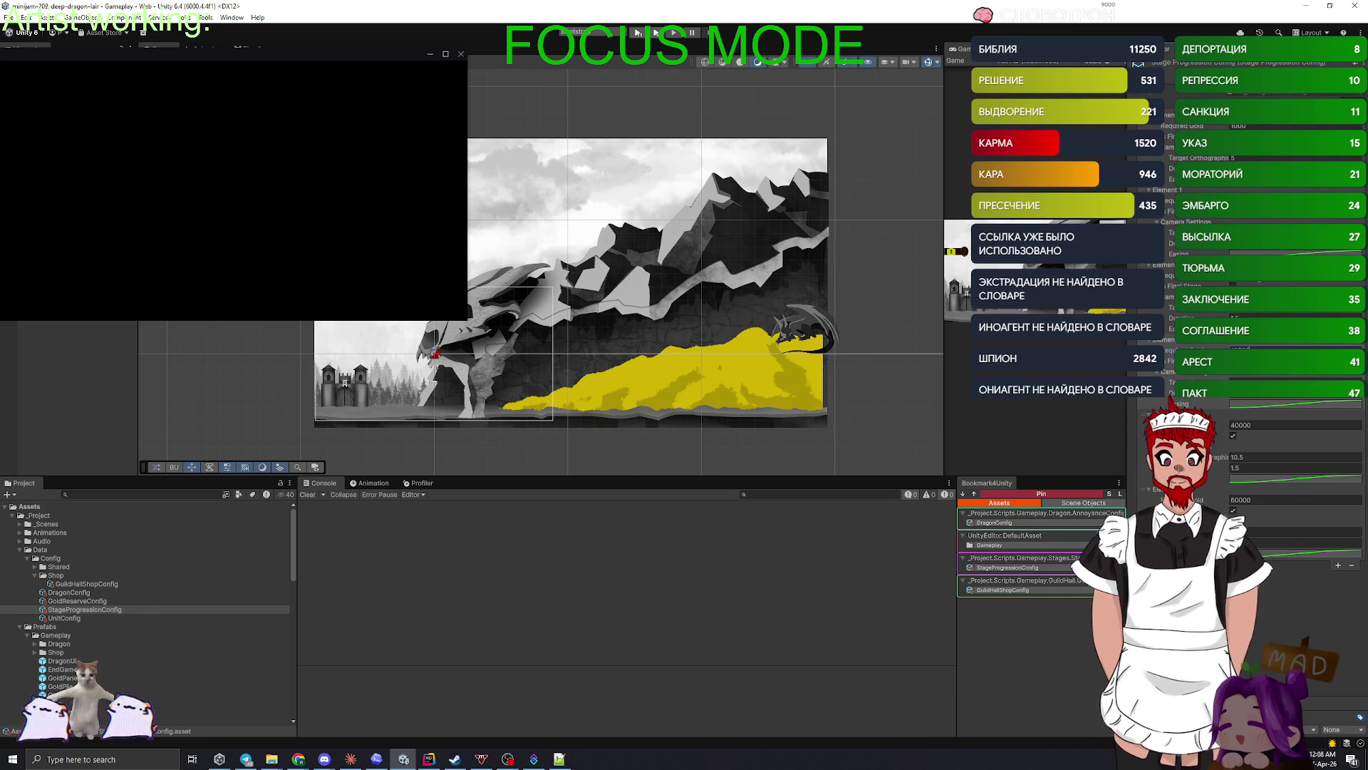
click(1262, 426)
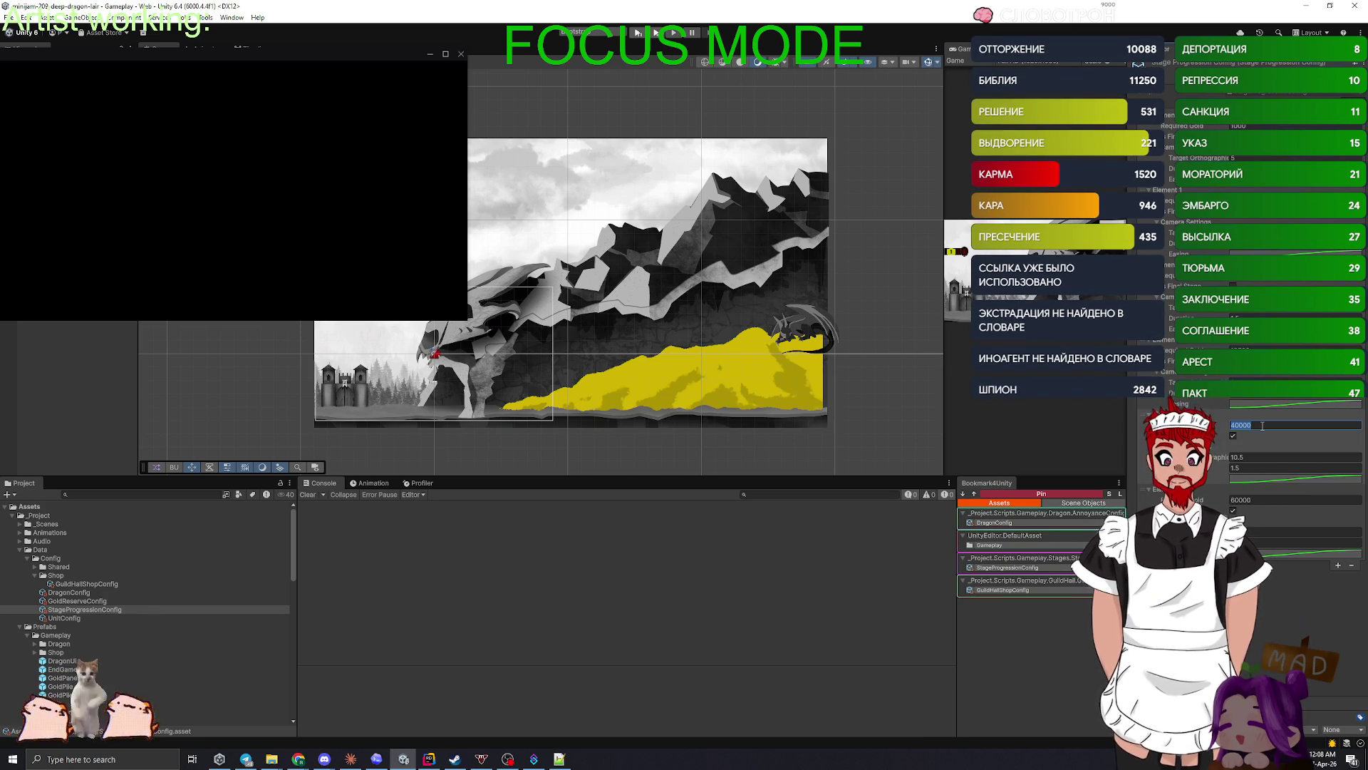
text(0)
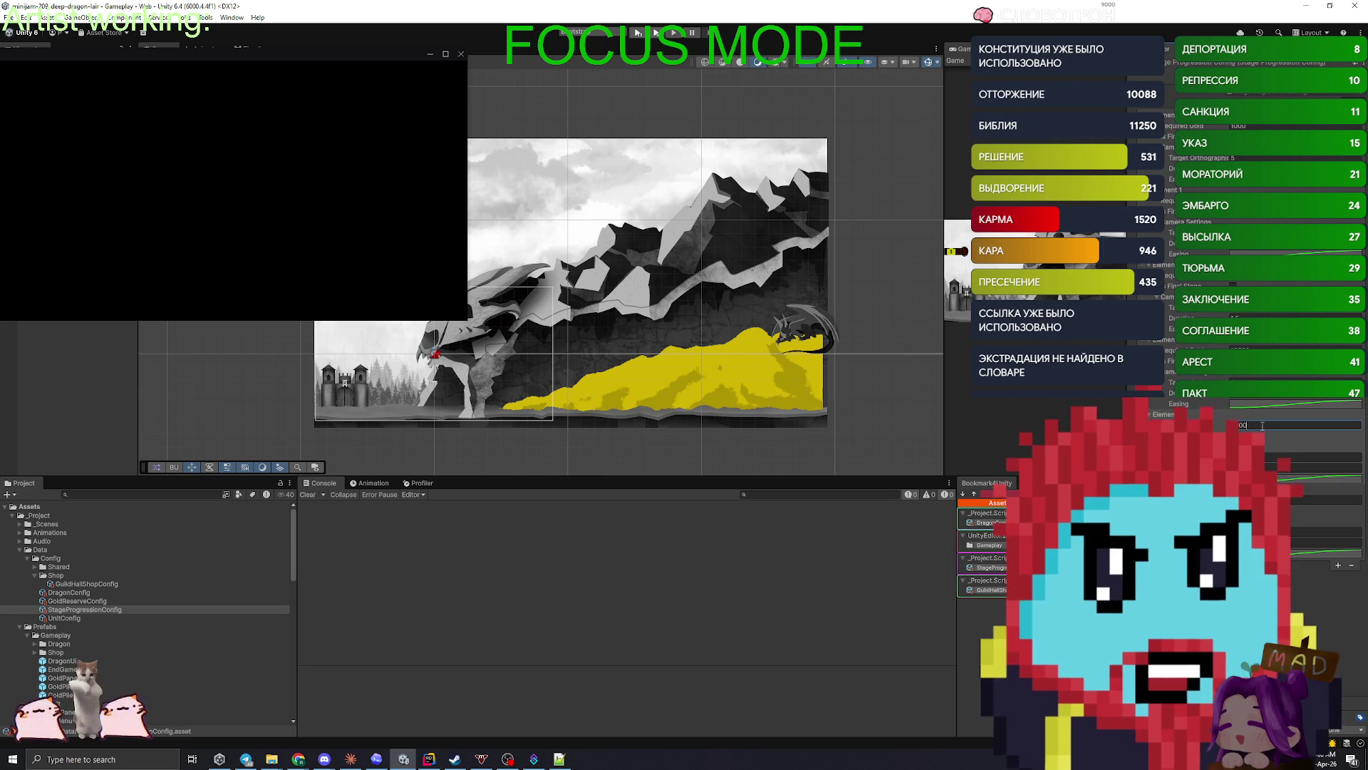
key(Tab)
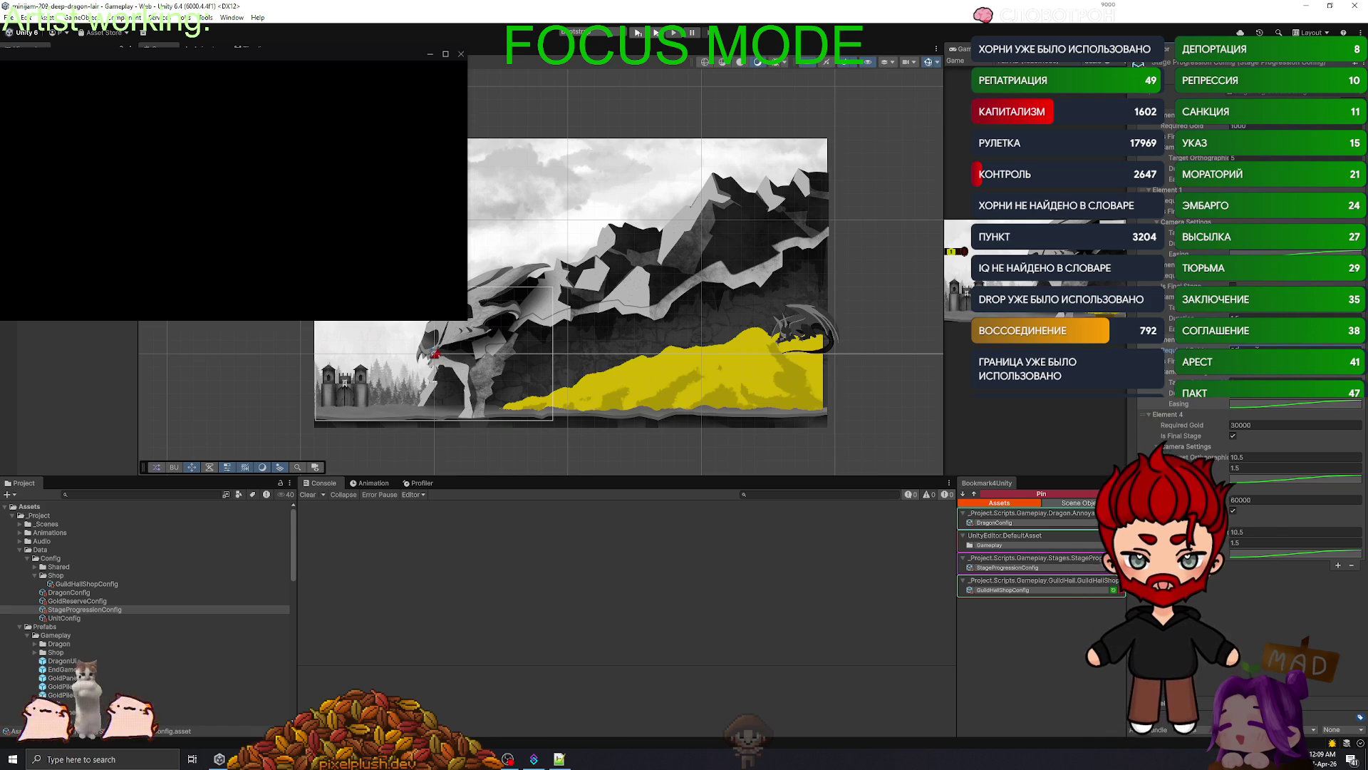
- Set Element 4's Required Gold to 20000
click(1261, 425)
text(20000)
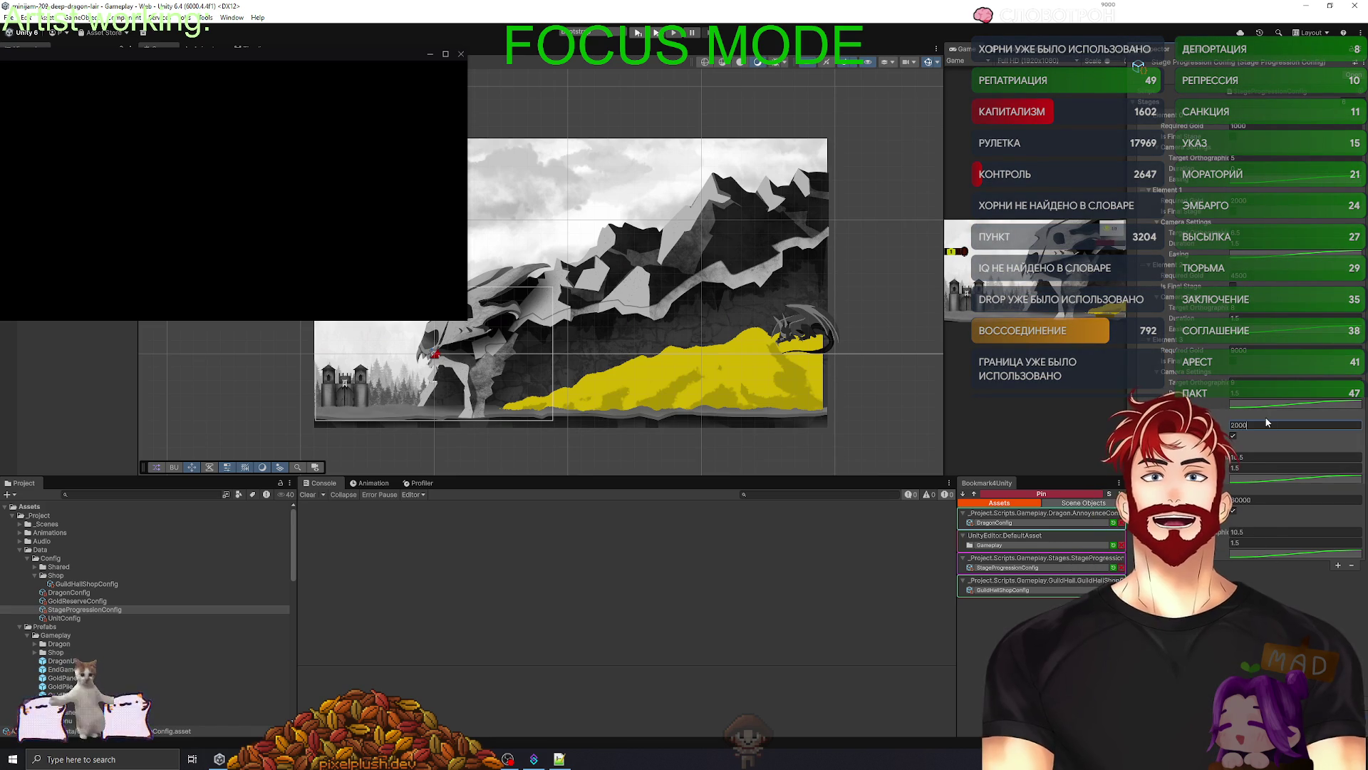
key(Return)
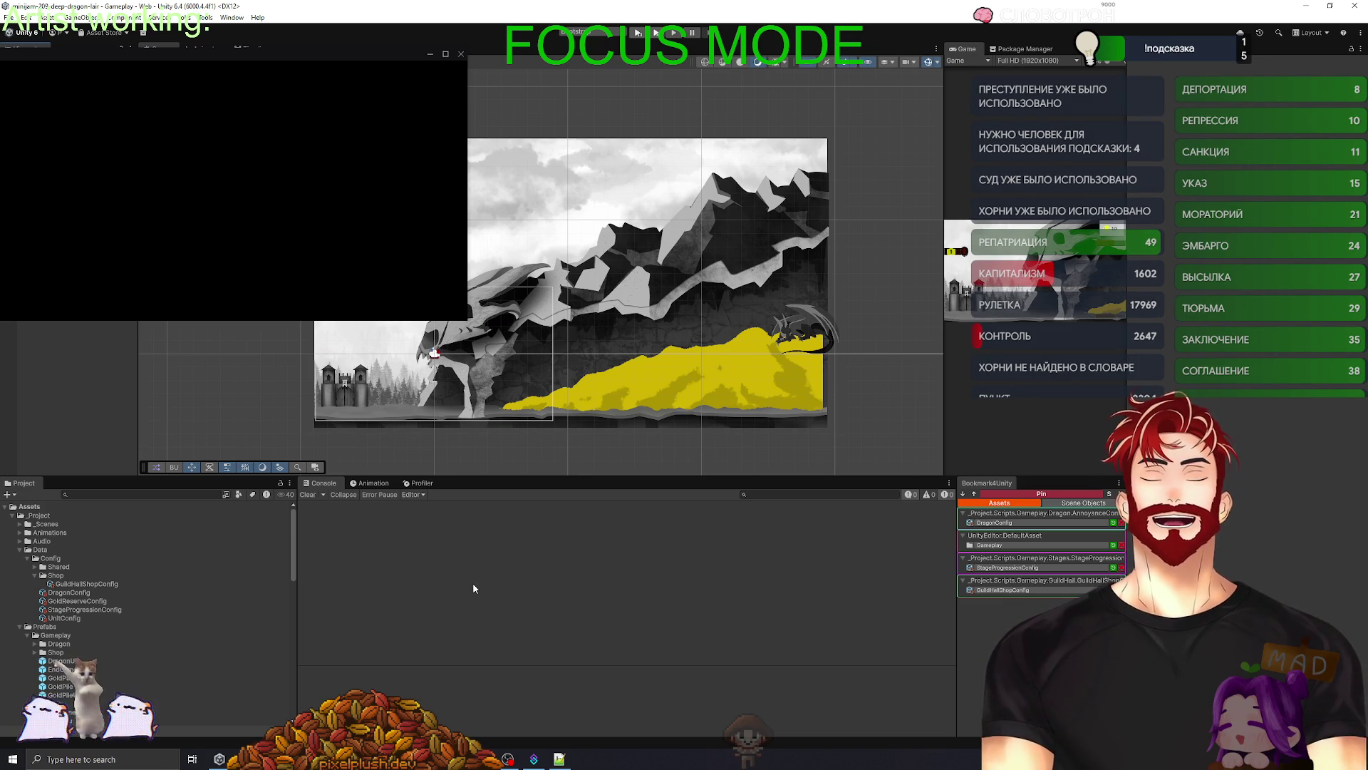
- Change the 30000 stage threshold to 40000 and maximize the Unity window
click(79, 610)
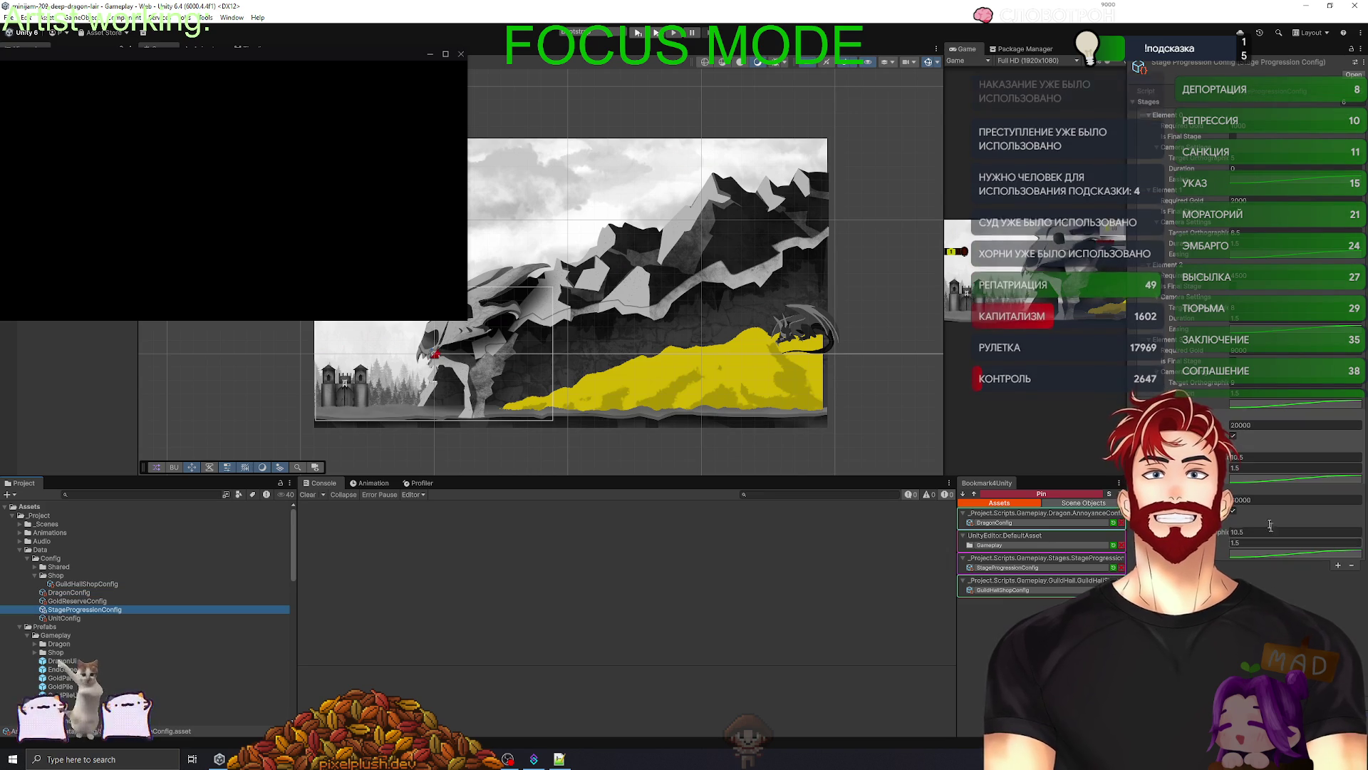
click(1255, 500)
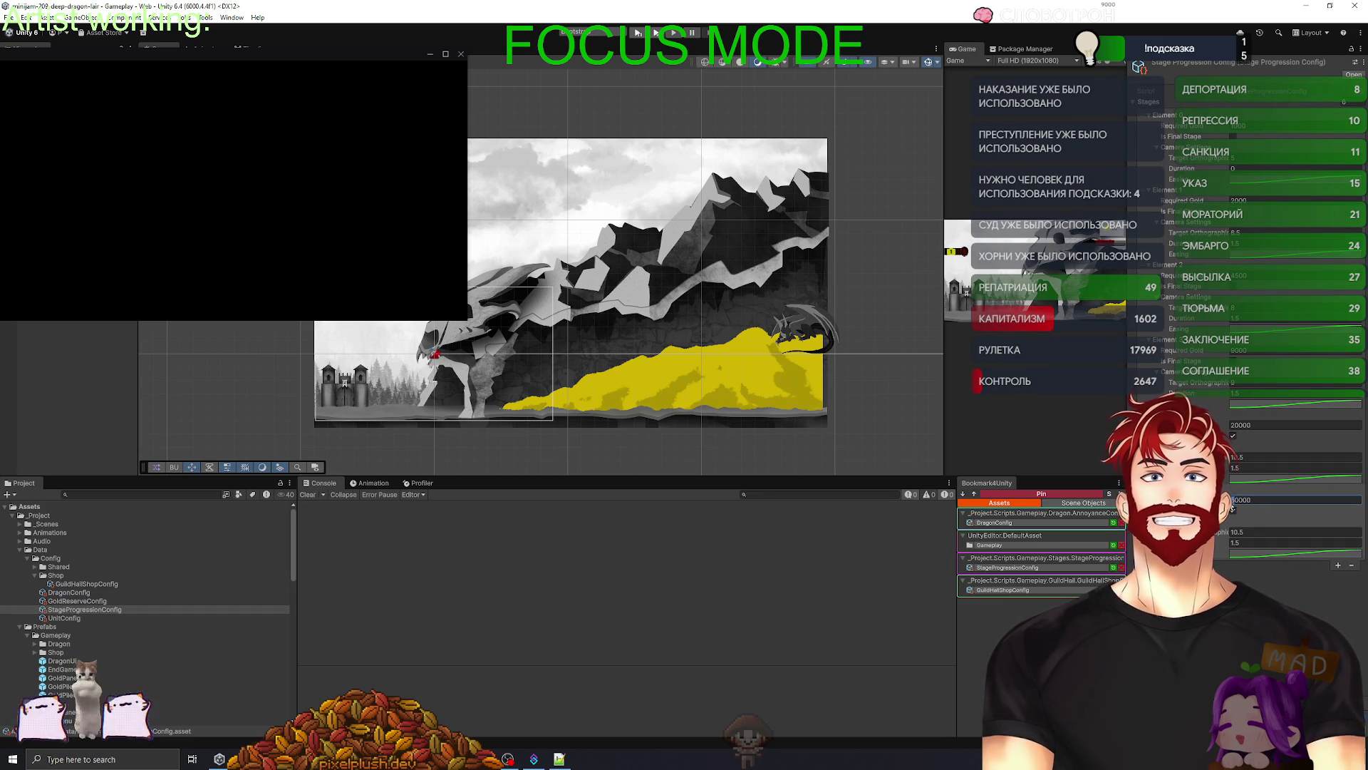
text(40000)
key(Return)
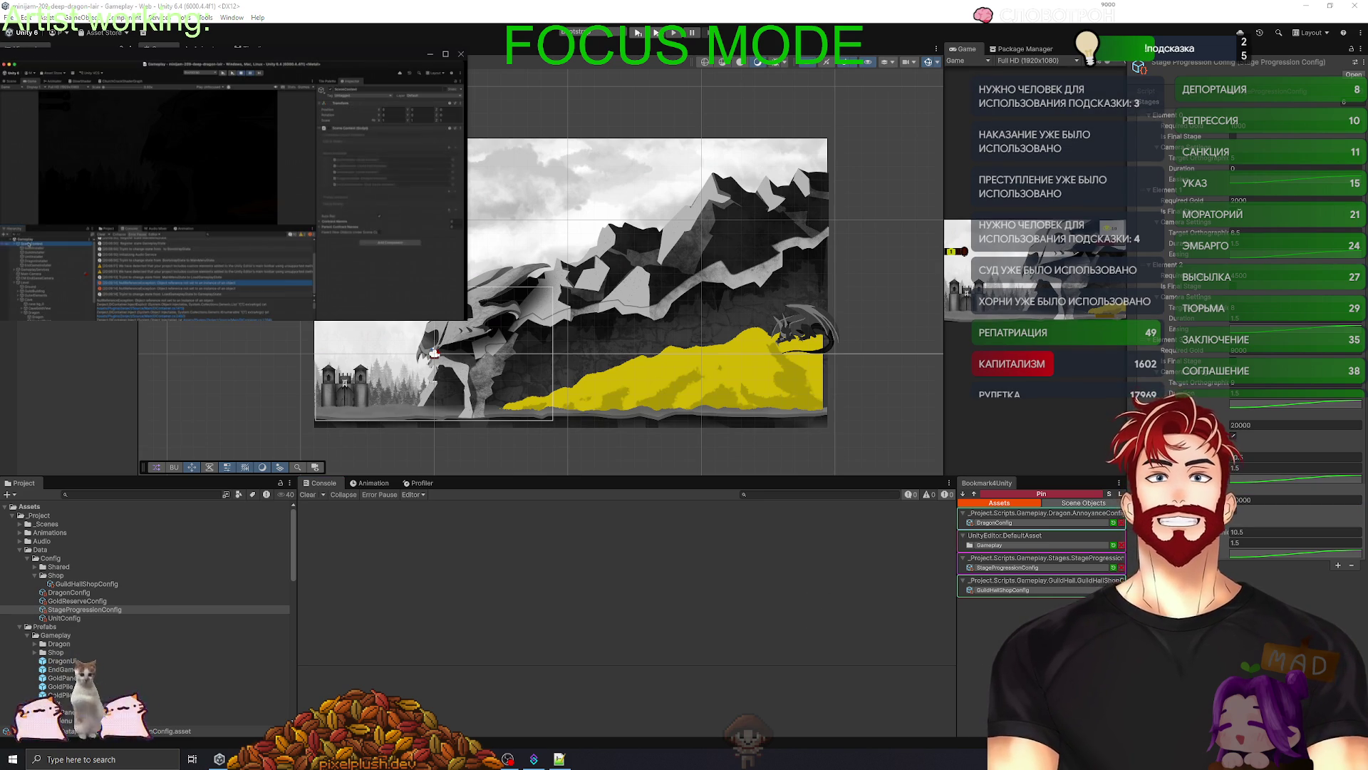
double_click(390, 49)
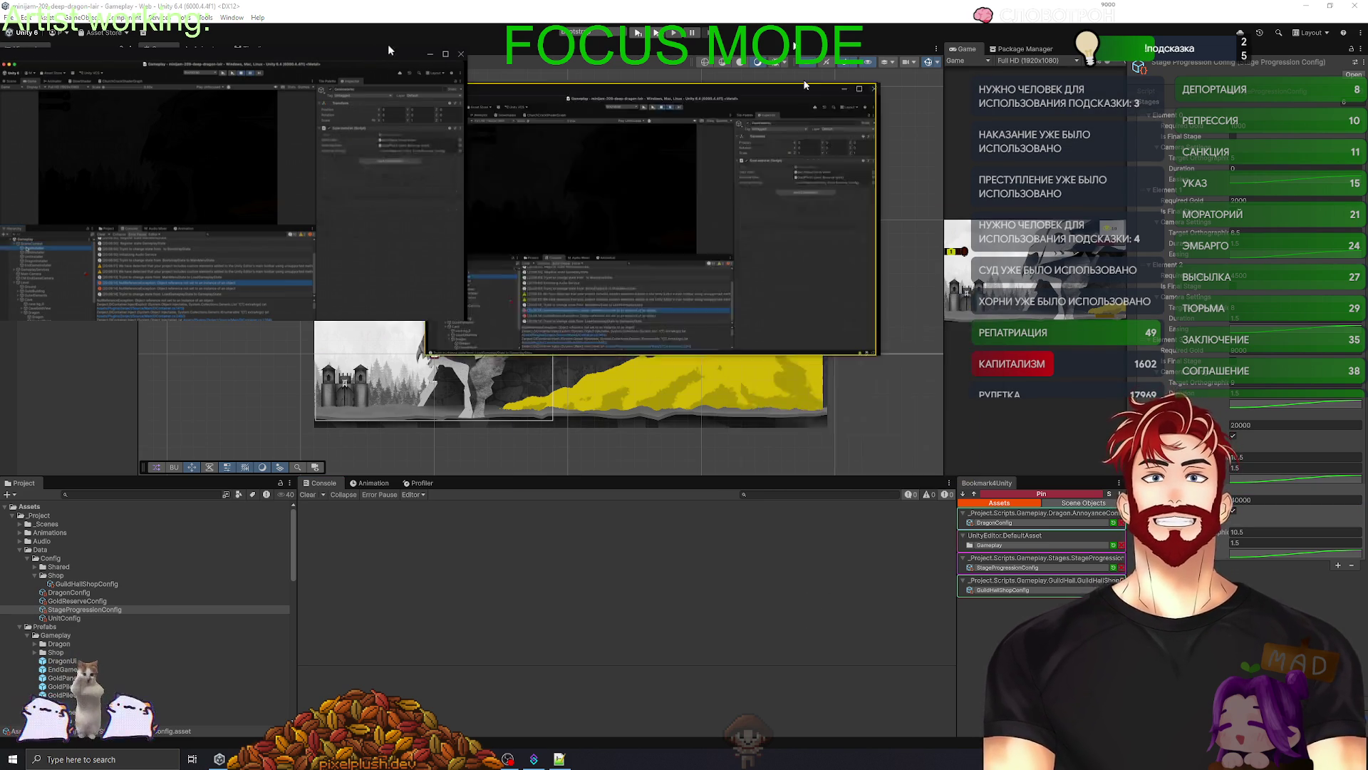
- Check the installers and assign CameraReveal to the EndGameInstaller's Camera field
key(Down)
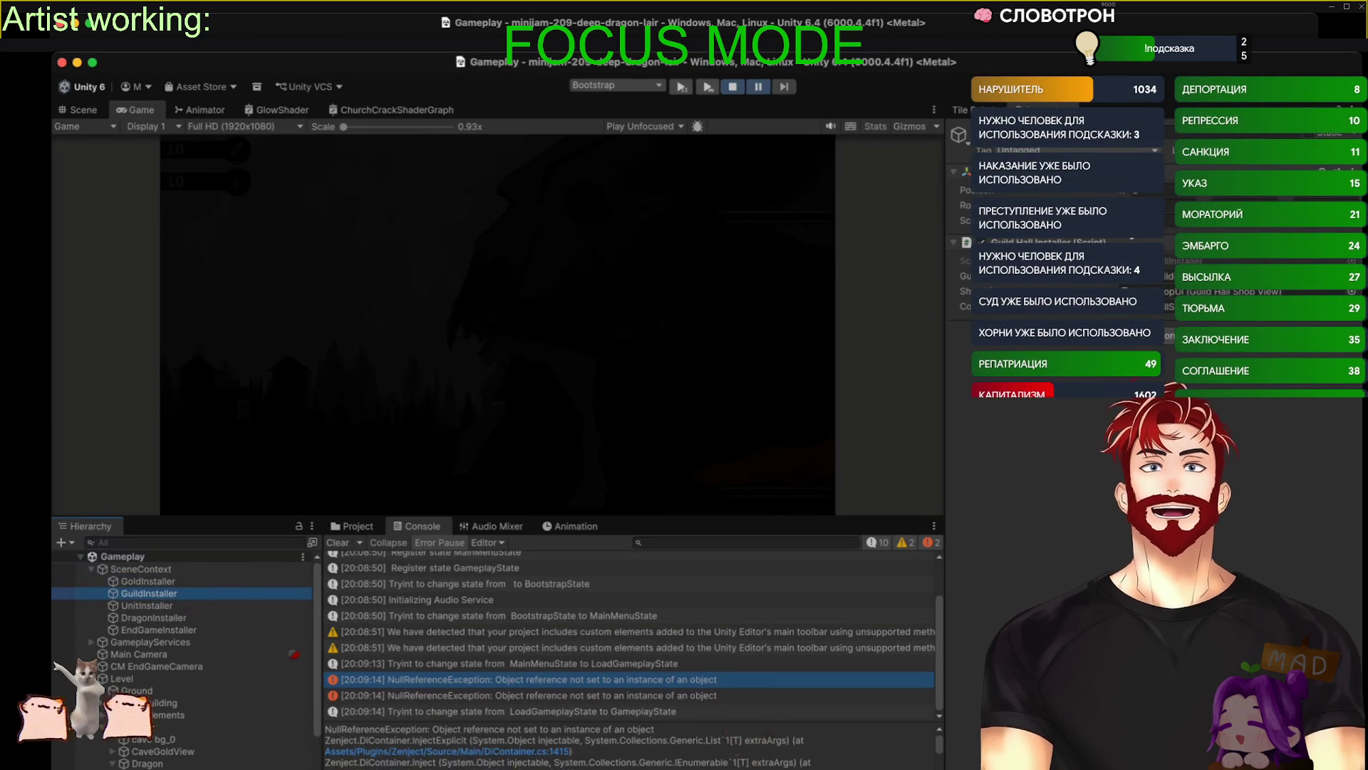
click(167, 605)
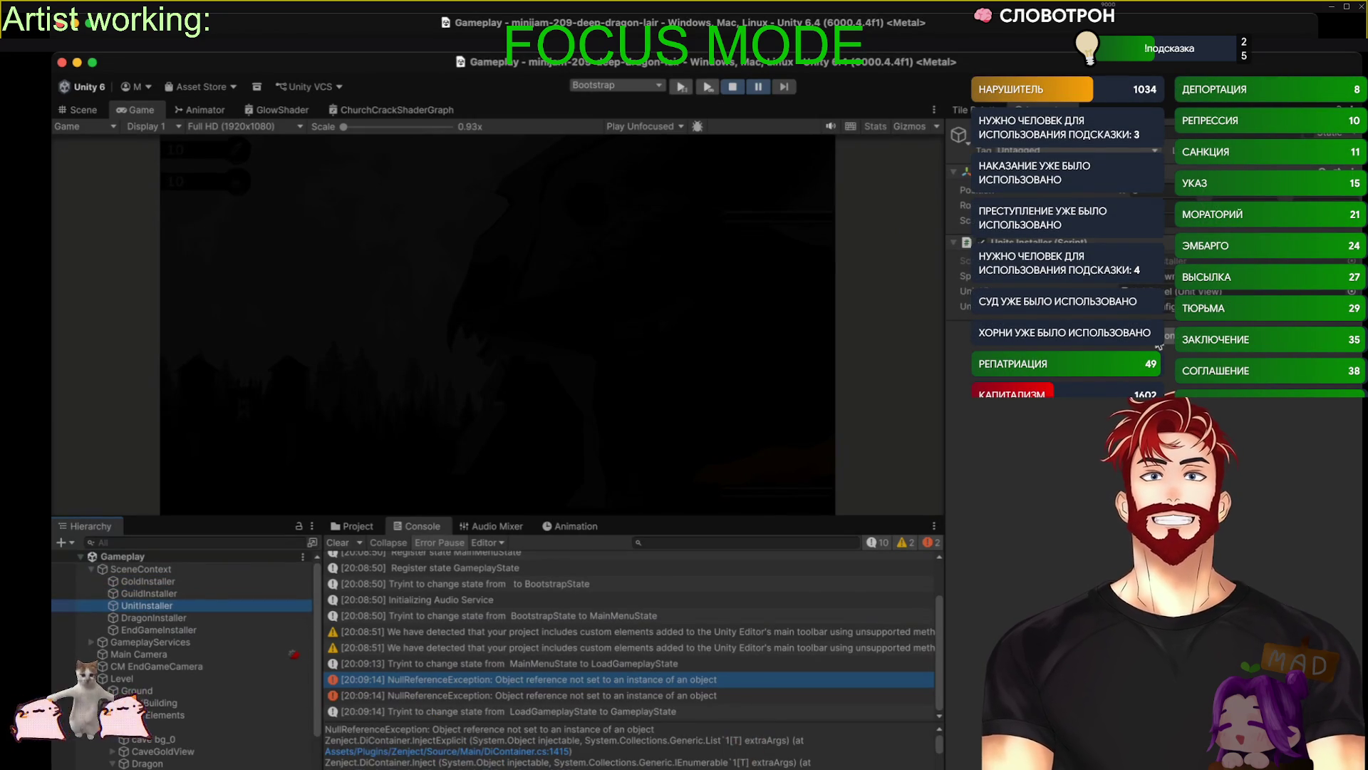
key(Down)
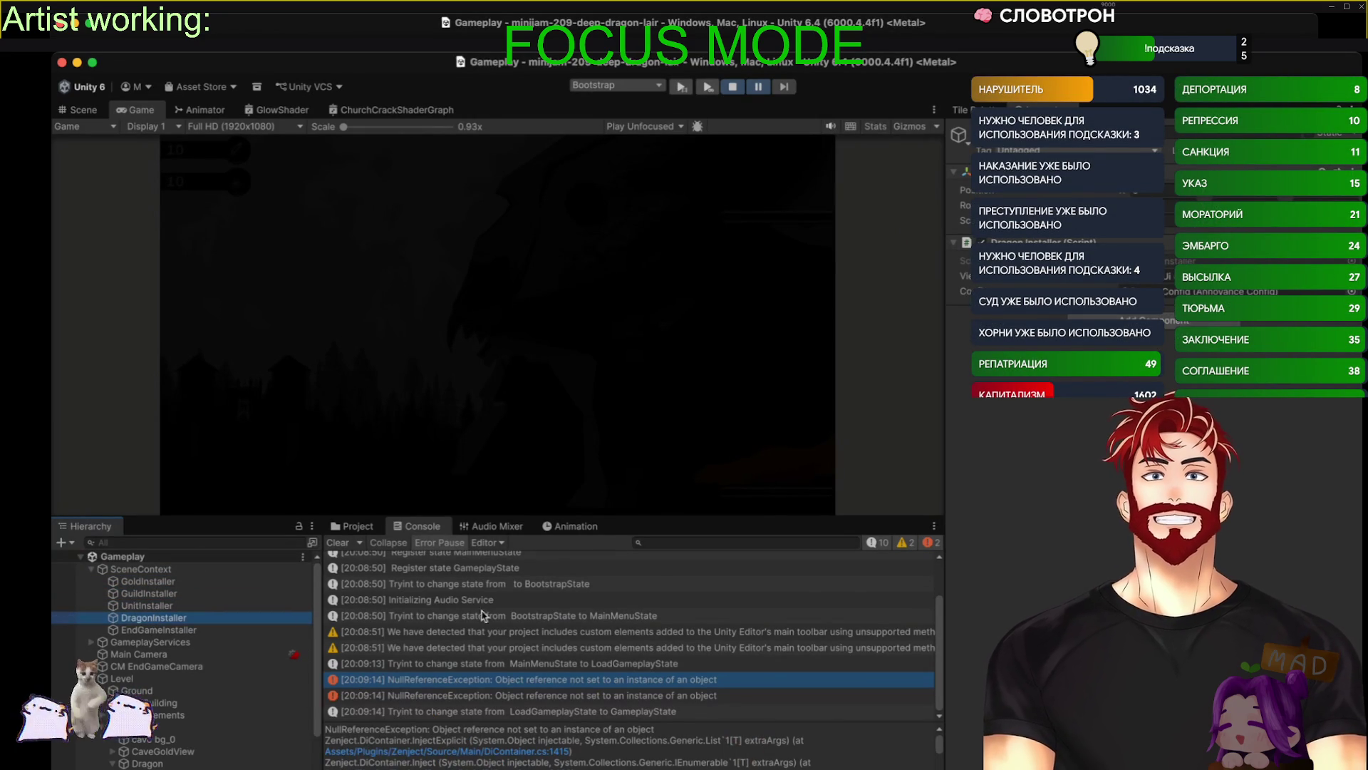
click(136, 631)
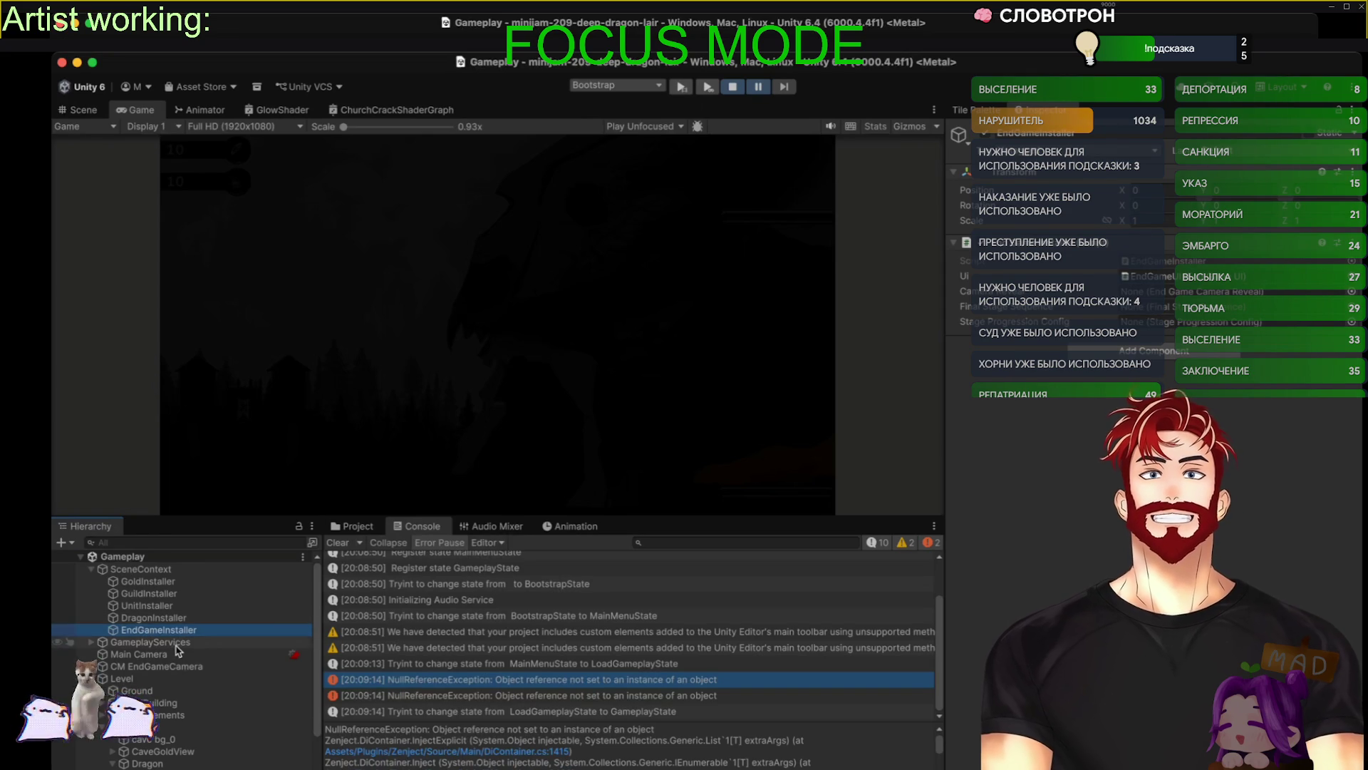
mouse_move(140, 669)
mouse_down()
mouse_move(499, 499)
mouse_move(1211, 291)
mouse_up()
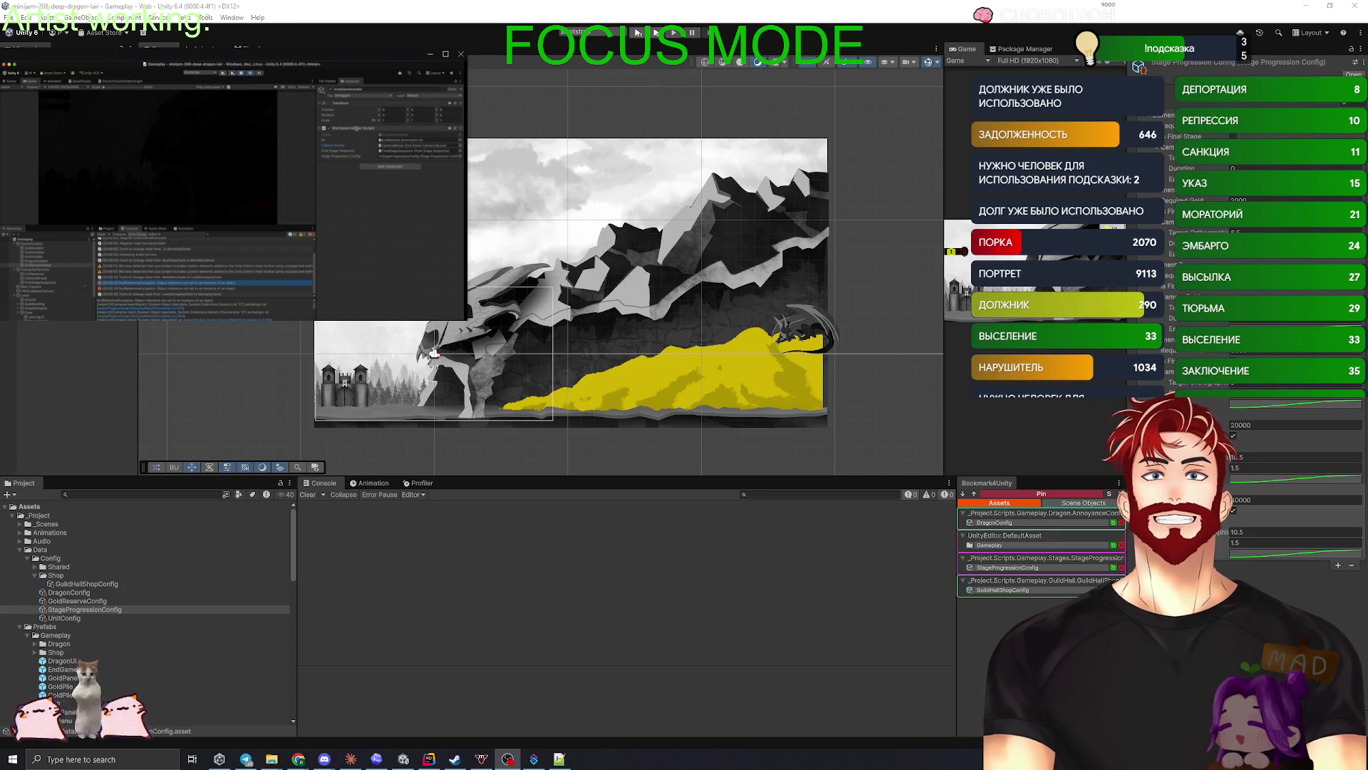
- Return to the Claude app showing the revised gem-currency plan
click(619, 588)
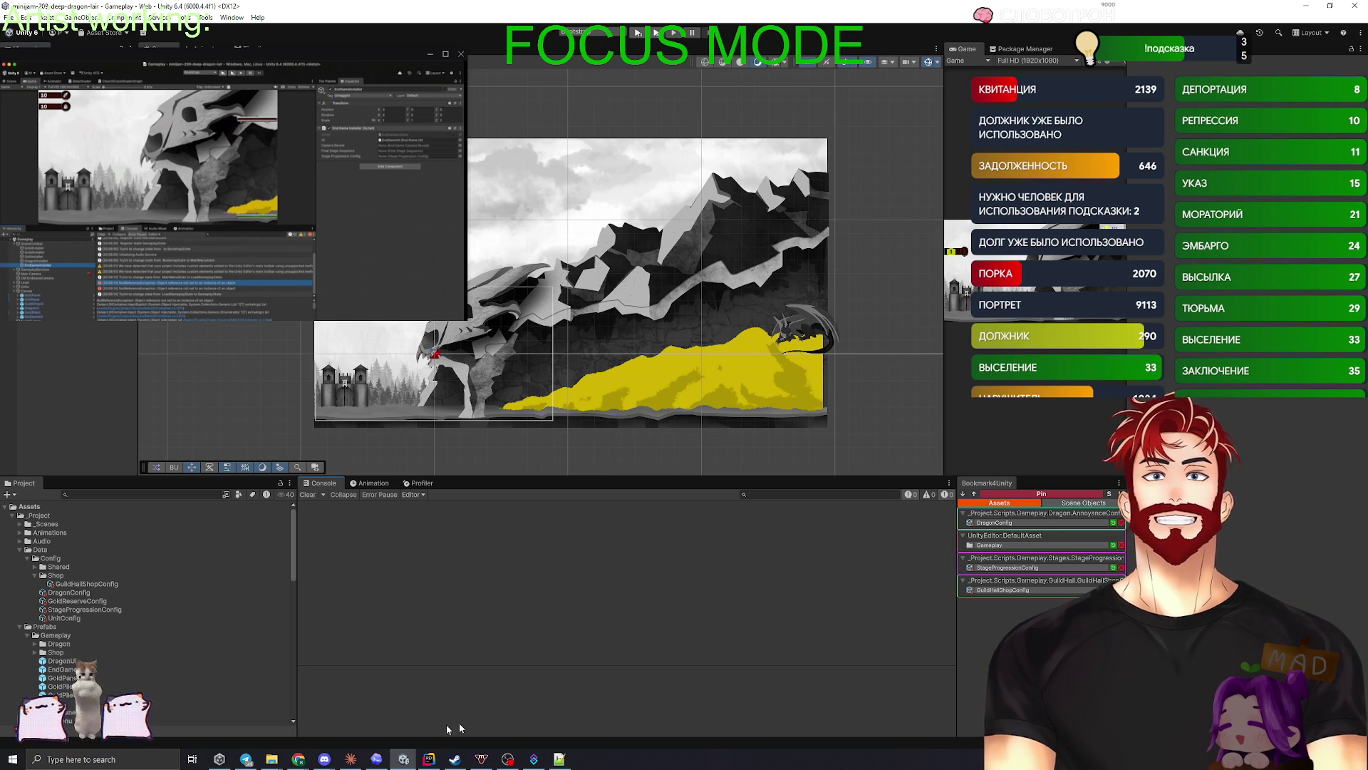
click(350, 758)
scroll(953, 571, down, 3)
scroll(994, 563, up, 5)
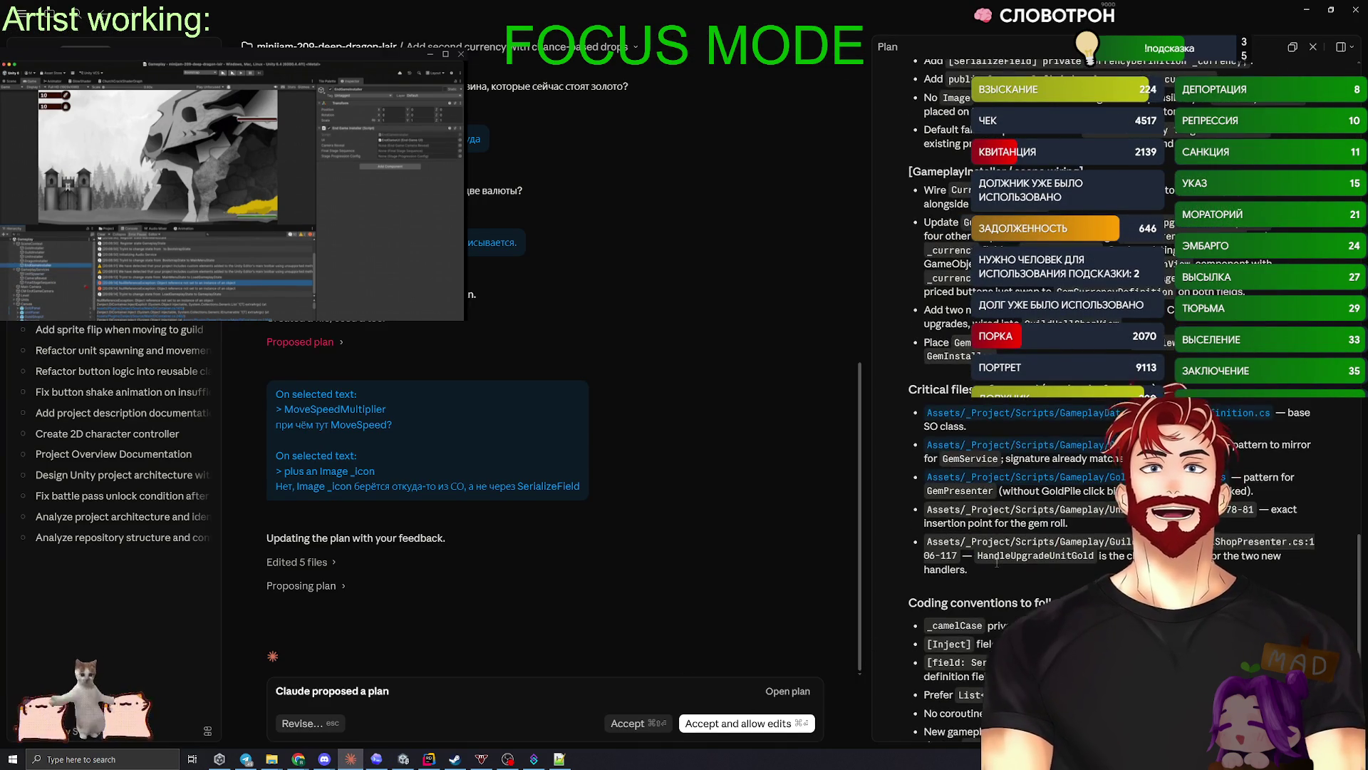
- Review the plan, expanding and collapsing the list of five edited files
scroll(995, 562, up, 5)
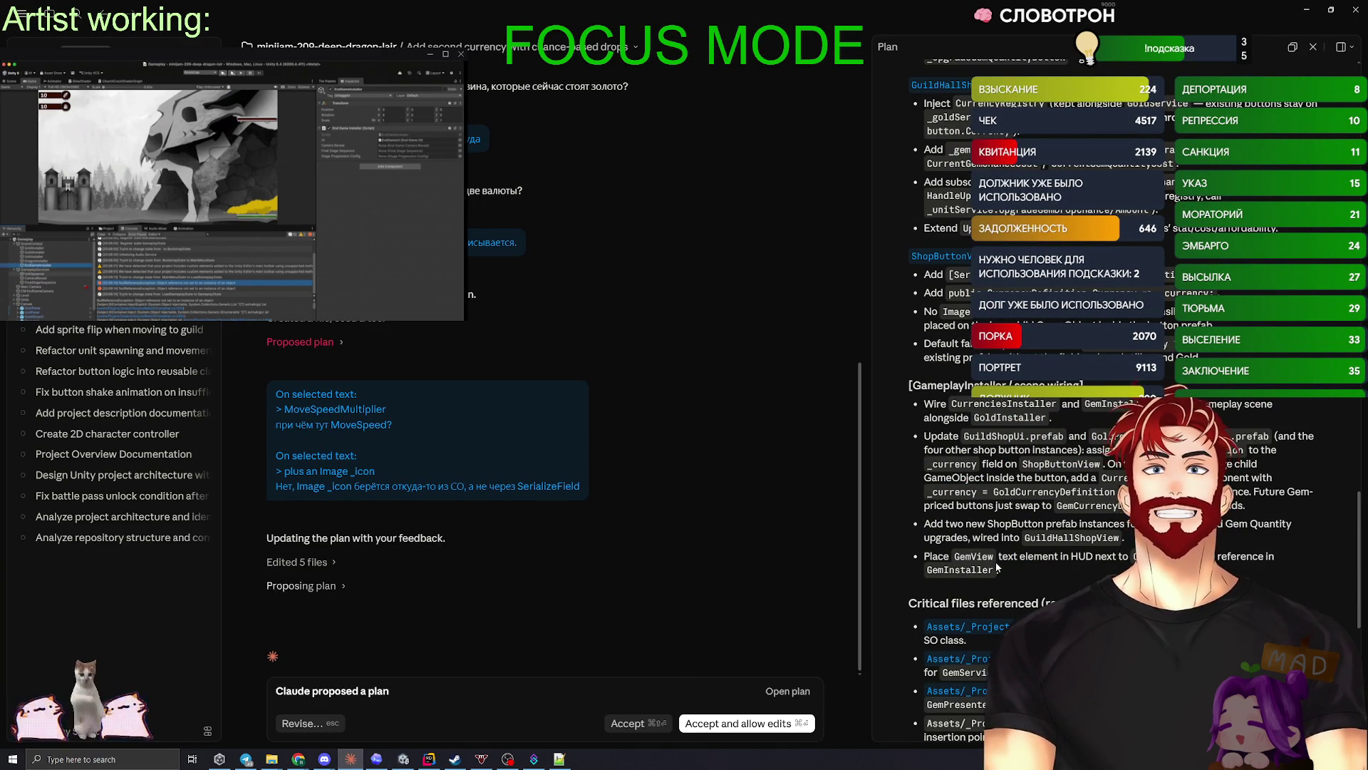
click(325, 562)
scroll(330, 453, down, 2)
click(329, 456)
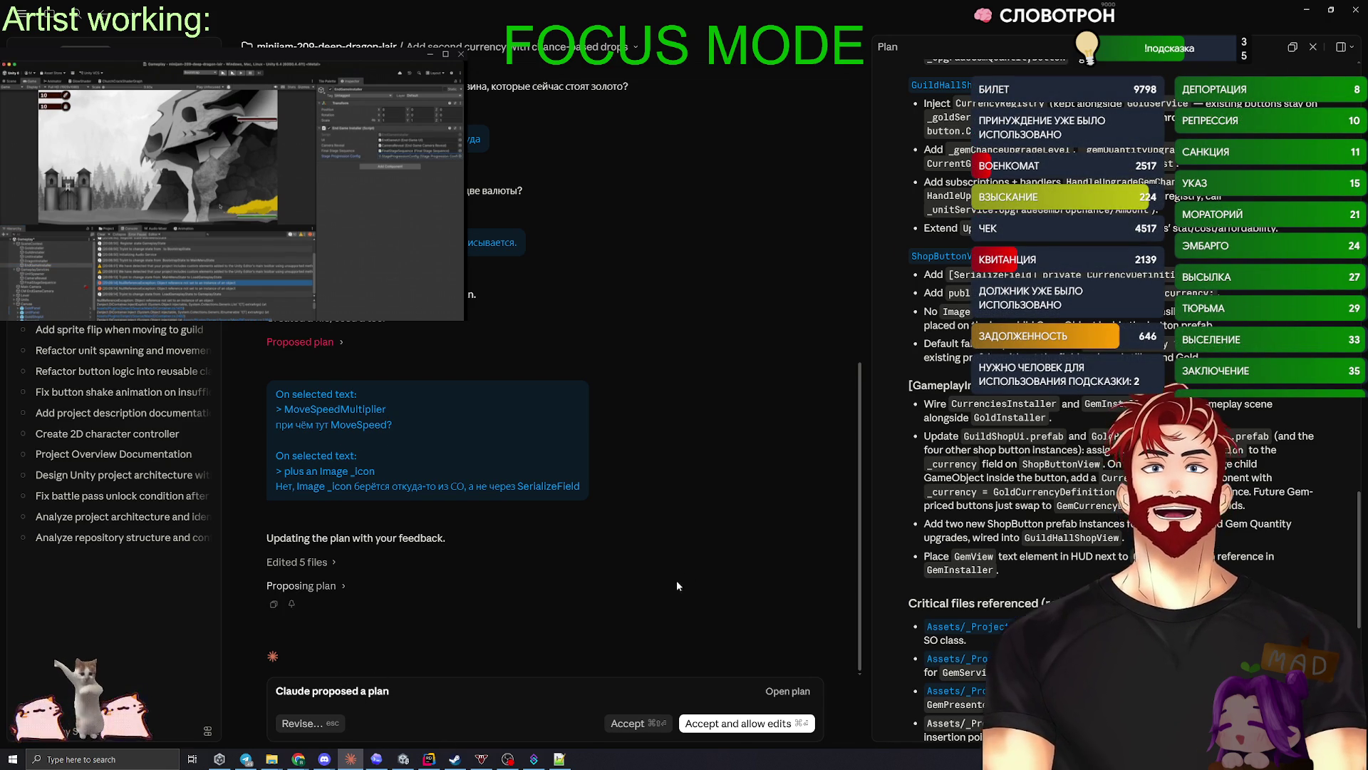
scroll(1070, 438, up, 5)
scroll(1069, 436, down, 10)
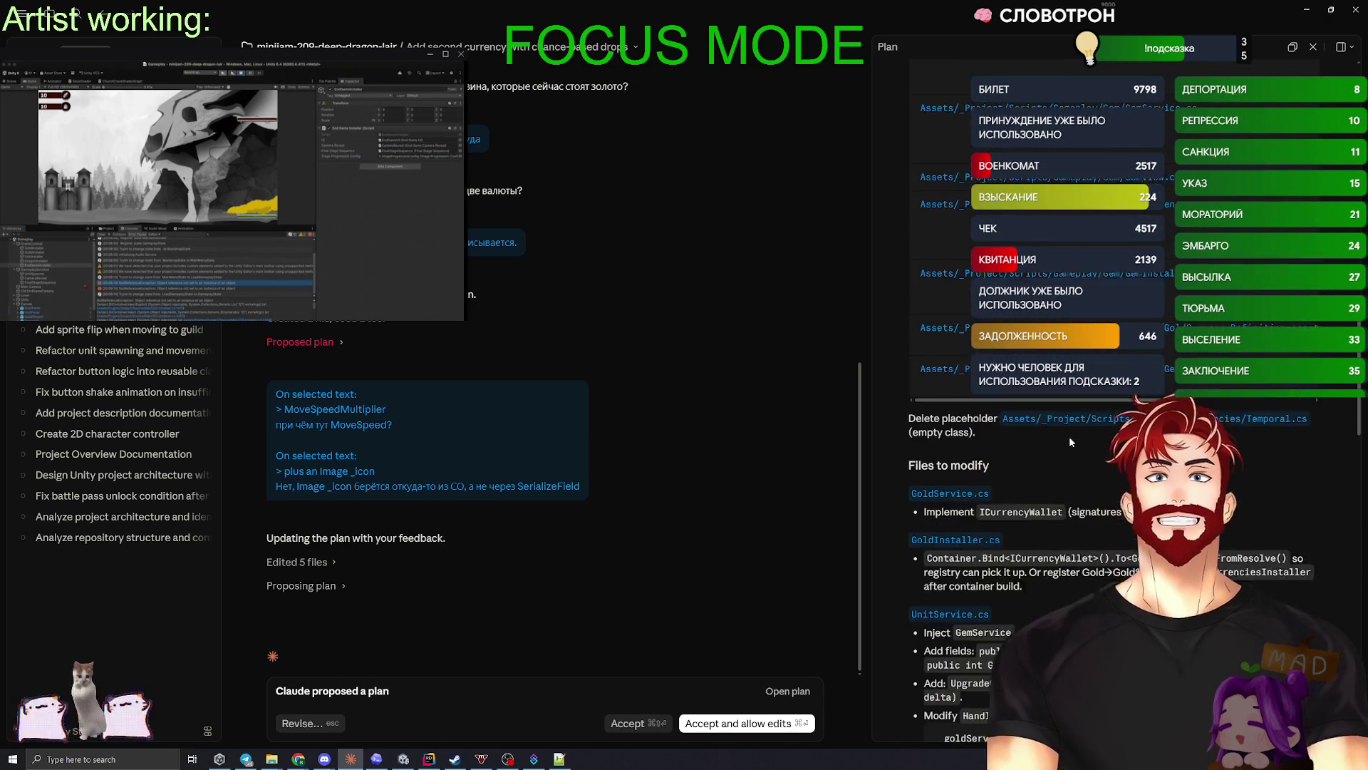
scroll(1050, 474, up, 3)
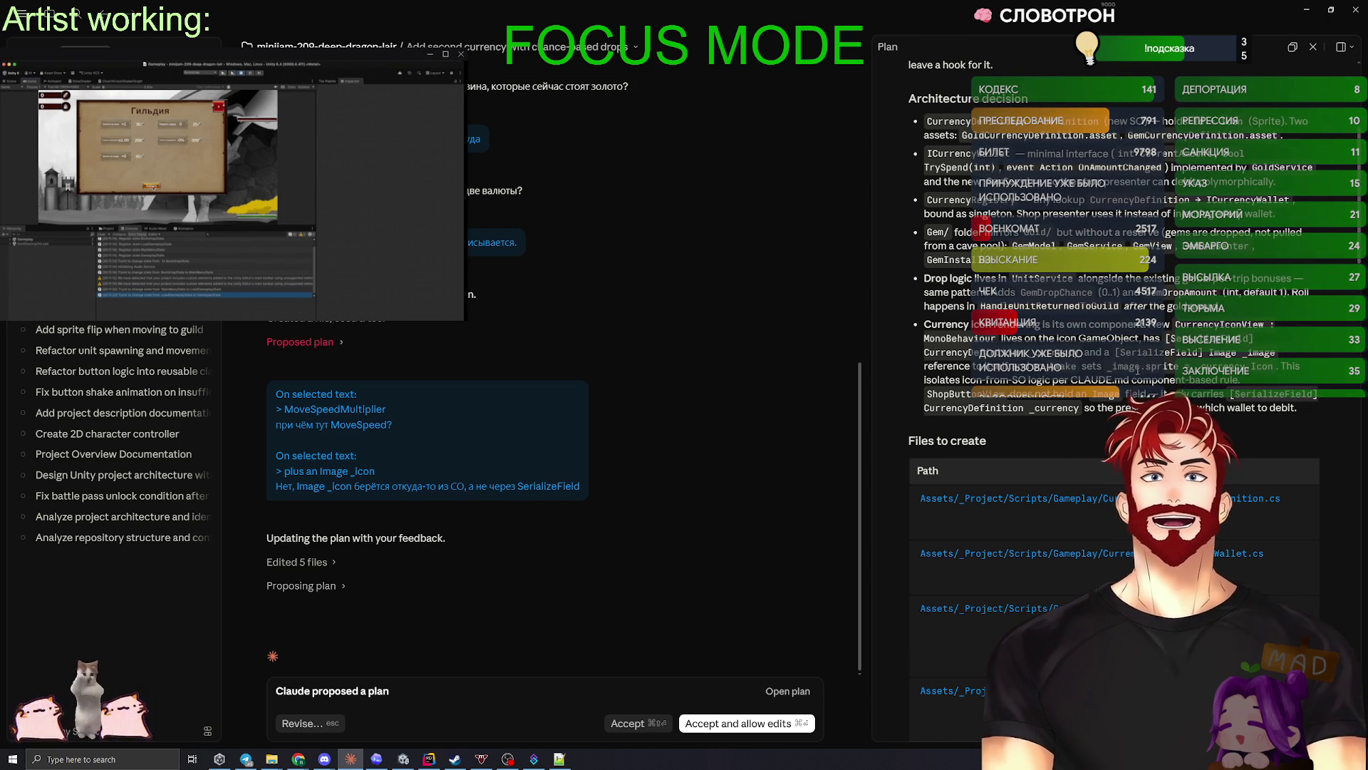
- Comment on the Image reference passage that the icon must come by type from settings
drag(924, 366, 1222, 408)
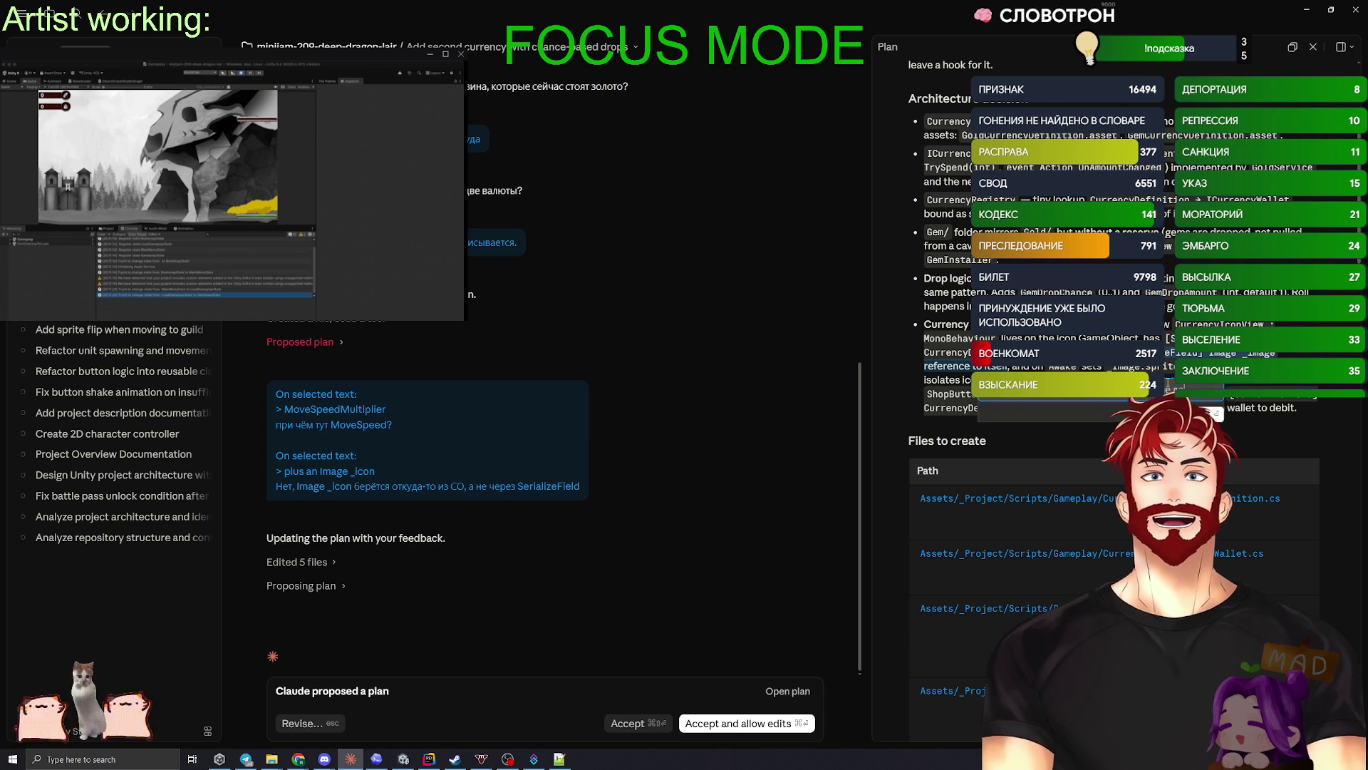
text(получать иконку из инспектора,)
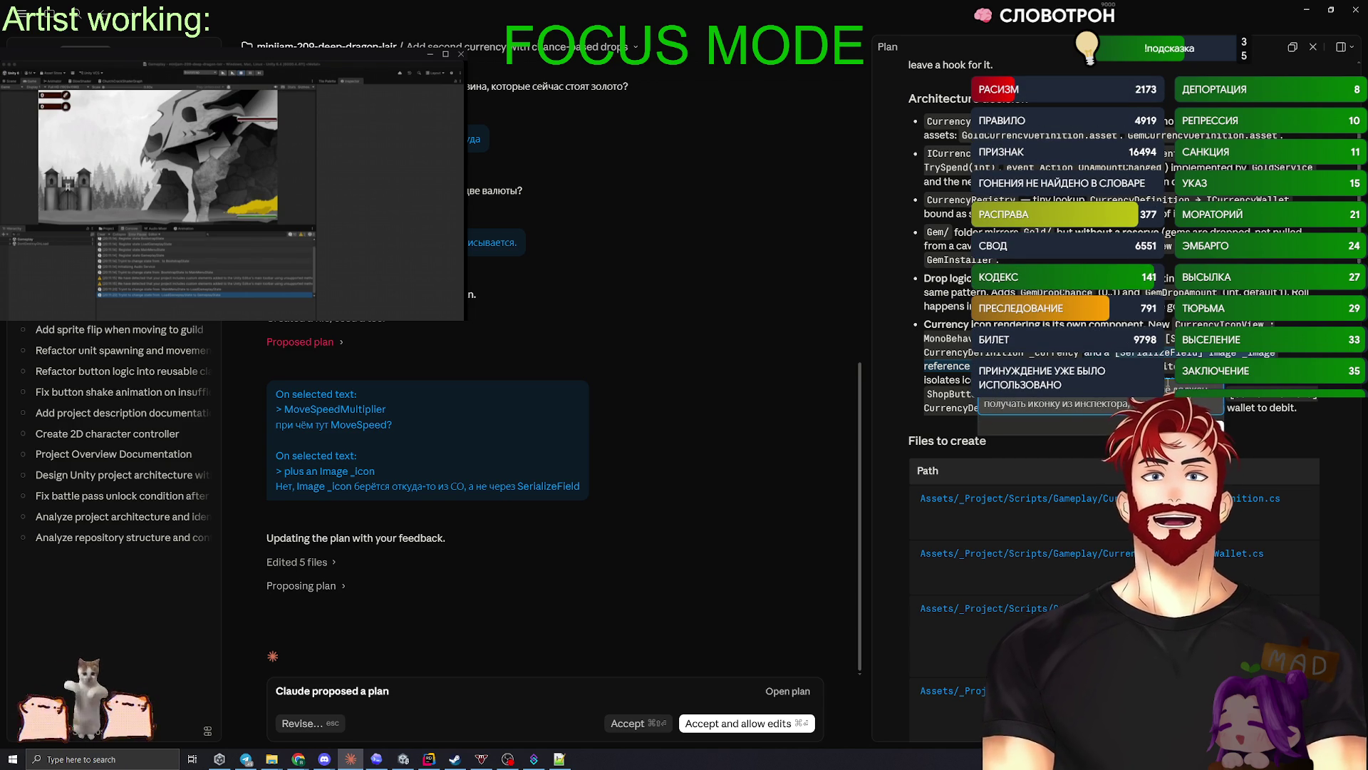
text(иконку по типу из)
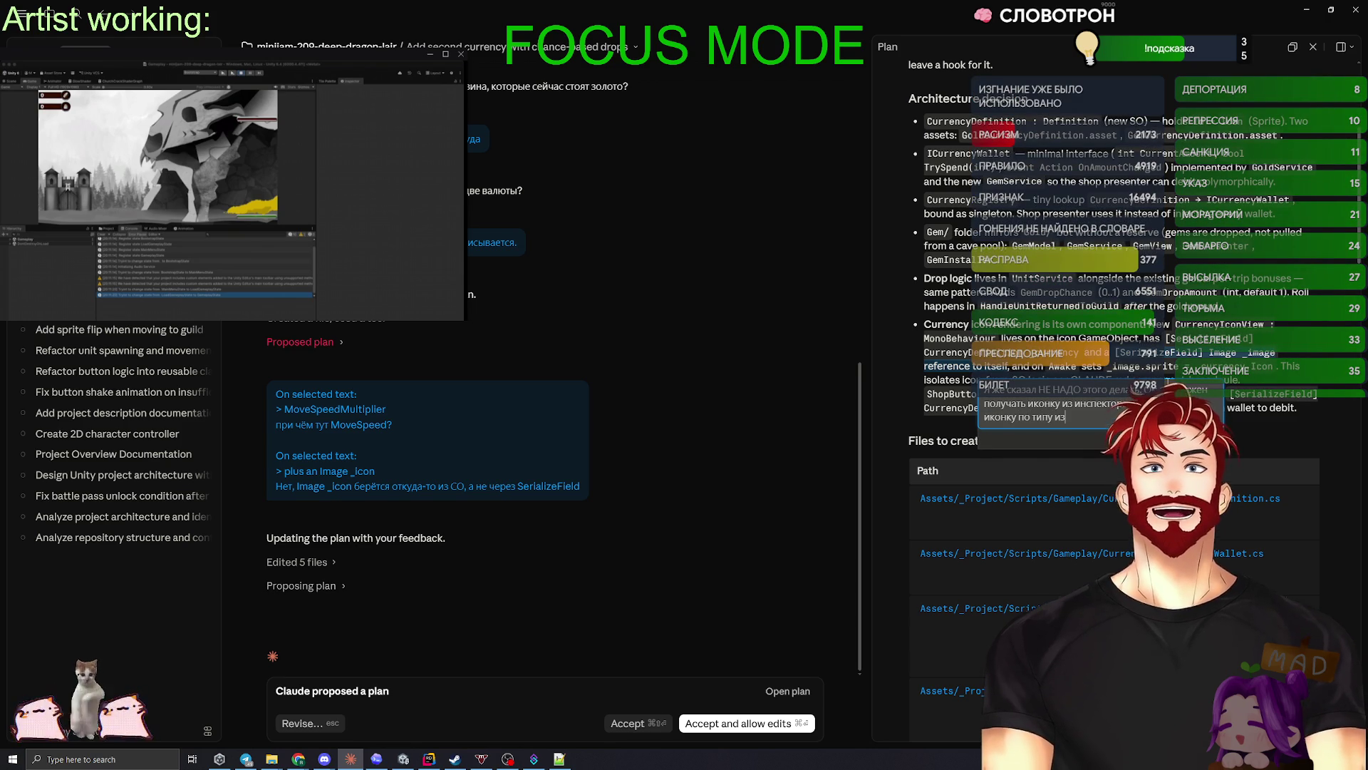
text( настроек!!!!)
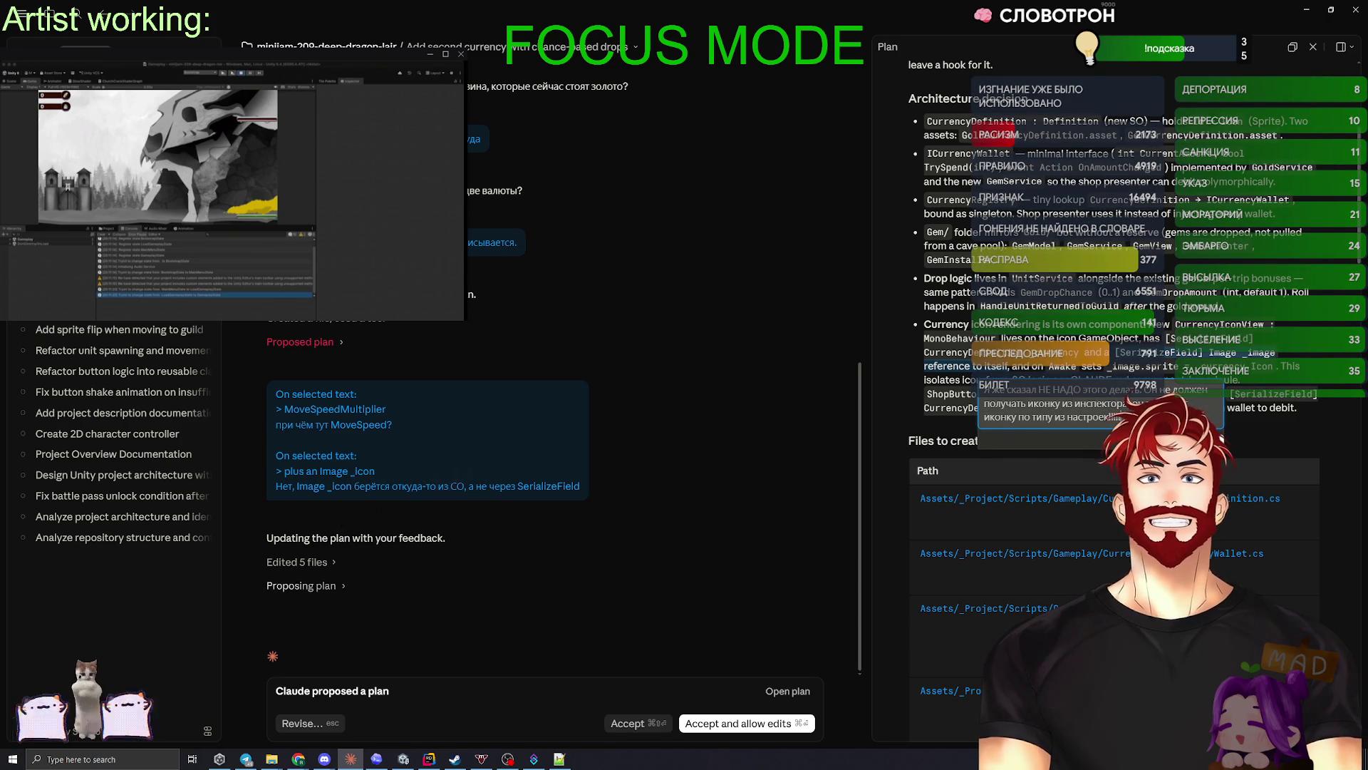
key(Return)
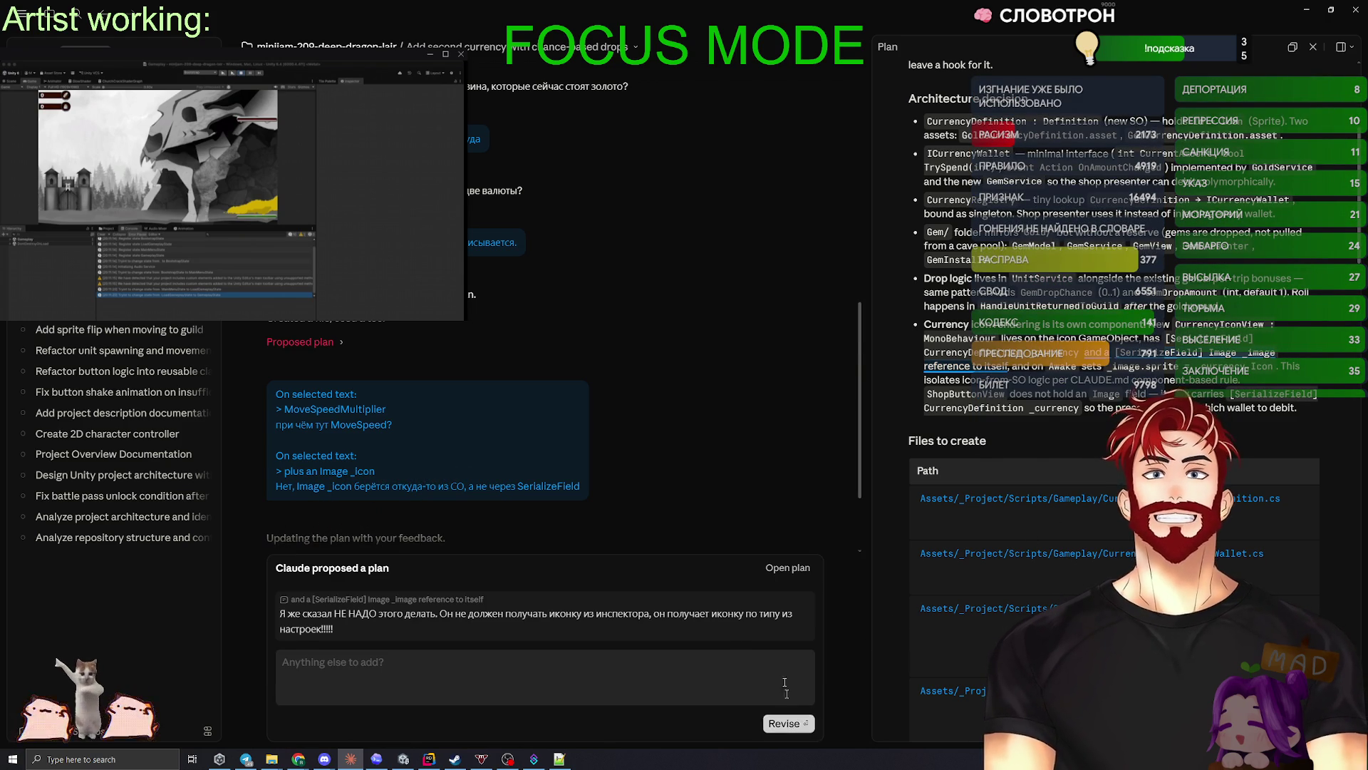
- Submit the comment as a plan revision and stop Claude's reply mid-edit
click(786, 715)
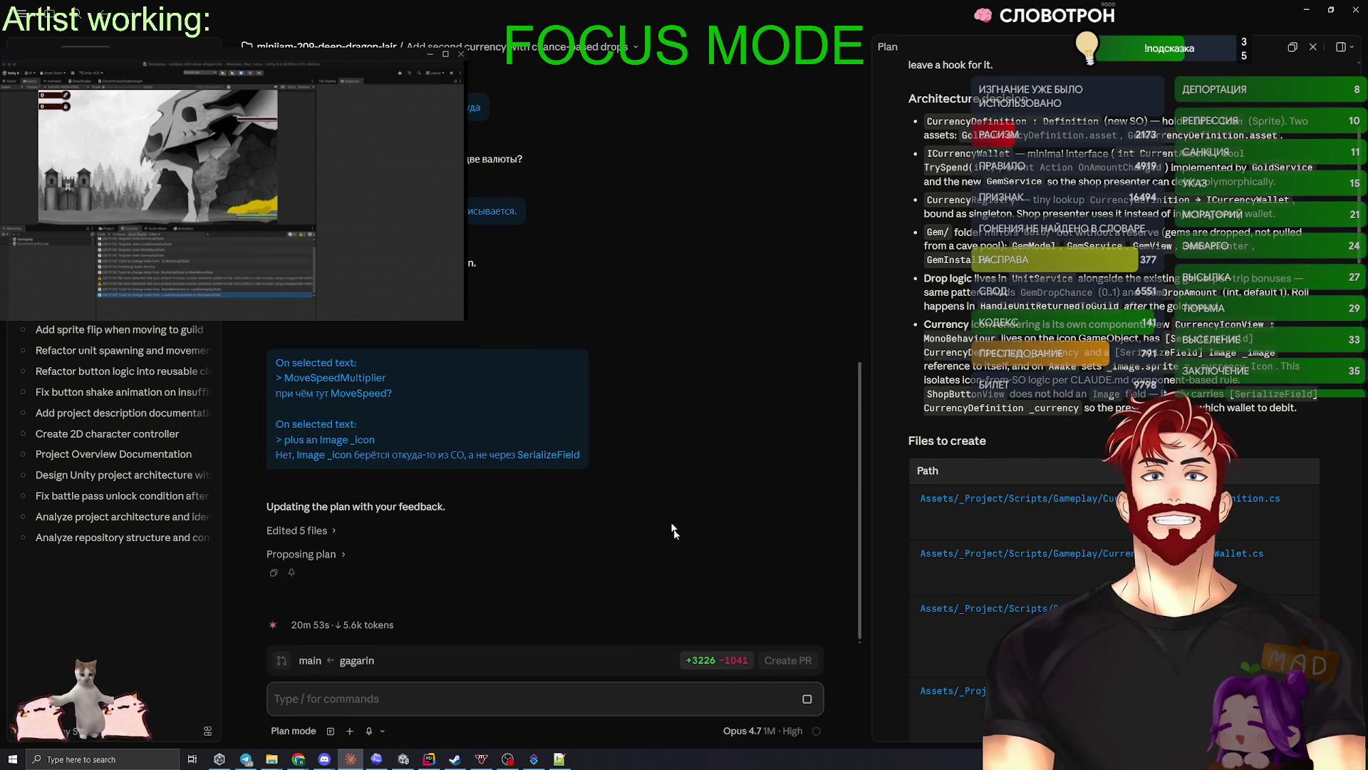
mouse_move(819, 733)
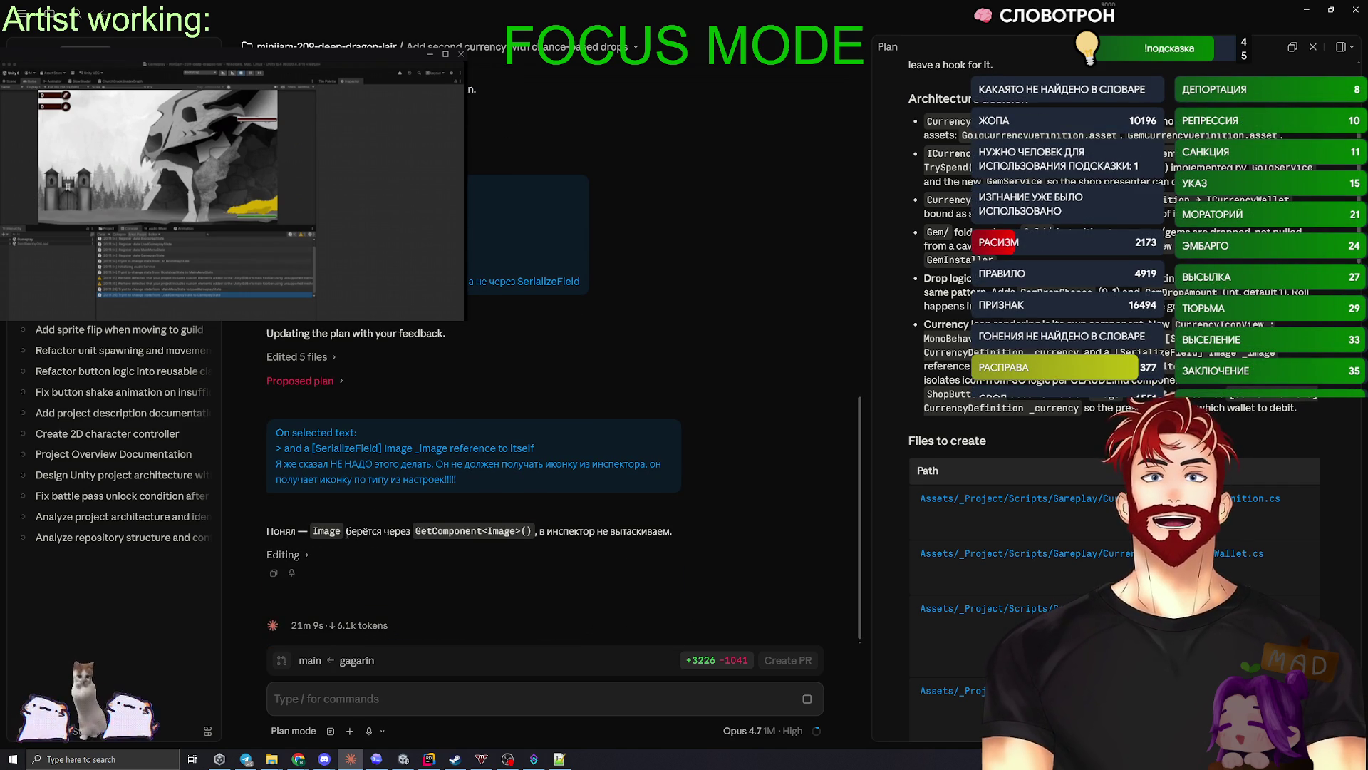
click(807, 700)
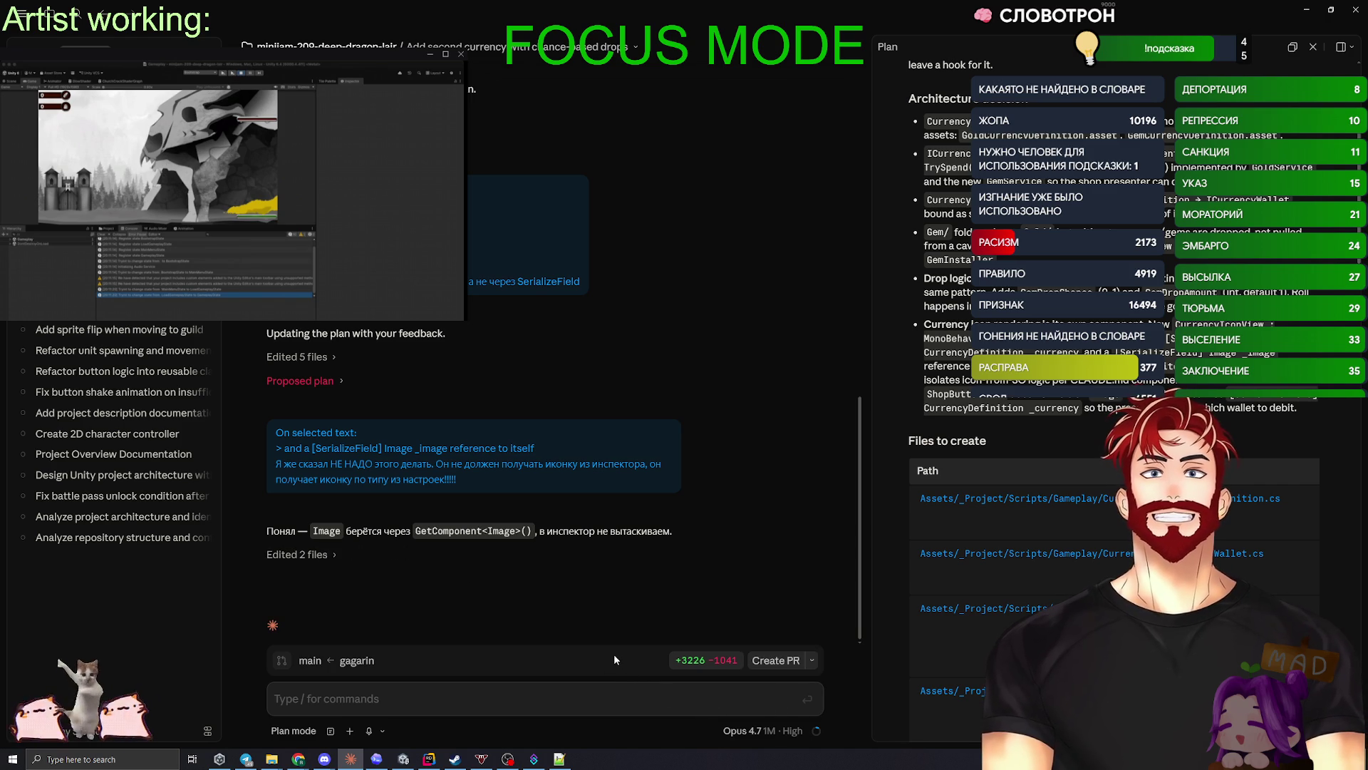
click(421, 697)
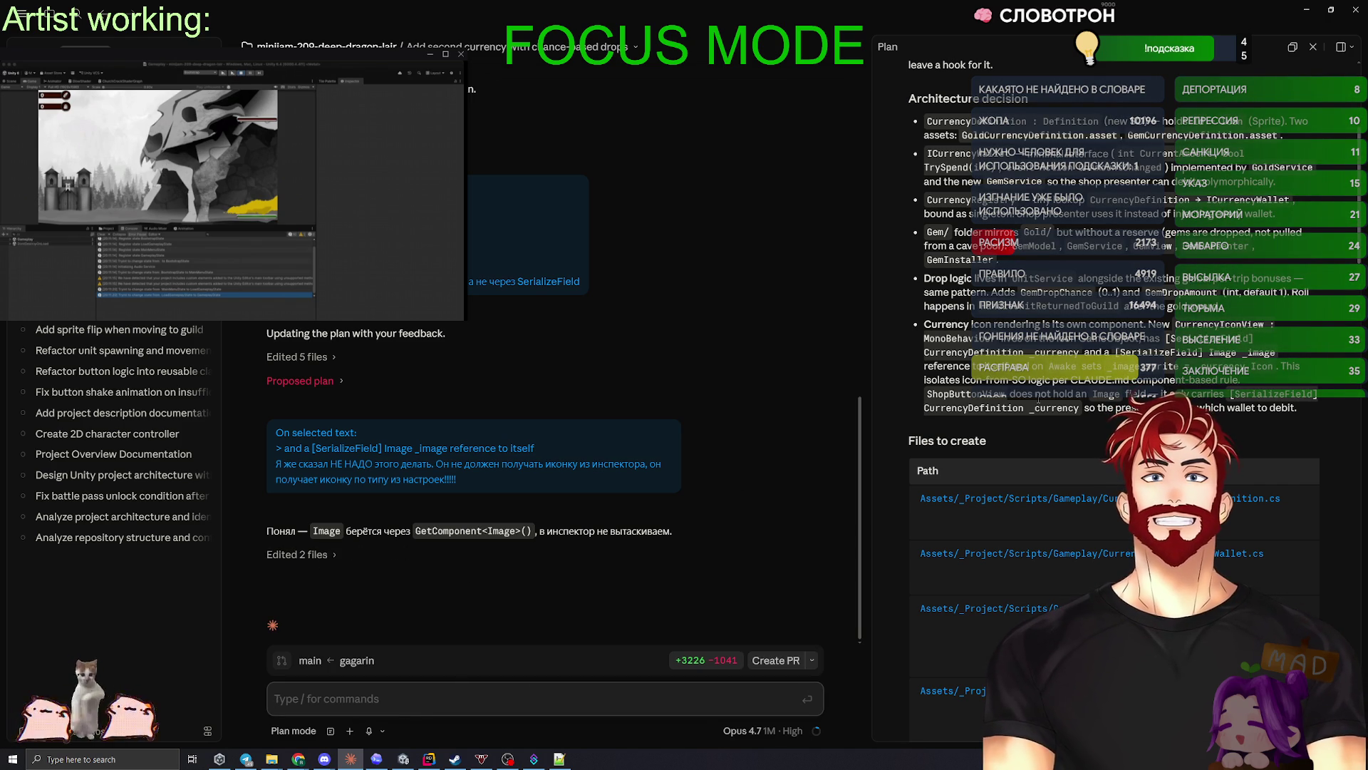
- Clarify that the Image comes via the inspector while the sprite value comes from config
text(ст)
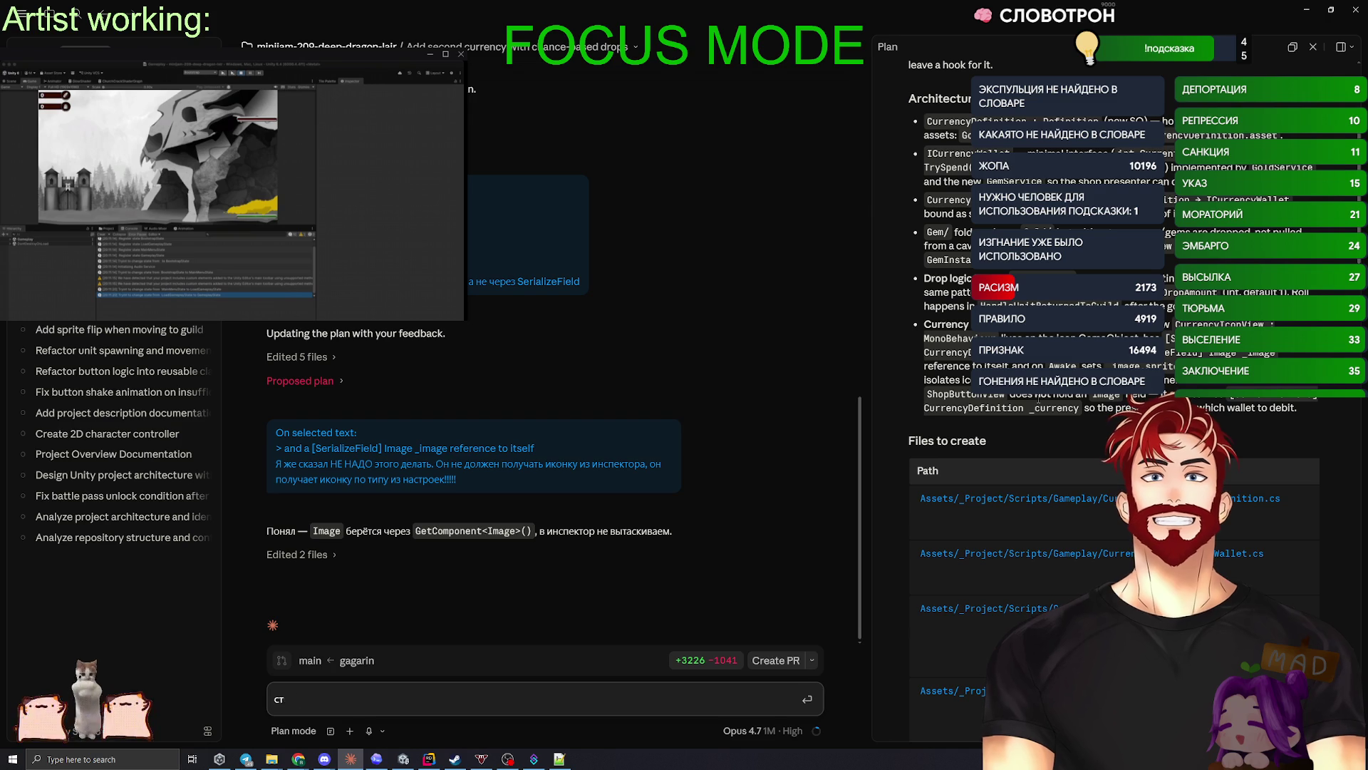
text(ой, всё верно, прокидывается через инспектор,)
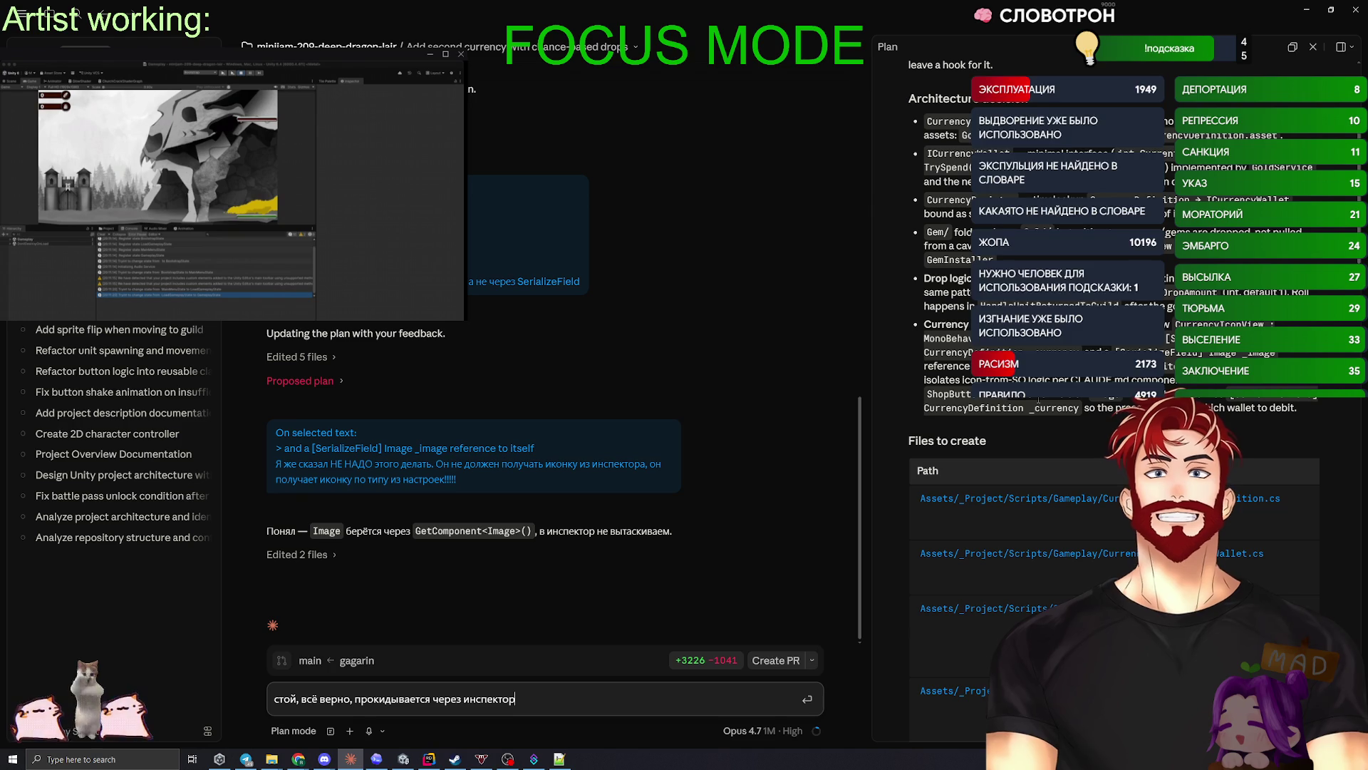
text( а вот само значение спрайта - из конфига)
key(Return)
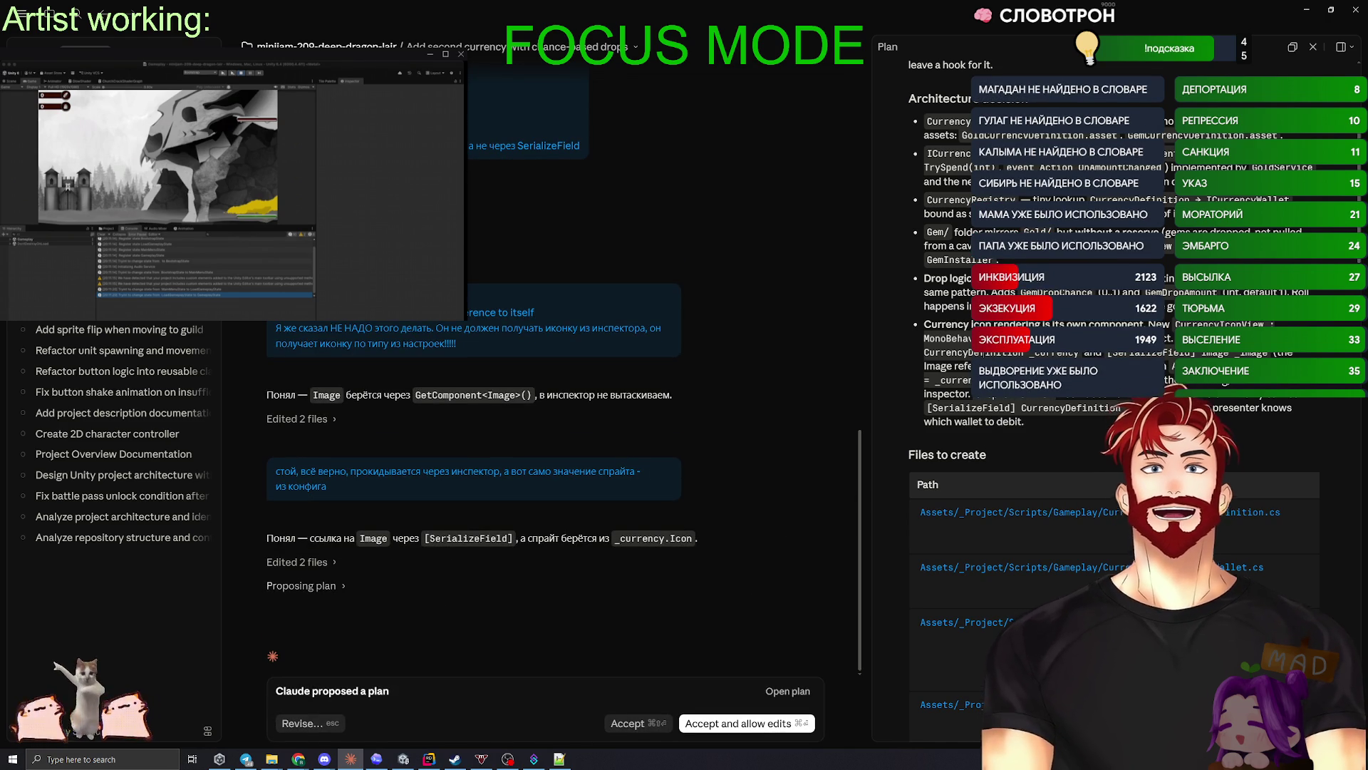
scroll(1023, 425, down, 10)
- Approve the revised gem-currency plan with 'Accept and allow edits'
scroll(1023, 425, down, 15)
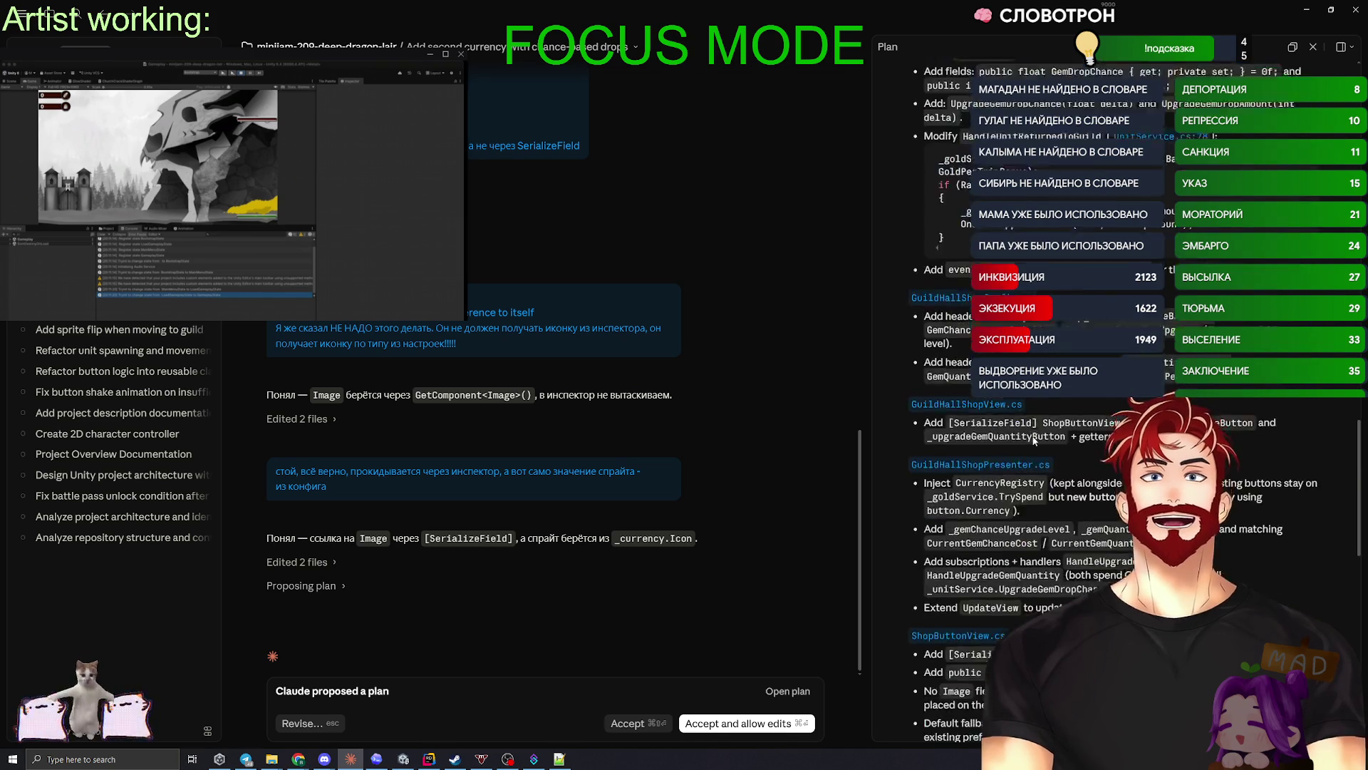
click(724, 723)
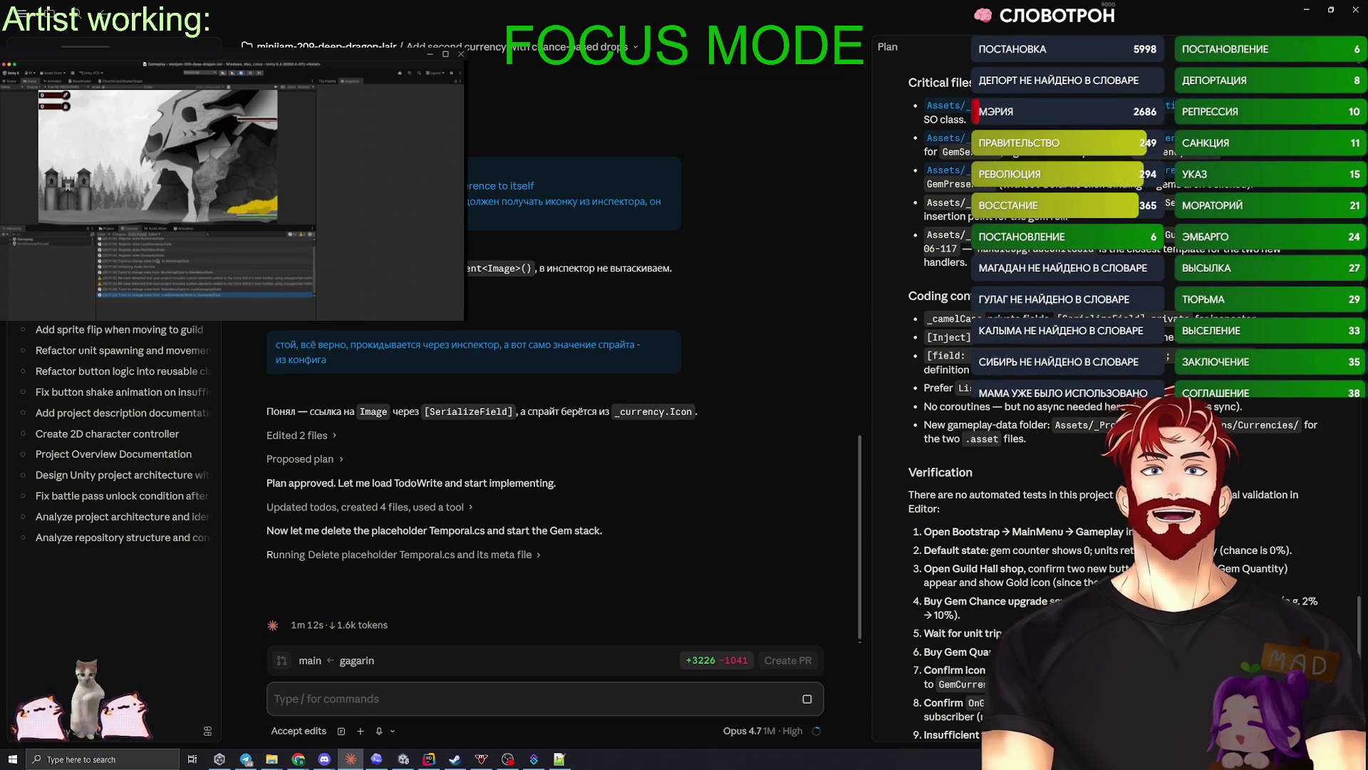
click(103, 228)
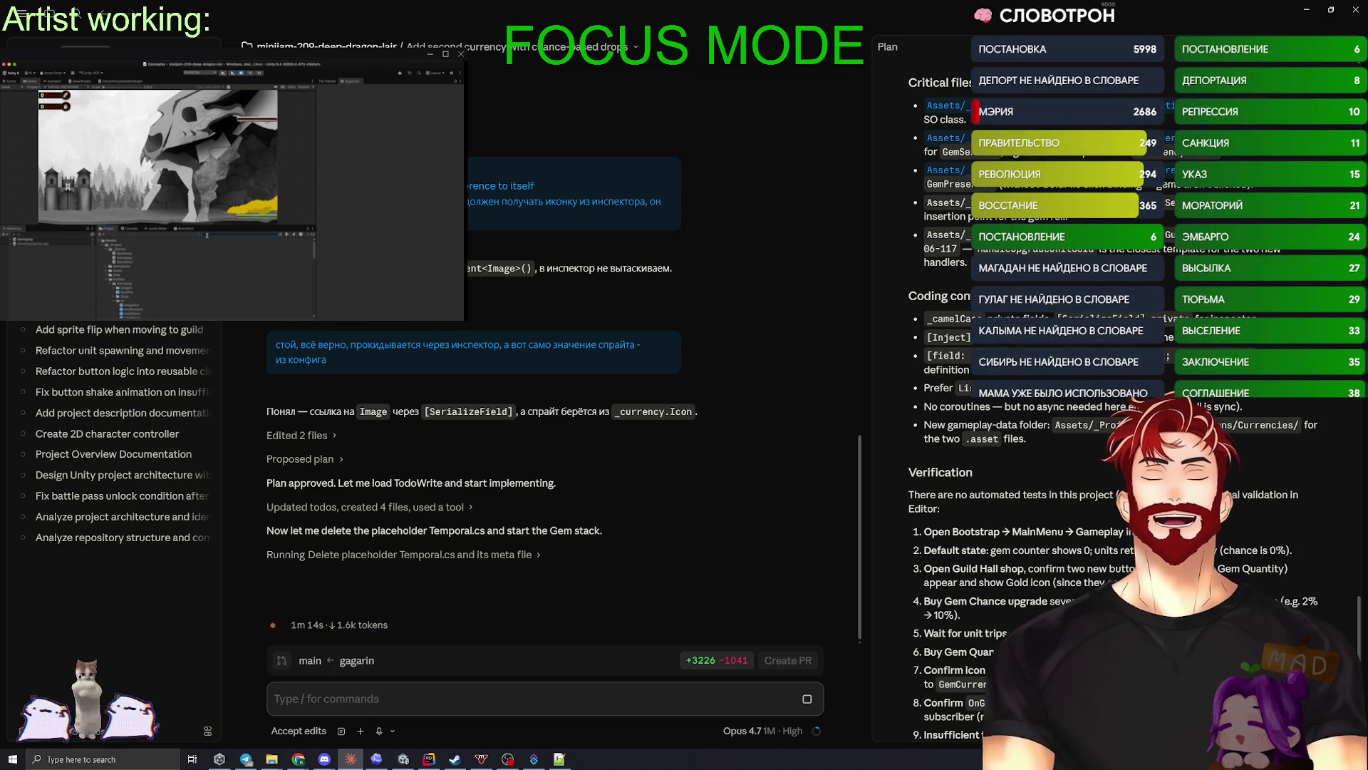
- List the Unity project's folders and select the first one
click(131, 312)
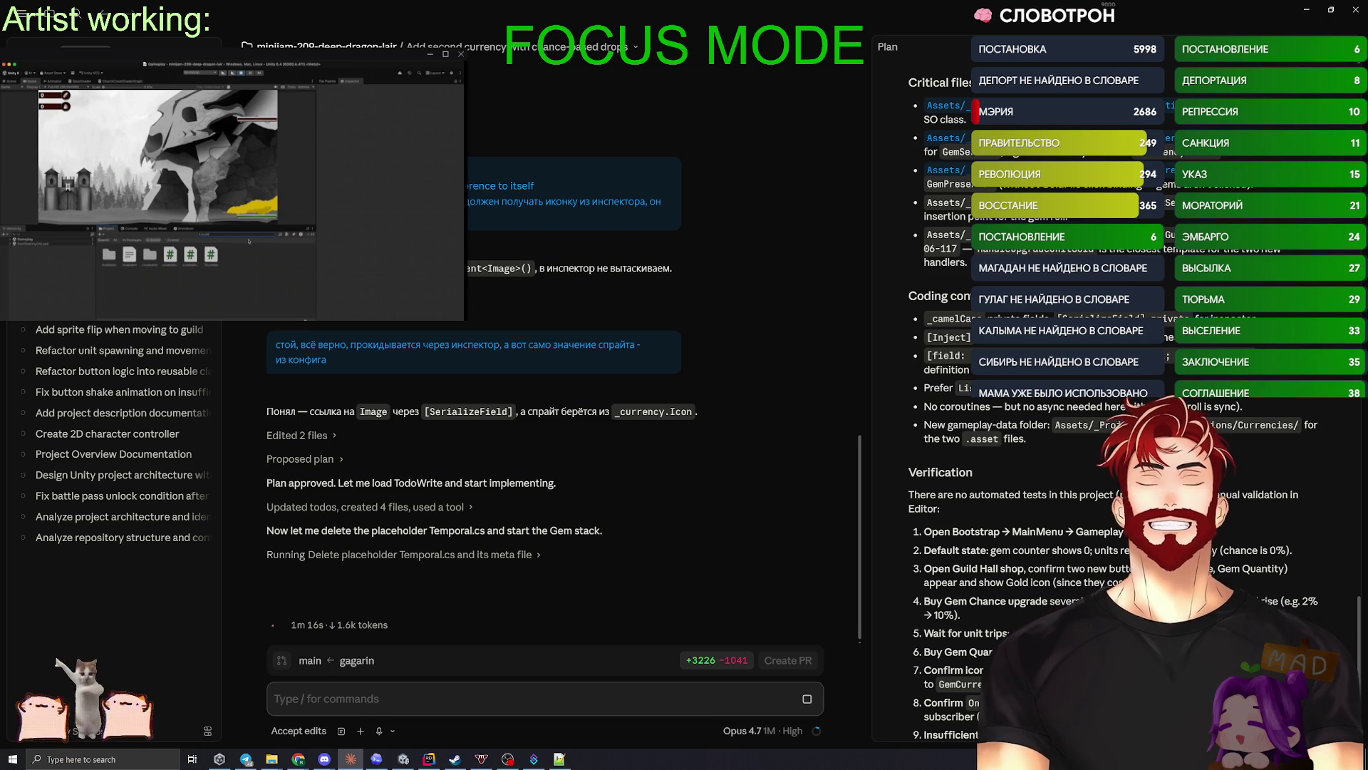
click(108, 255)
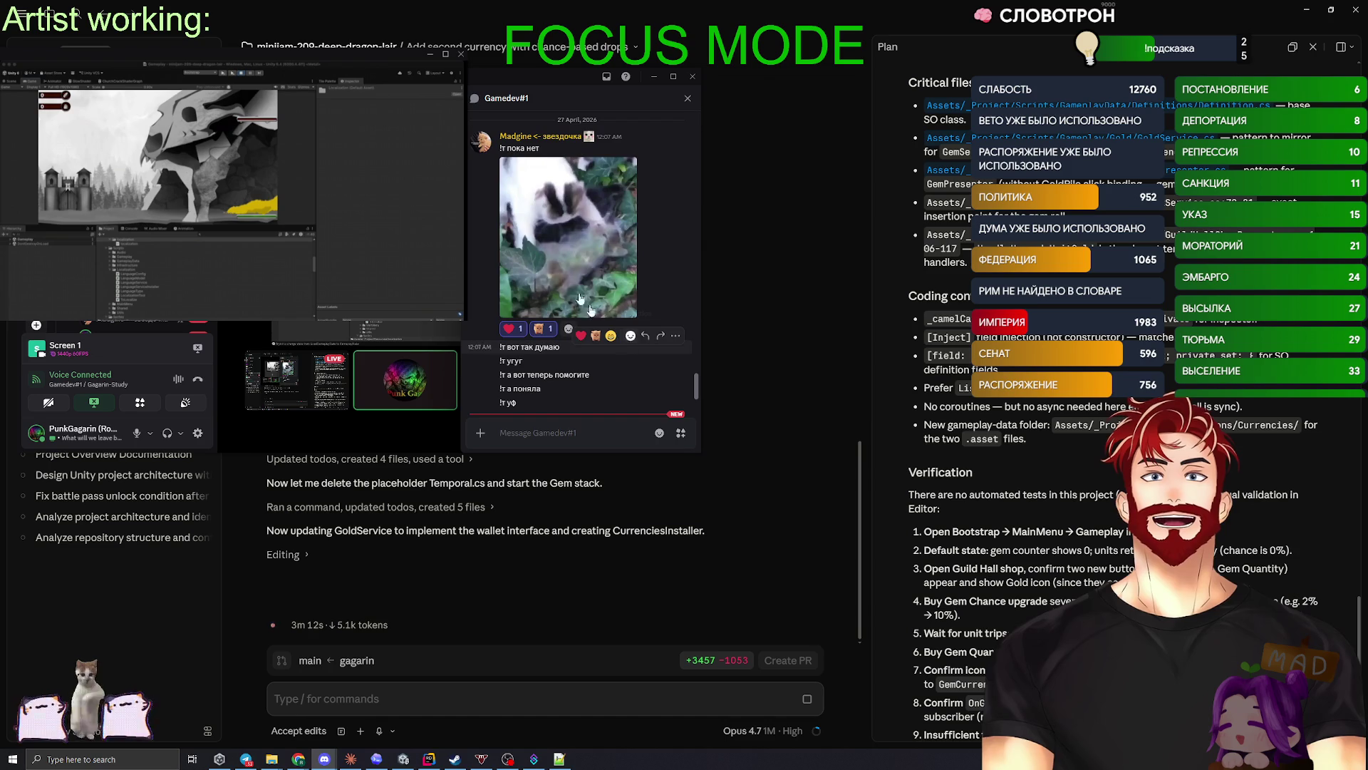
- Star the GIF posted in the Gamedev#1 Discord chat to add it to Favorites
click(511, 169)
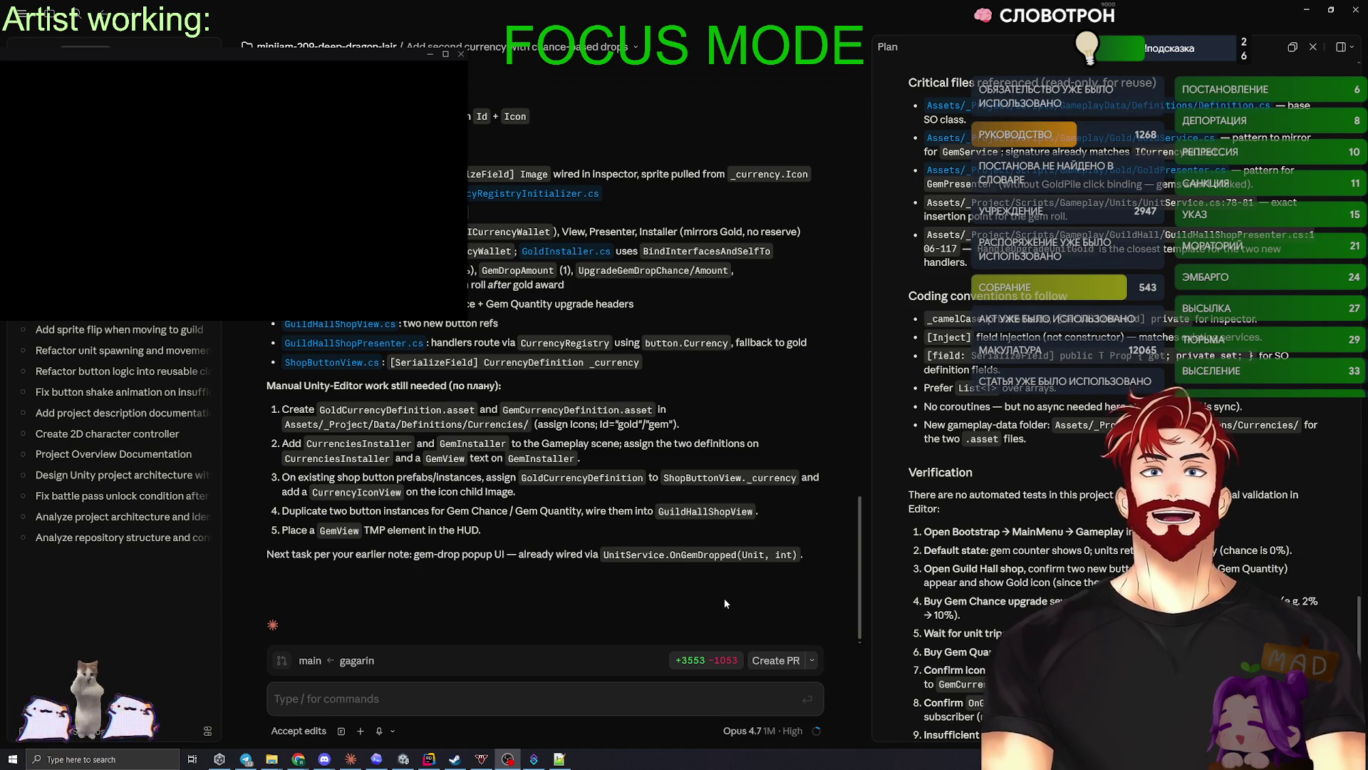
- Bring up the Claude Code window, then switch to the Unity editor to recompile the new gem scripts
click(631, 609)
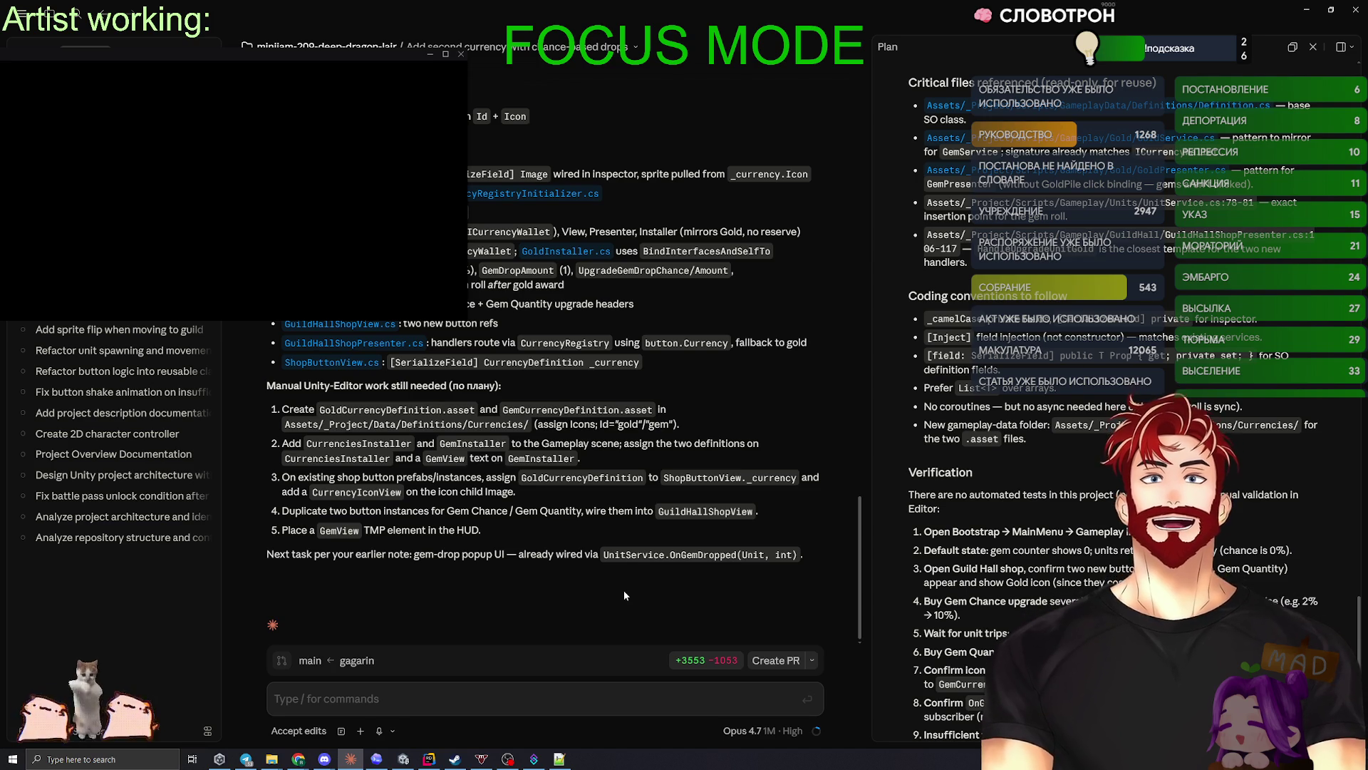
key(alt+Tab)
key(Tab)
key(Tab)
key(Tab)
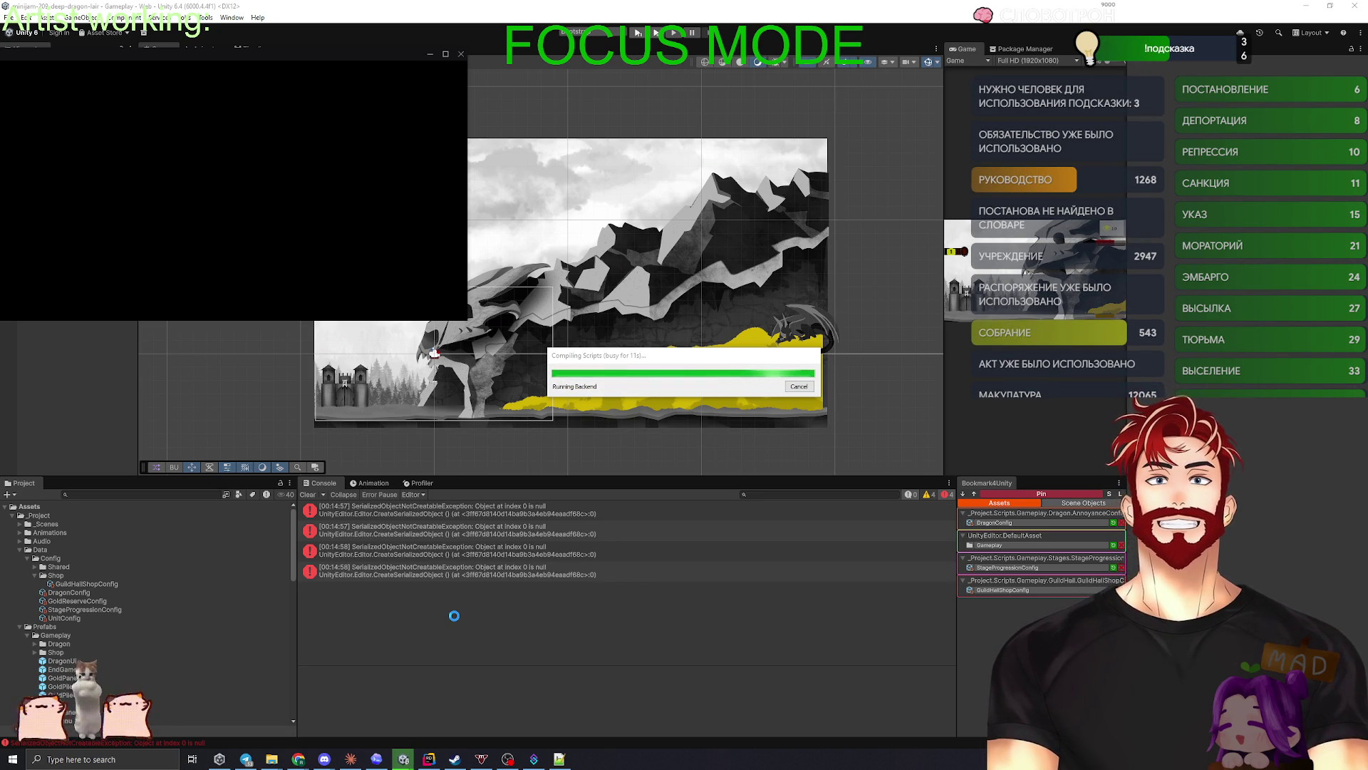
- Clear the four console errors and create a Global Config Installer asset in the Shop folder
click(303, 495)
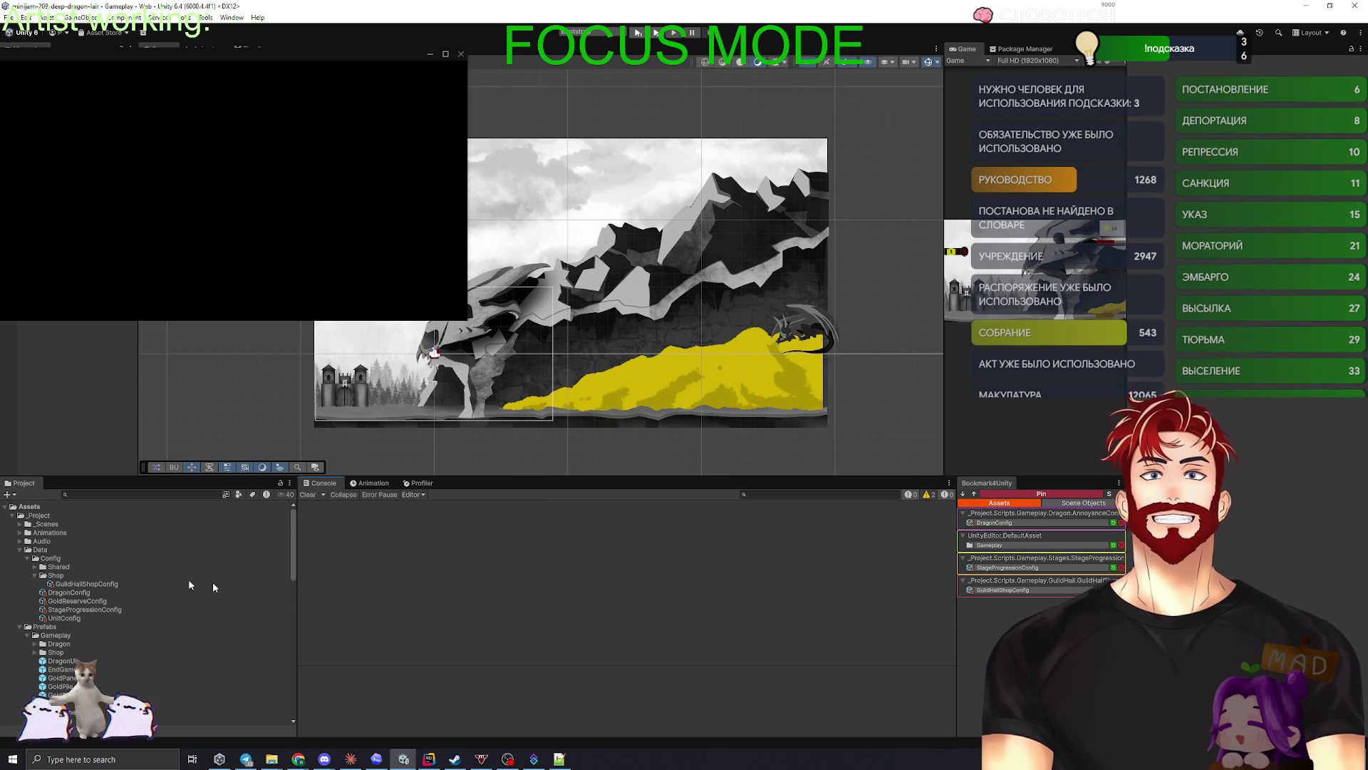
right_click(58, 576)
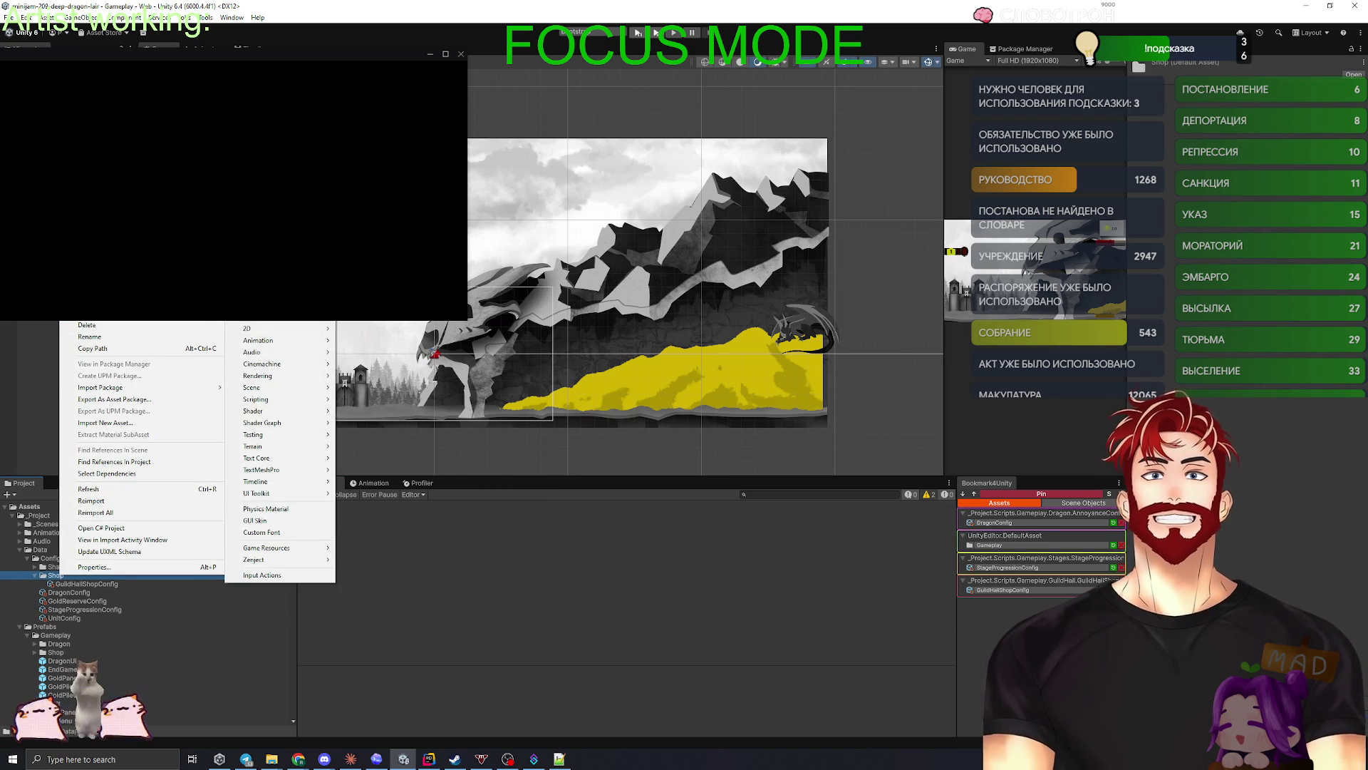
mouse_move(214, 315)
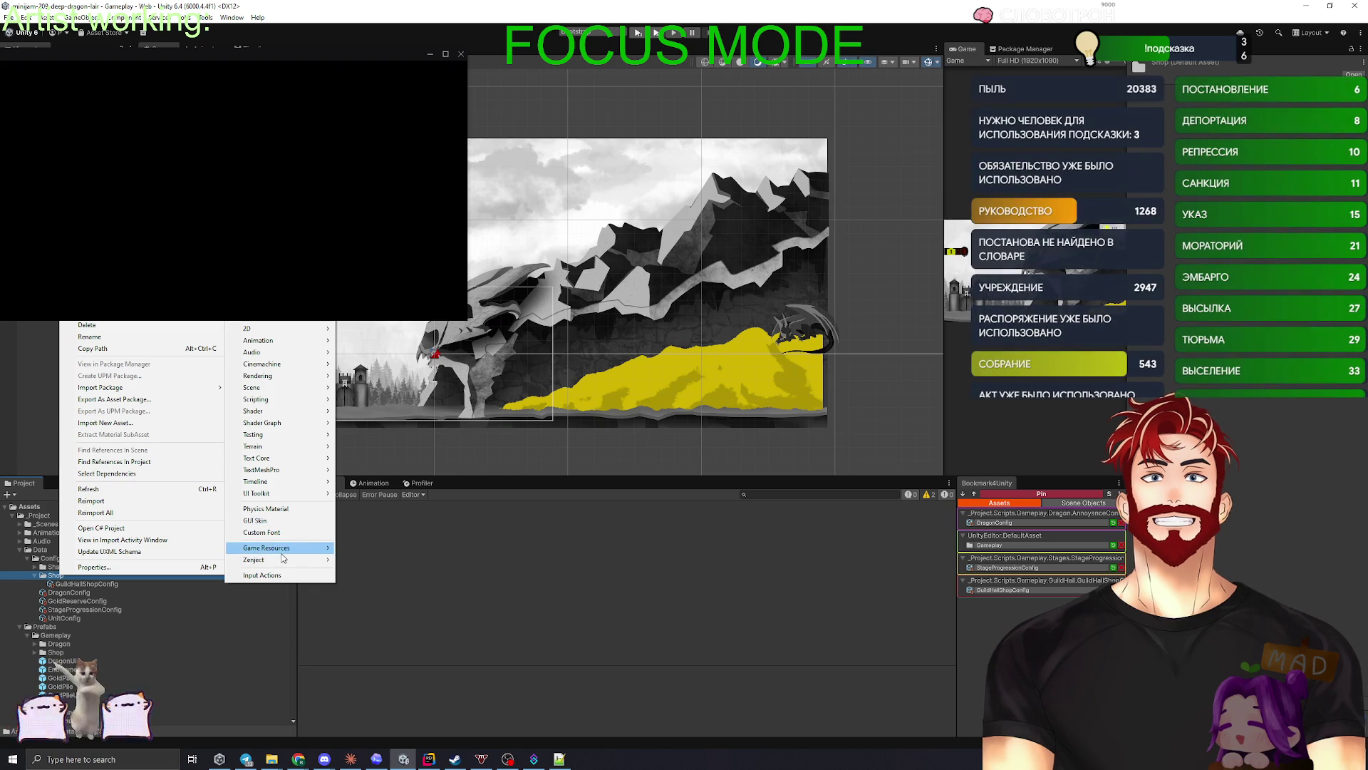
mouse_move(285, 554)
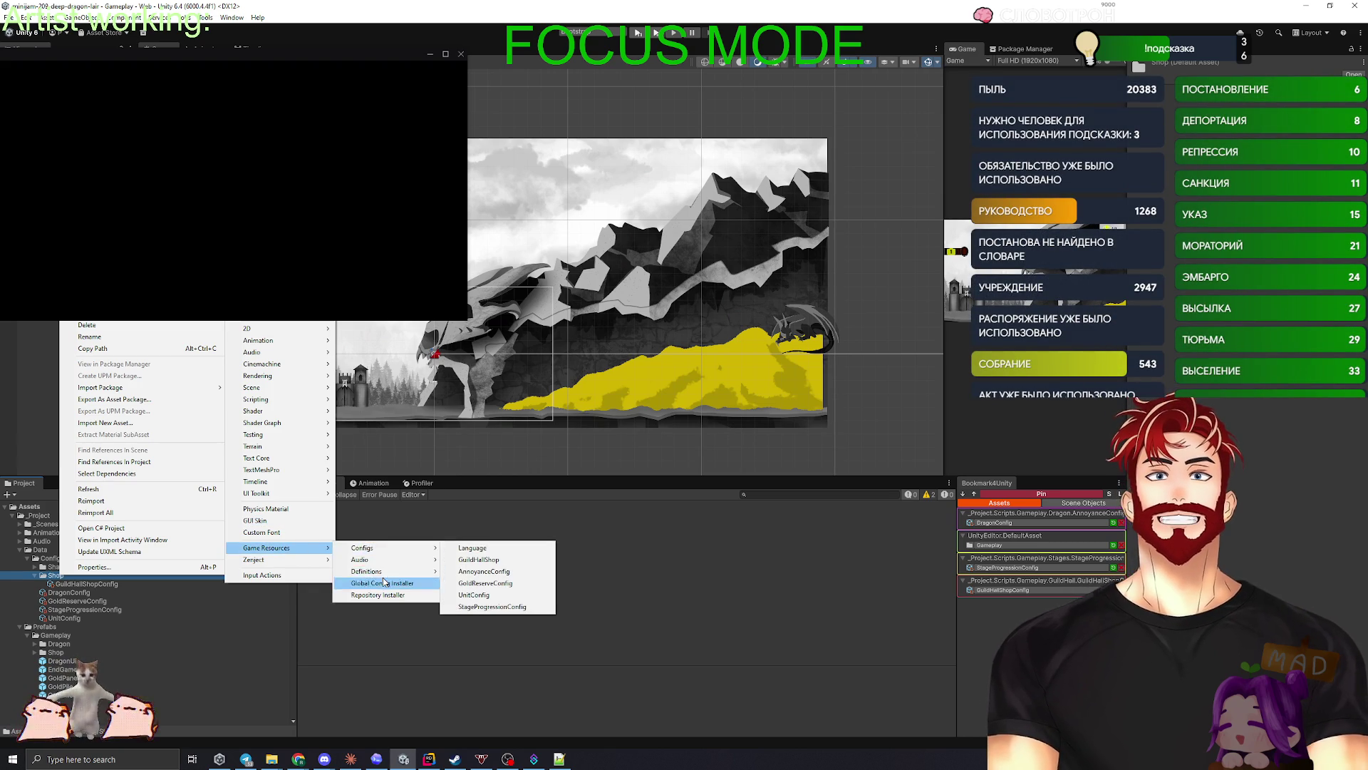
click(385, 579)
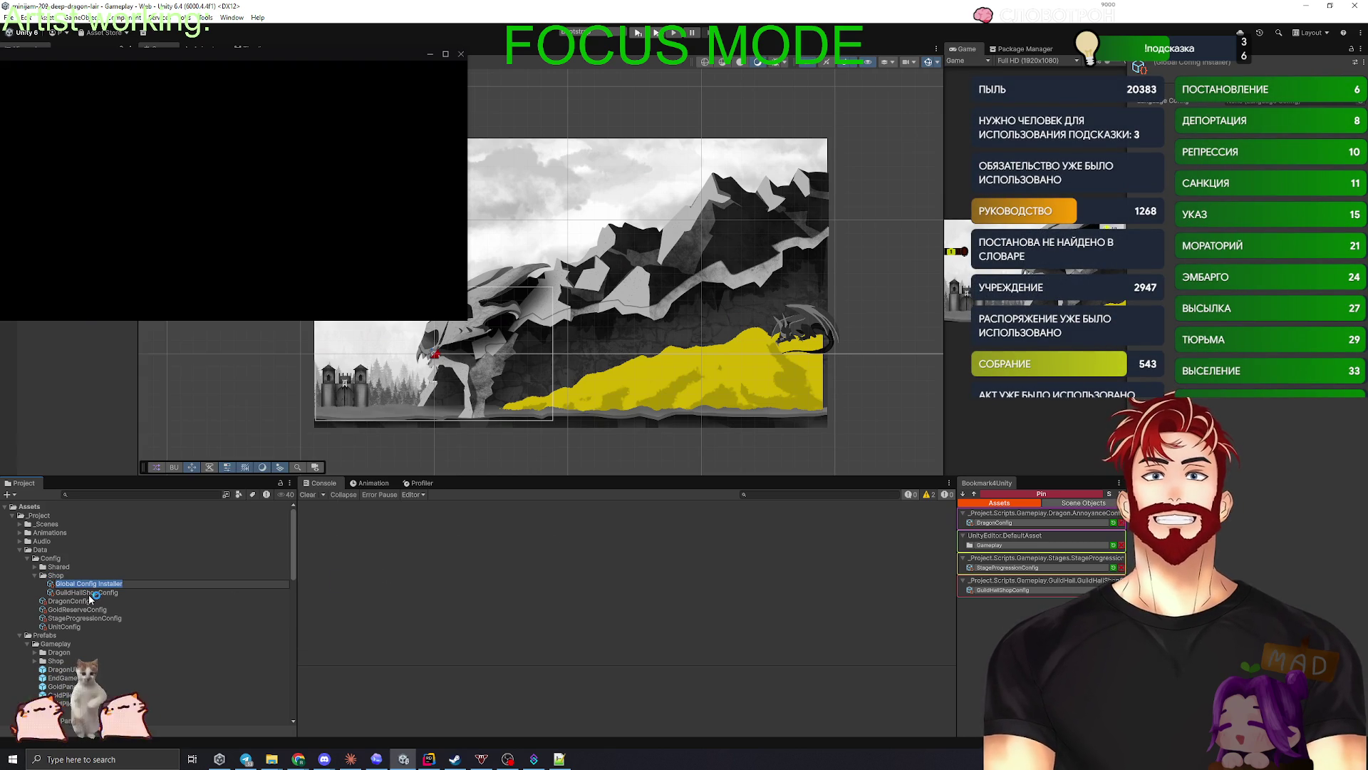
click(89, 594)
- Delete the Global Config Installer asset, leaving only GuildHallShopConfig in Shop
click(111, 584)
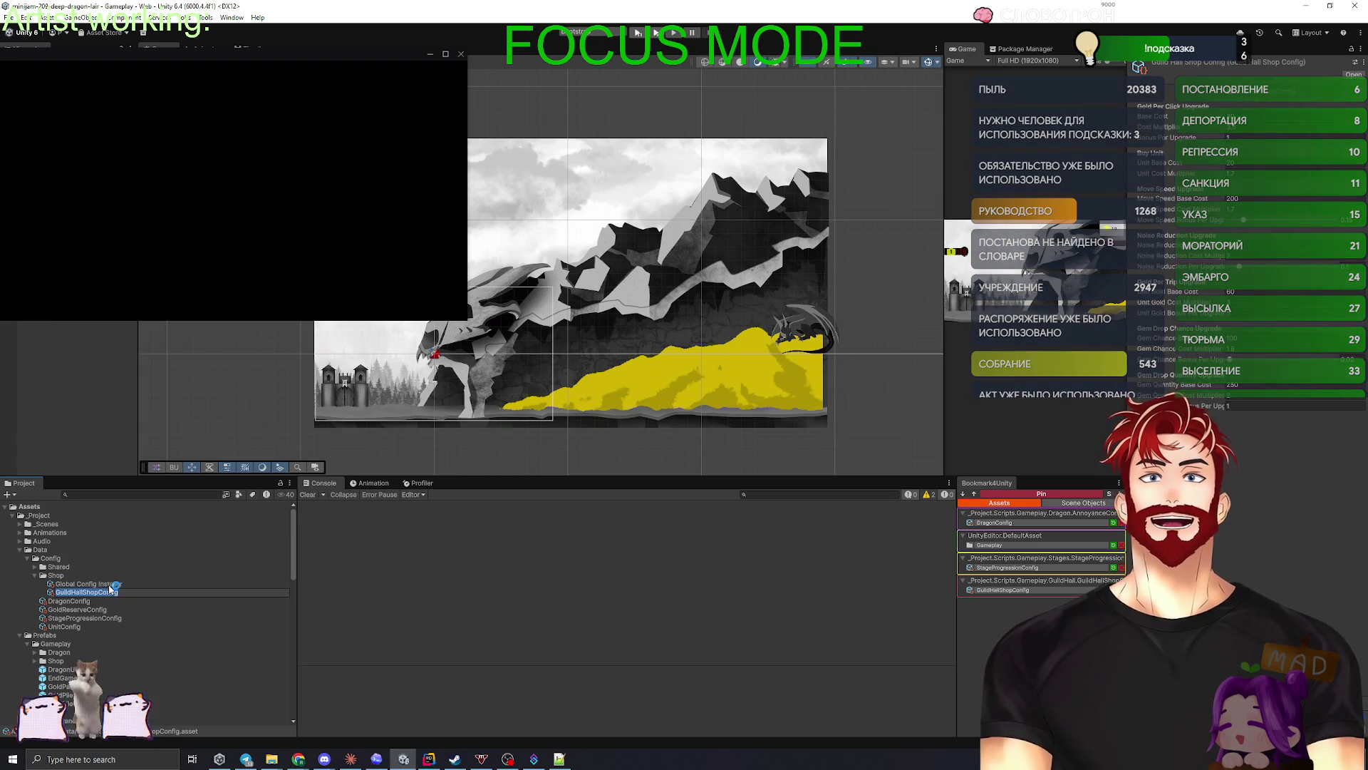
key(Delete)
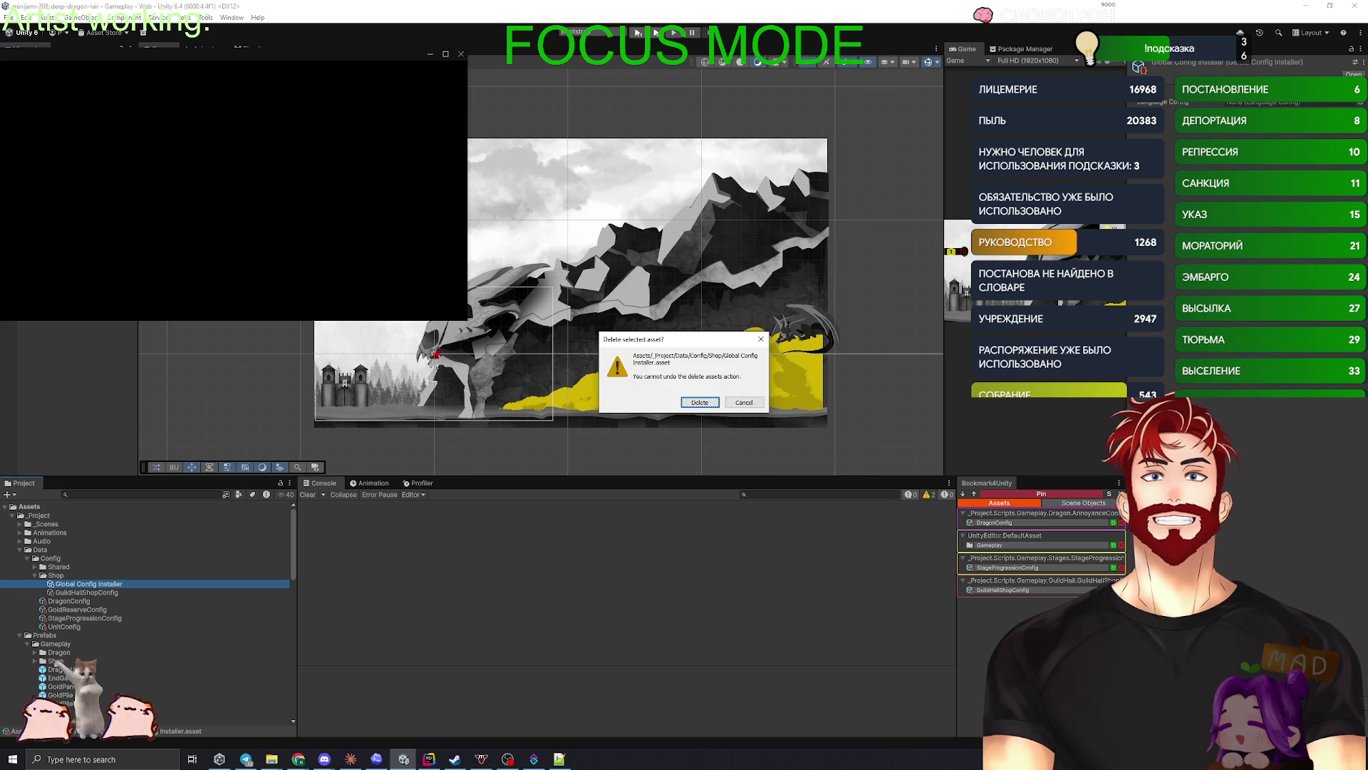
click(693, 403)
click(35, 575)
right_click(50, 559)
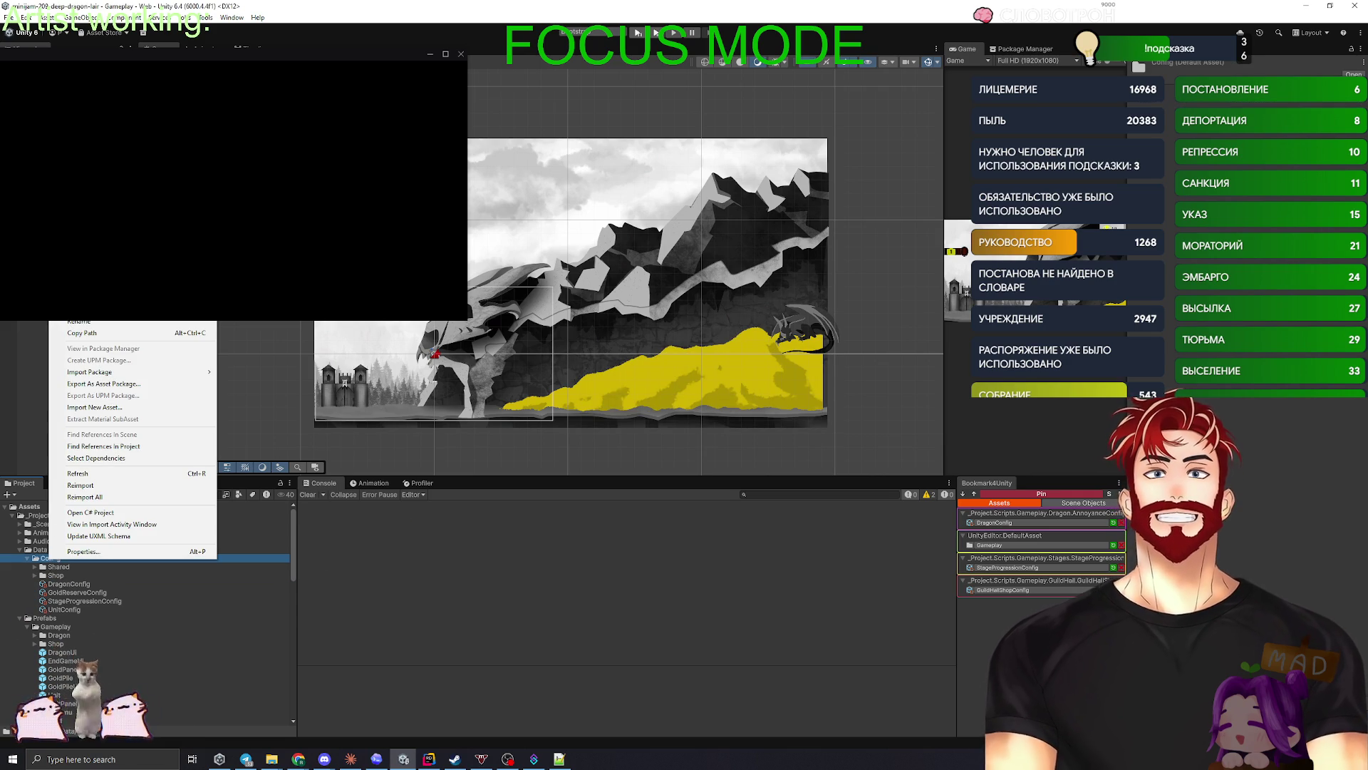
- Create a new Currencies subfolder inside the Config folder
mouse_move(107, 274)
click(242, 273)
text(Cryst)
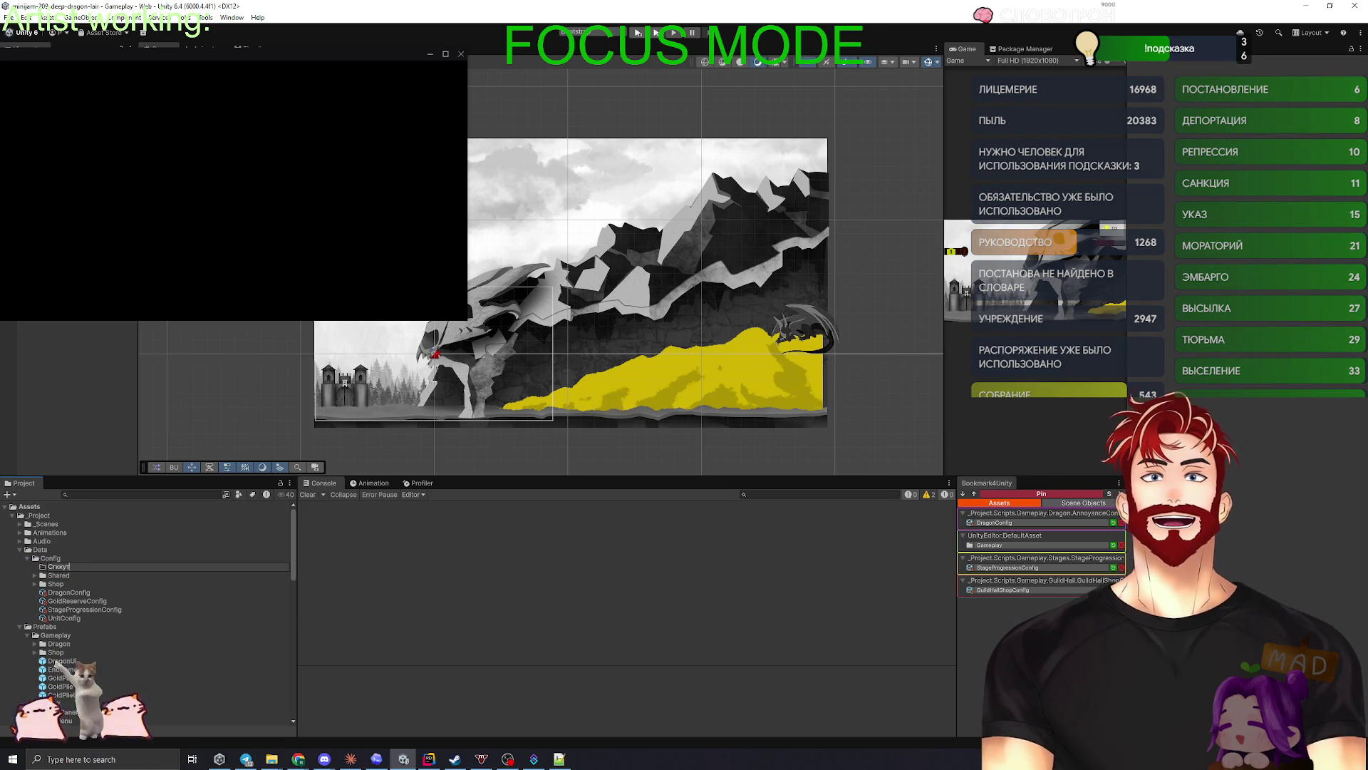
key(ctrl+a)
text(Currencies)
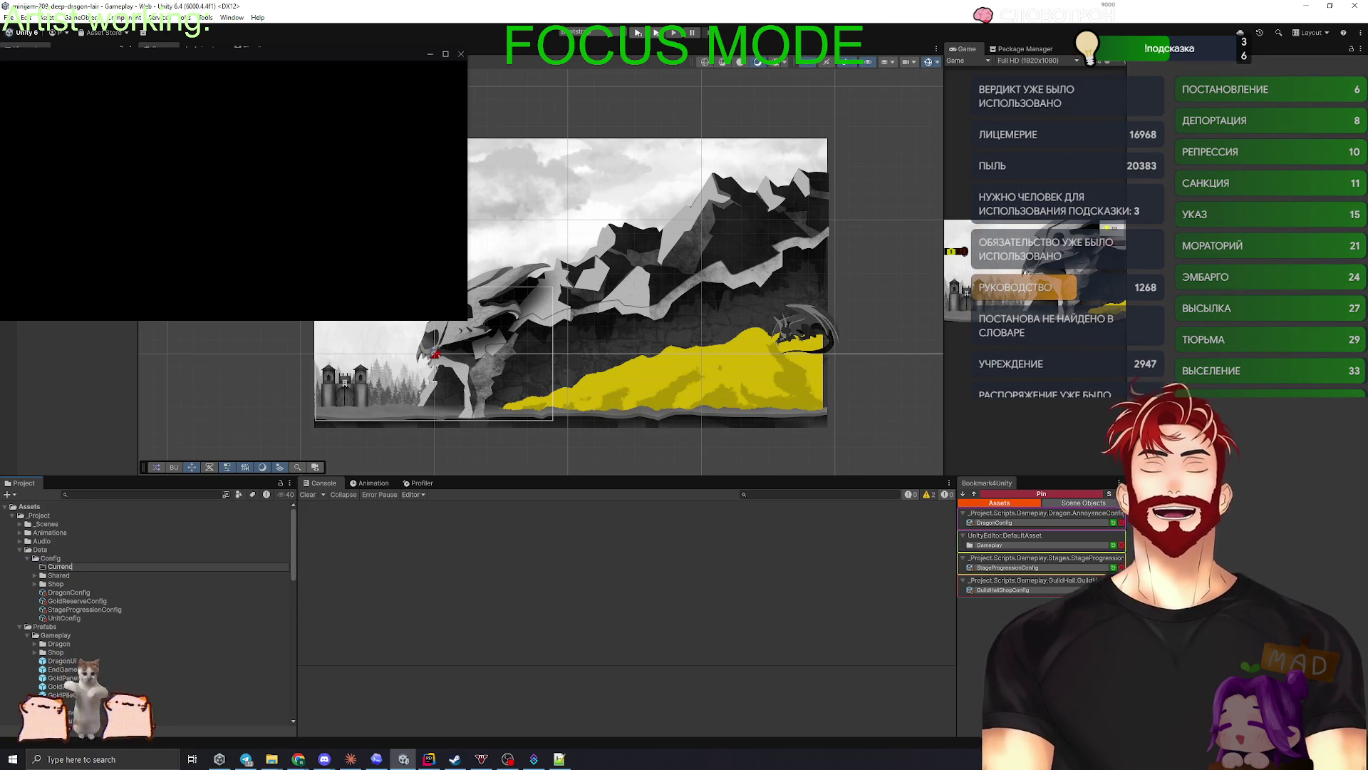
key(Return)
- Add a GoldDefinition currency asset in Currencies, duplicate it, and rename the copy GemDefinition
right_click(77, 570)
mouse_move(107, 273)
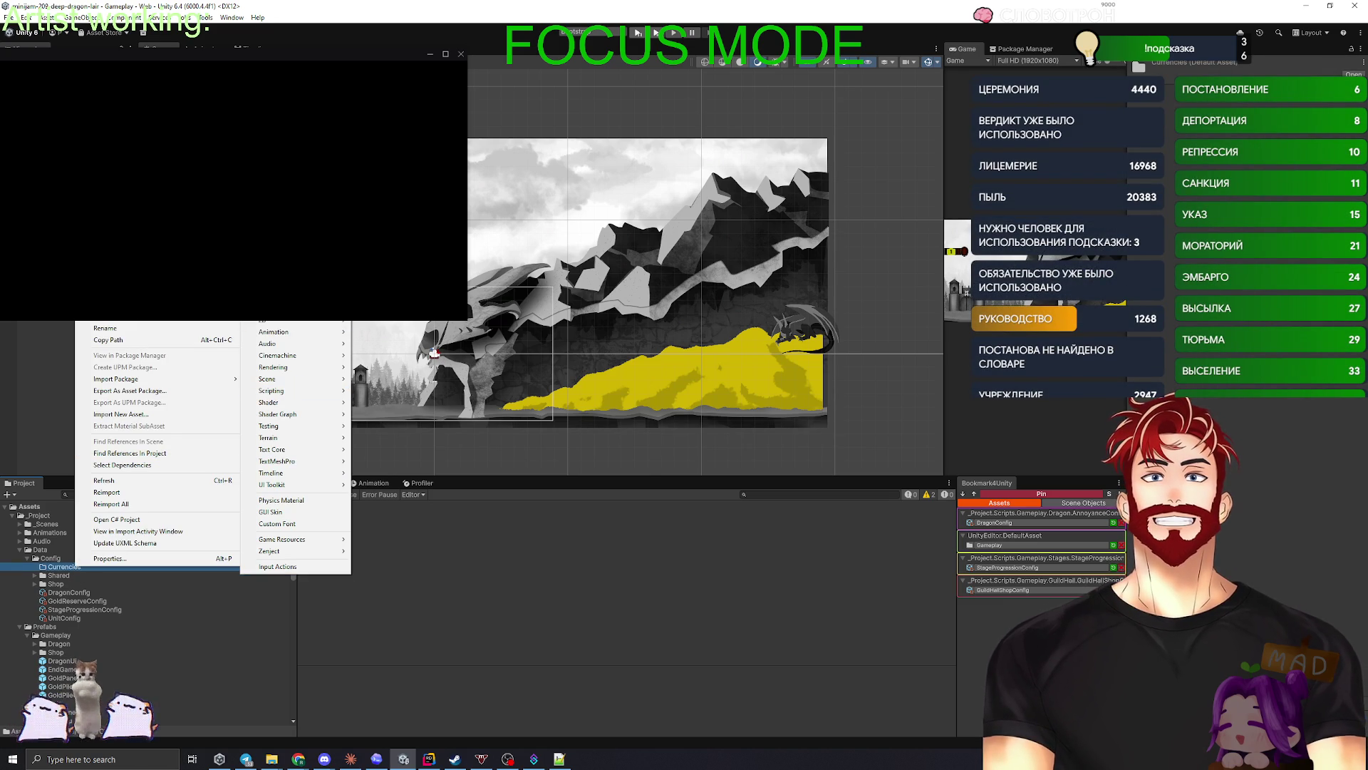
mouse_move(293, 541)
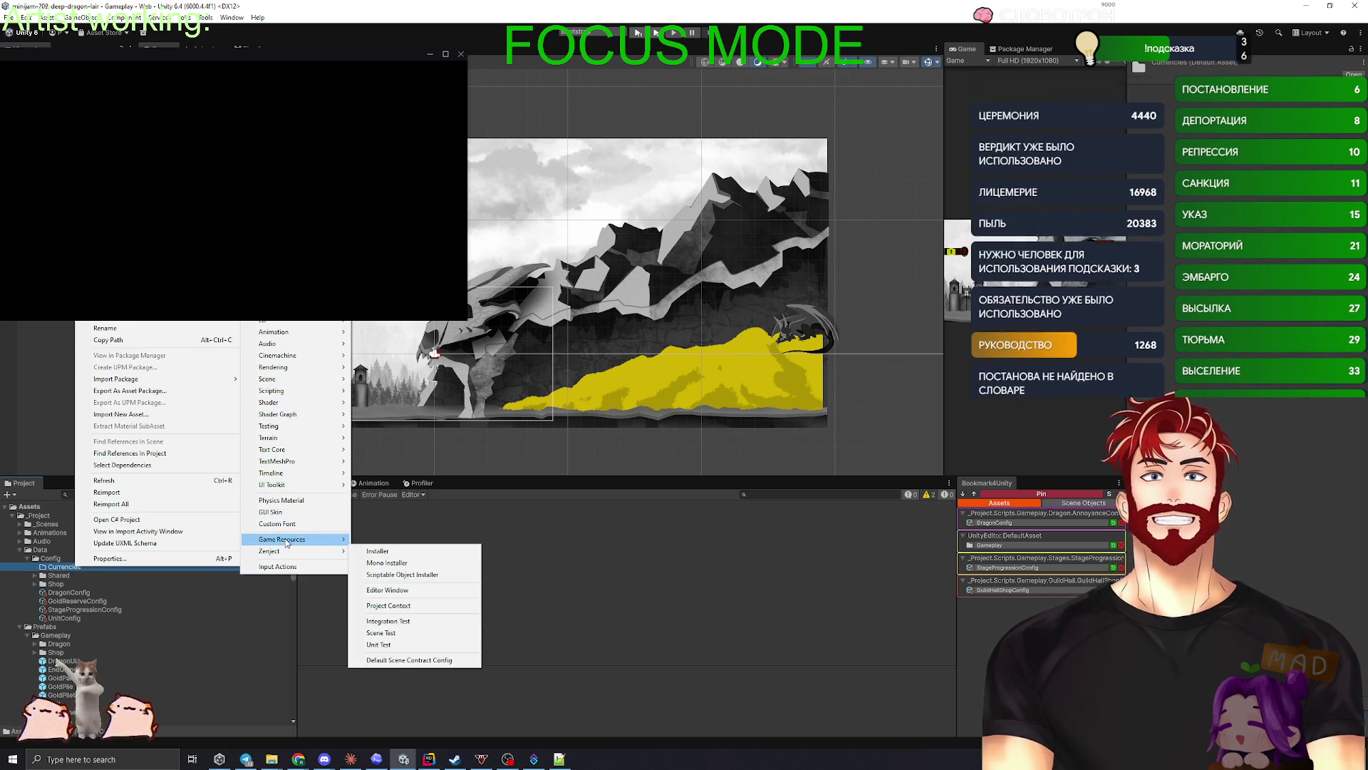
mouse_move(400, 564)
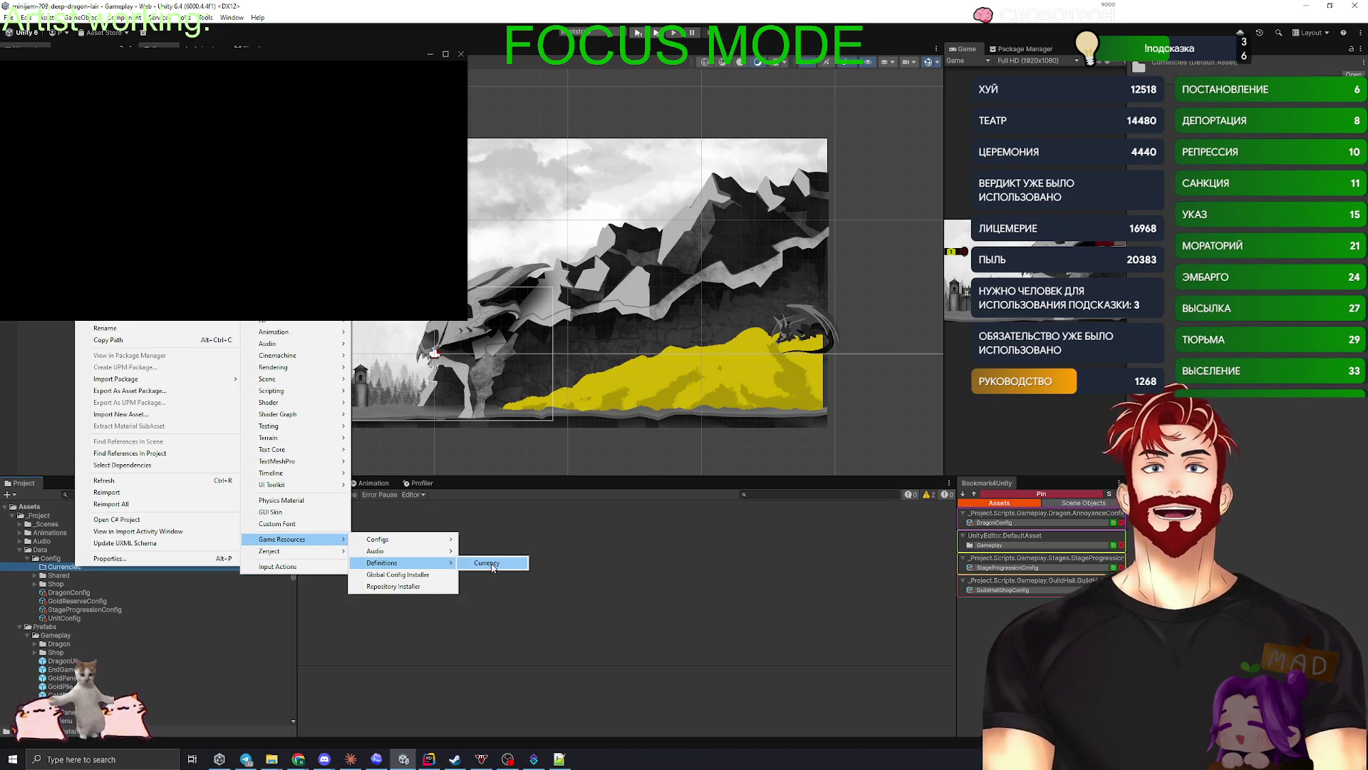
click(490, 563)
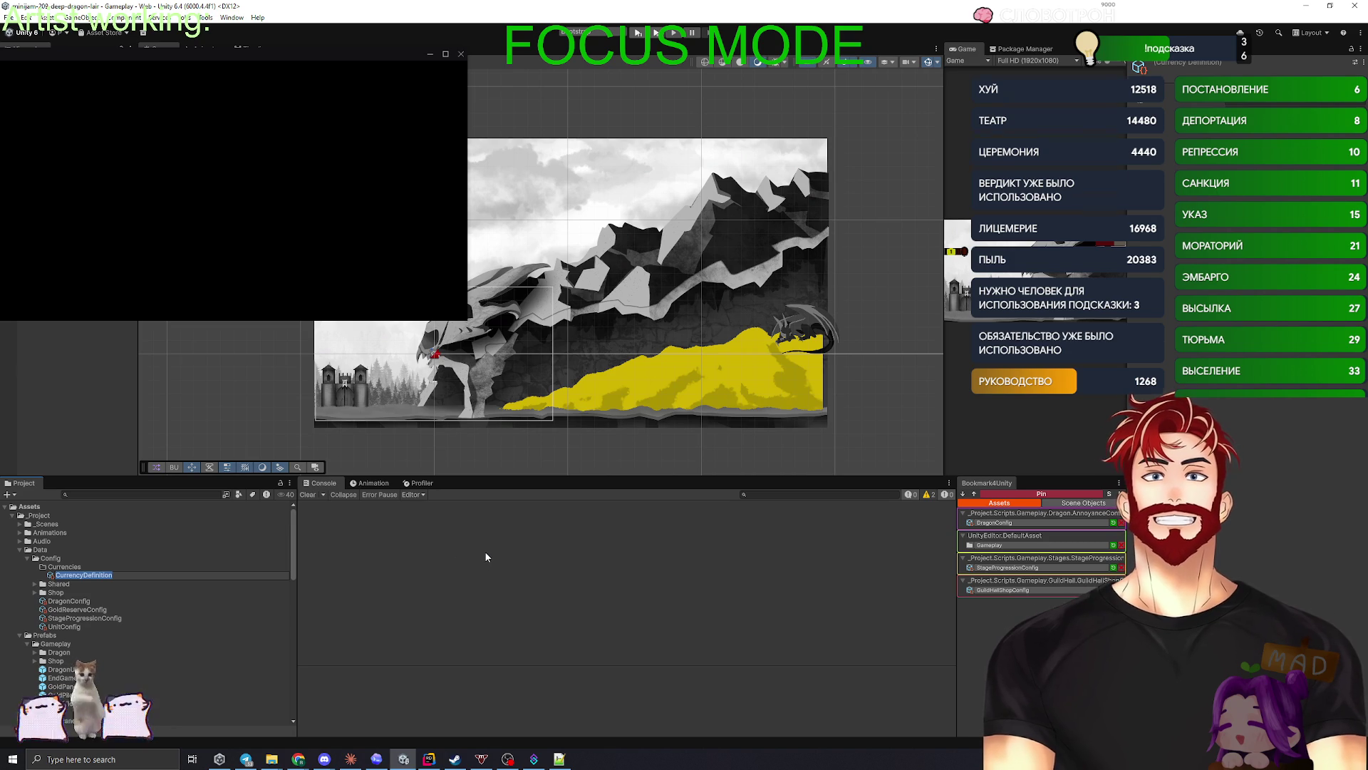
text(Gold)
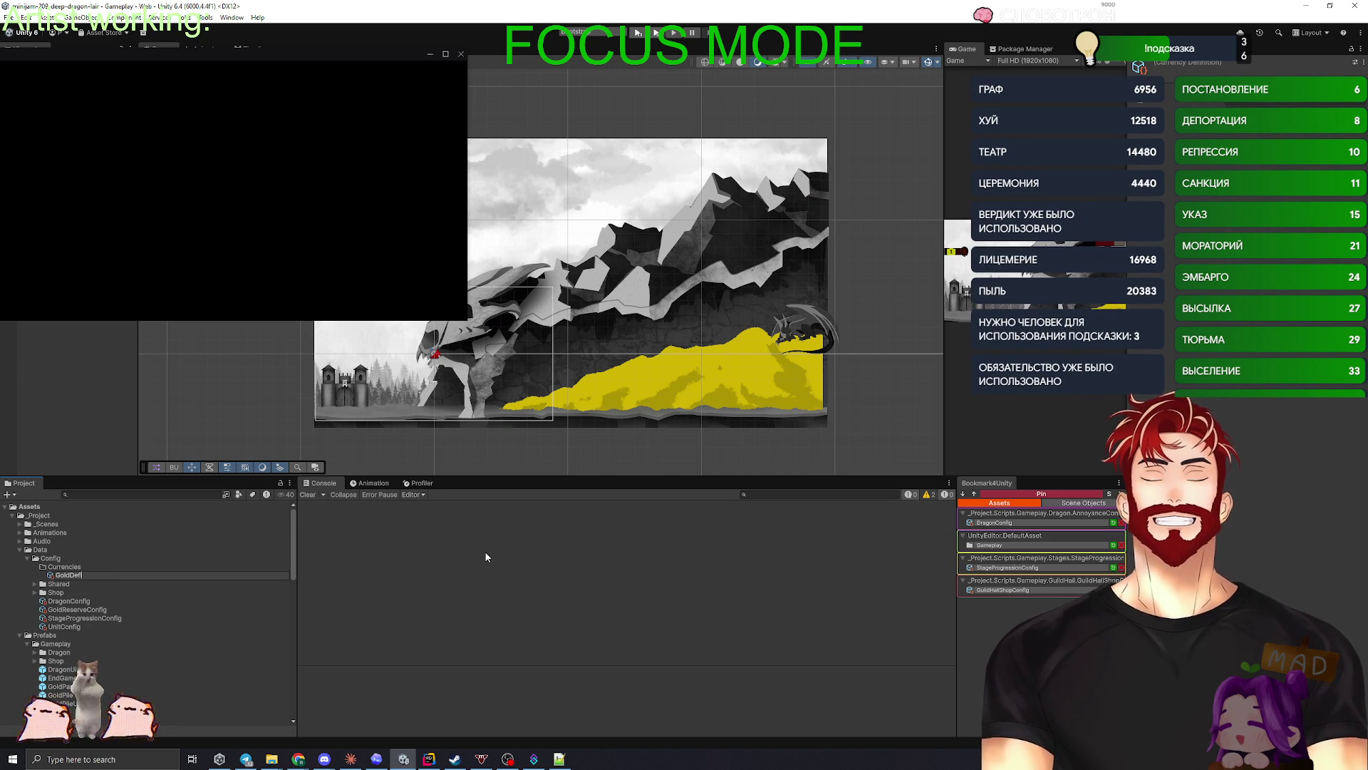
key(Return)
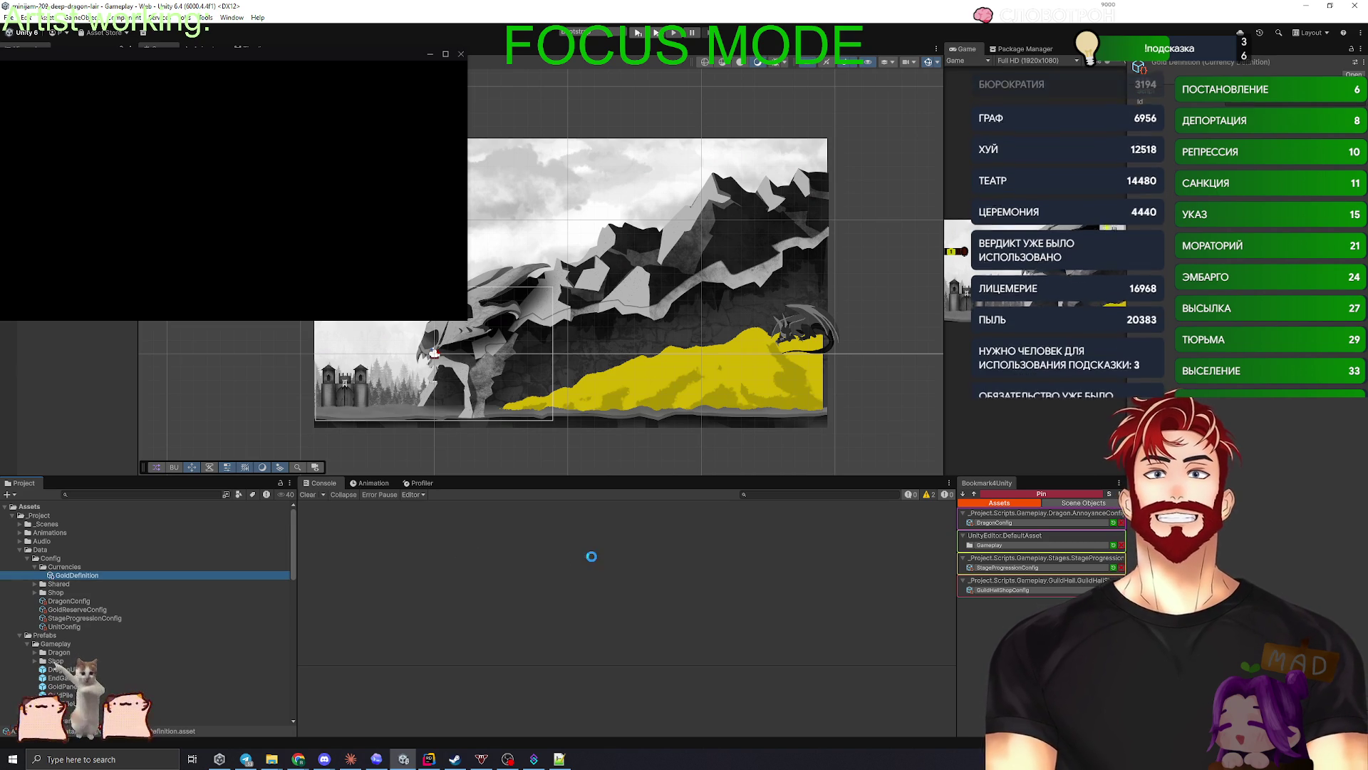
key(F2)
text(GemDefinit)
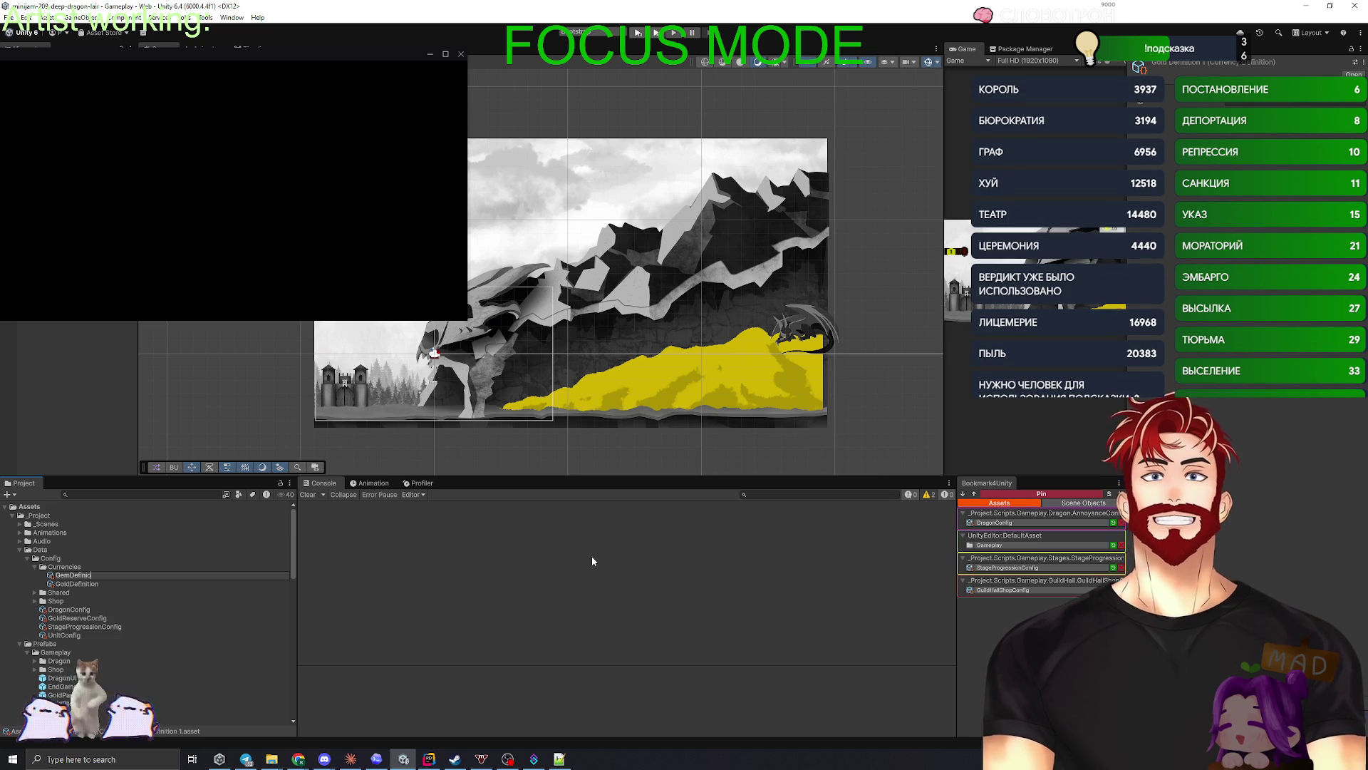
text(ion)
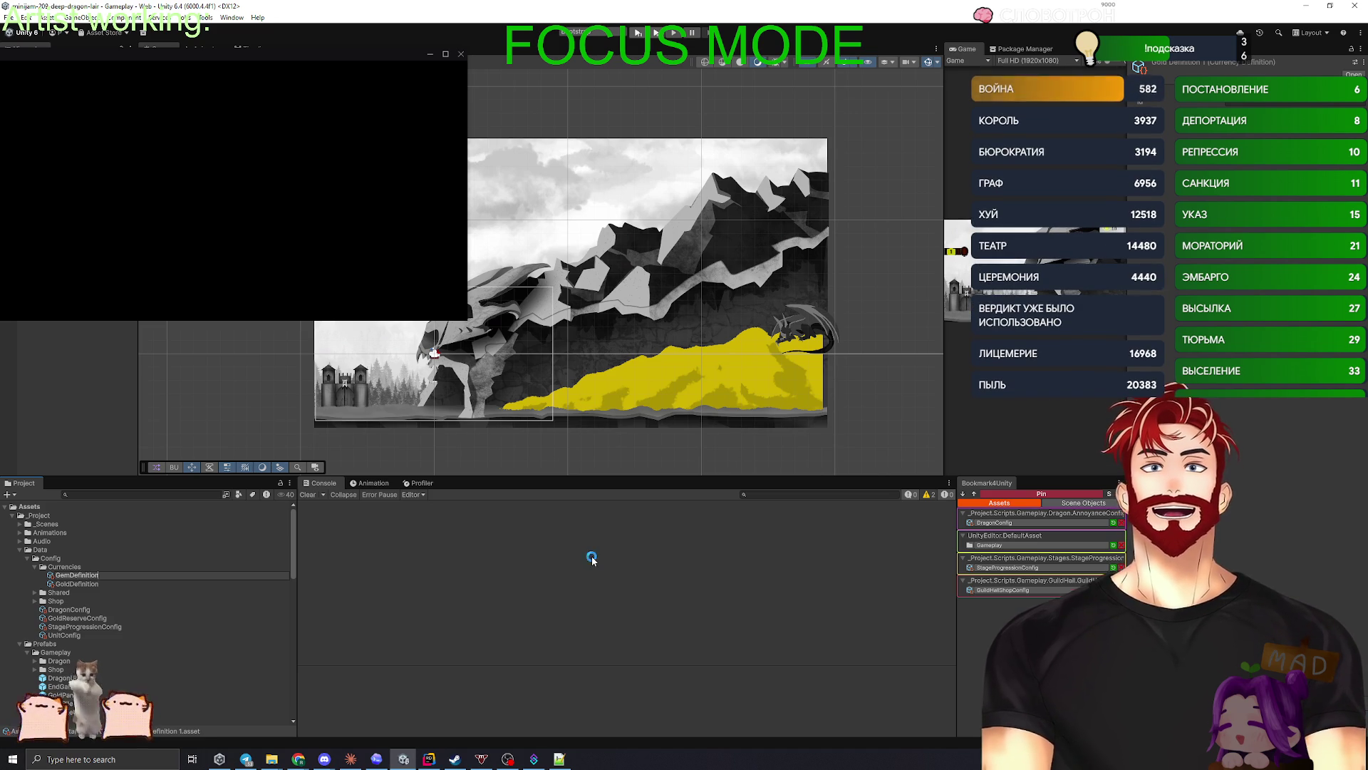
key(Return)
click(1240, 105)
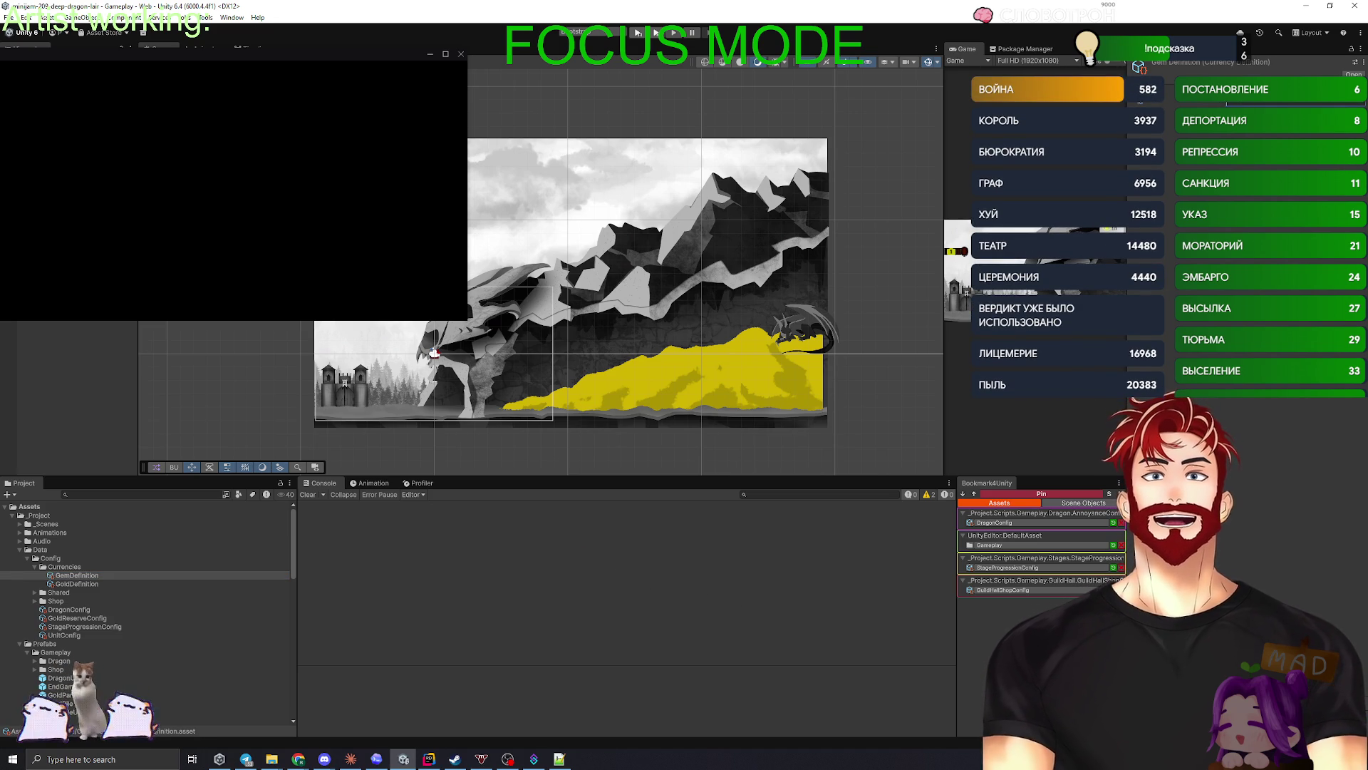
- Open CurrencyDefinition.cs in Rider, then return to the Claude Code conversation to write a reply
double_click(77, 575)
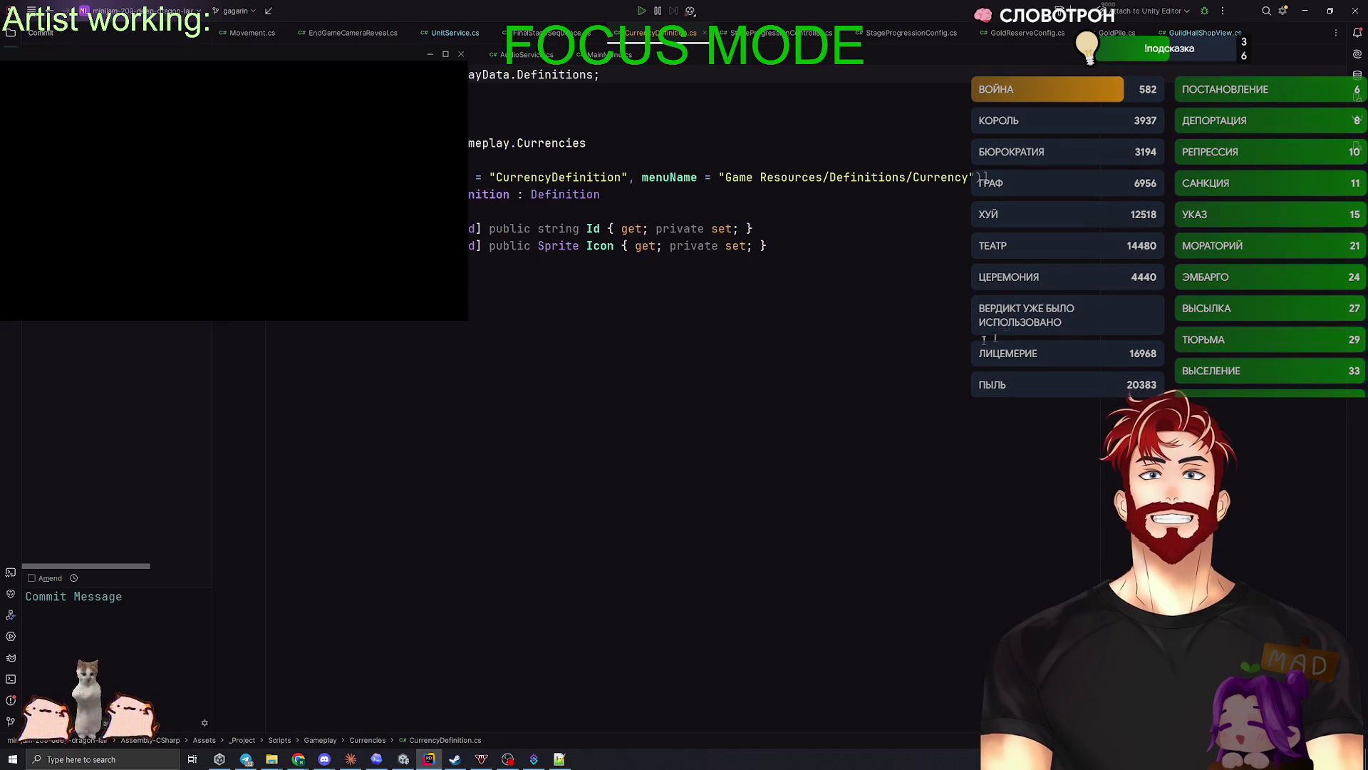
key(alt+Tab)
key(alt+Tab)
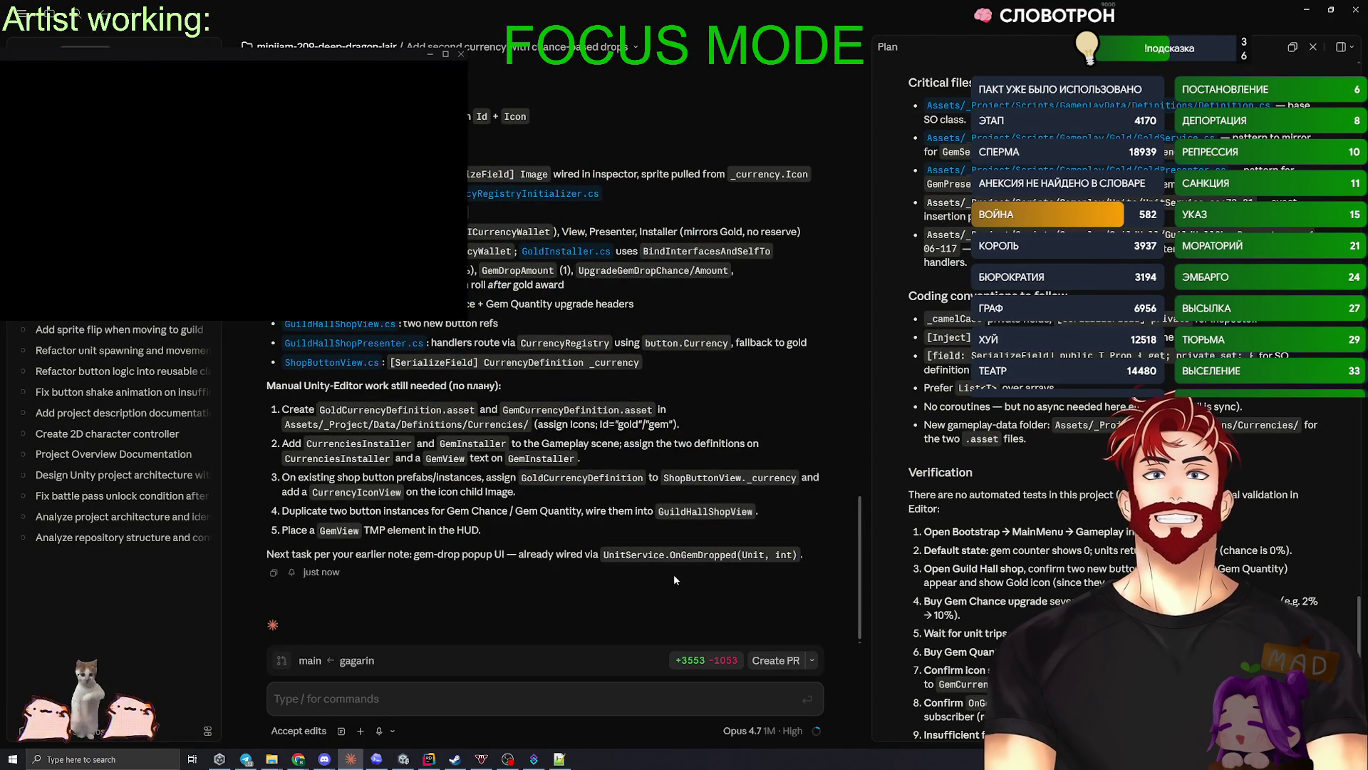
click(339, 699)
- Ask Claude why it uses string ids instead of enums, requesting md and code updates always prioritising enums
text(Зачем т)
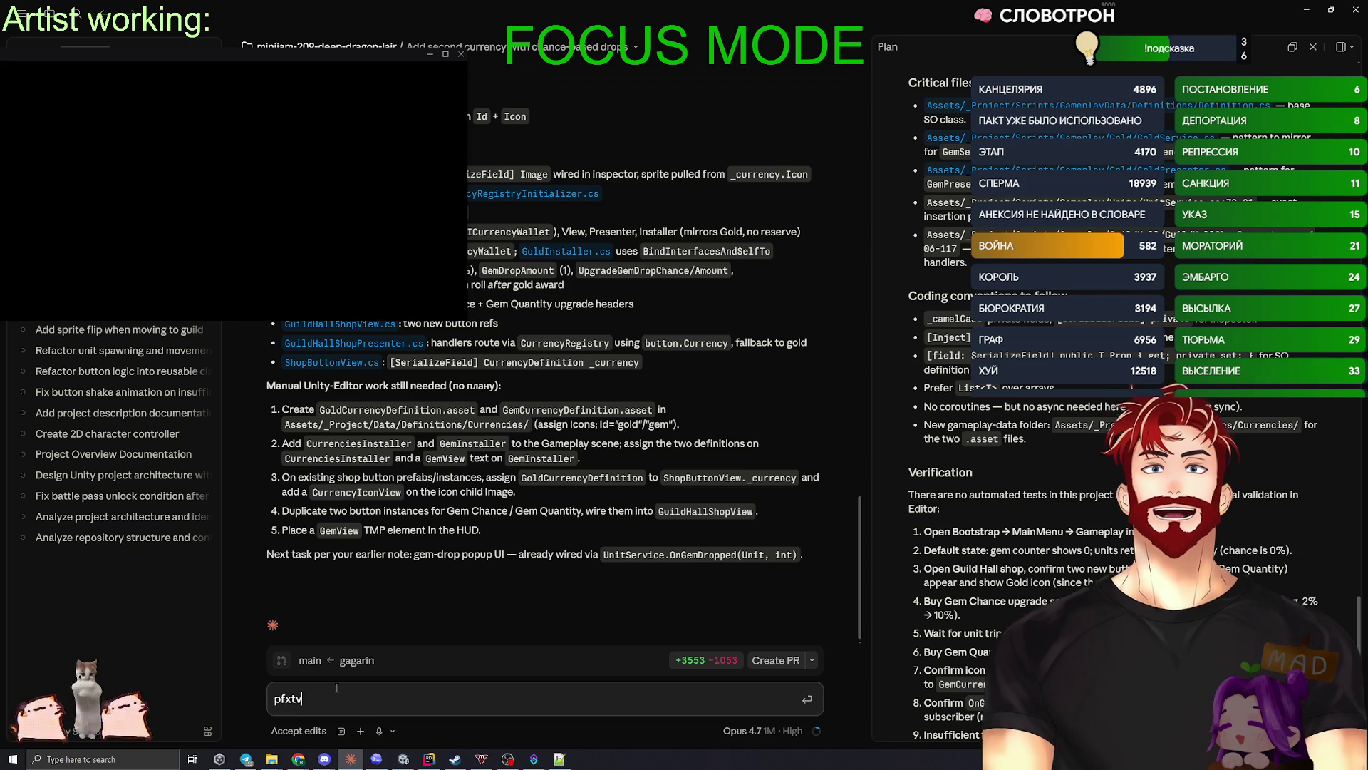
text(ы испо)
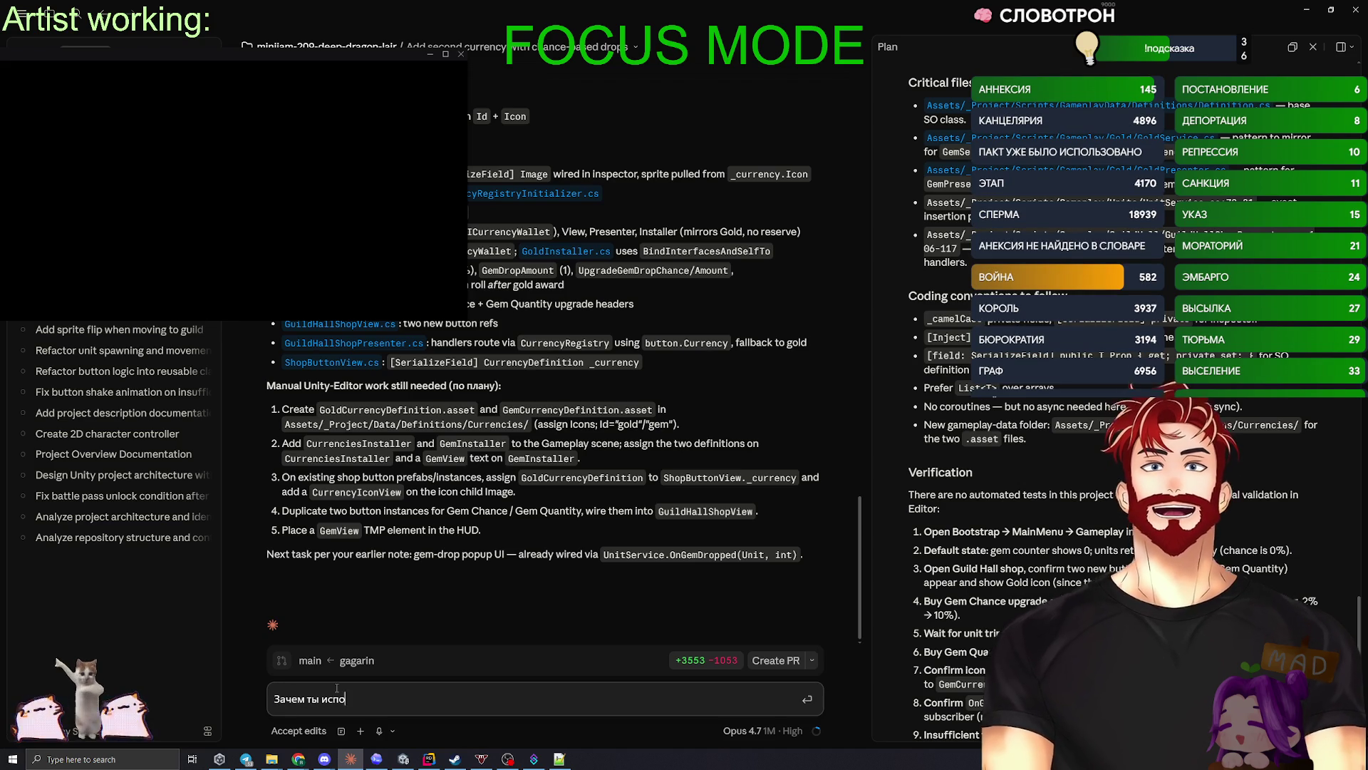
text(льзуешь id string, когда сущест)
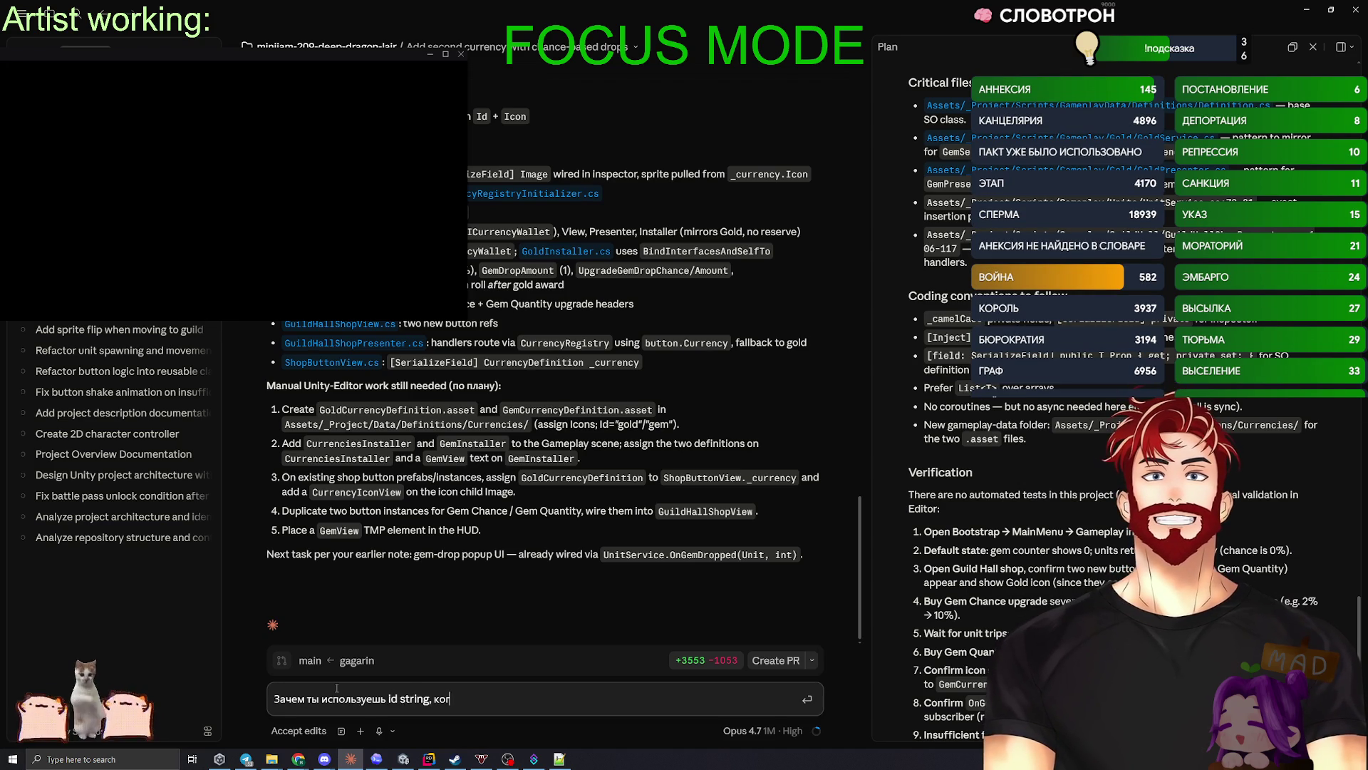
text(вую)
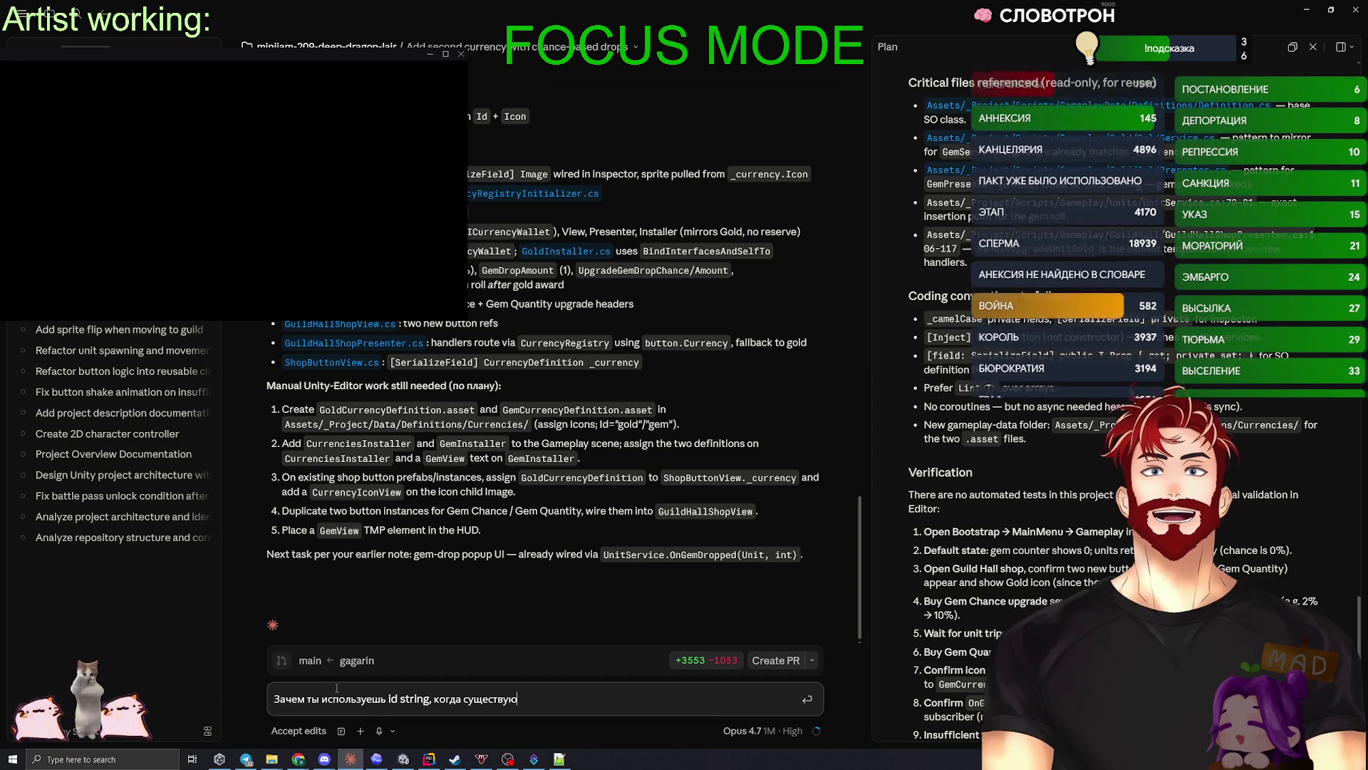
text(т челвоеческие )
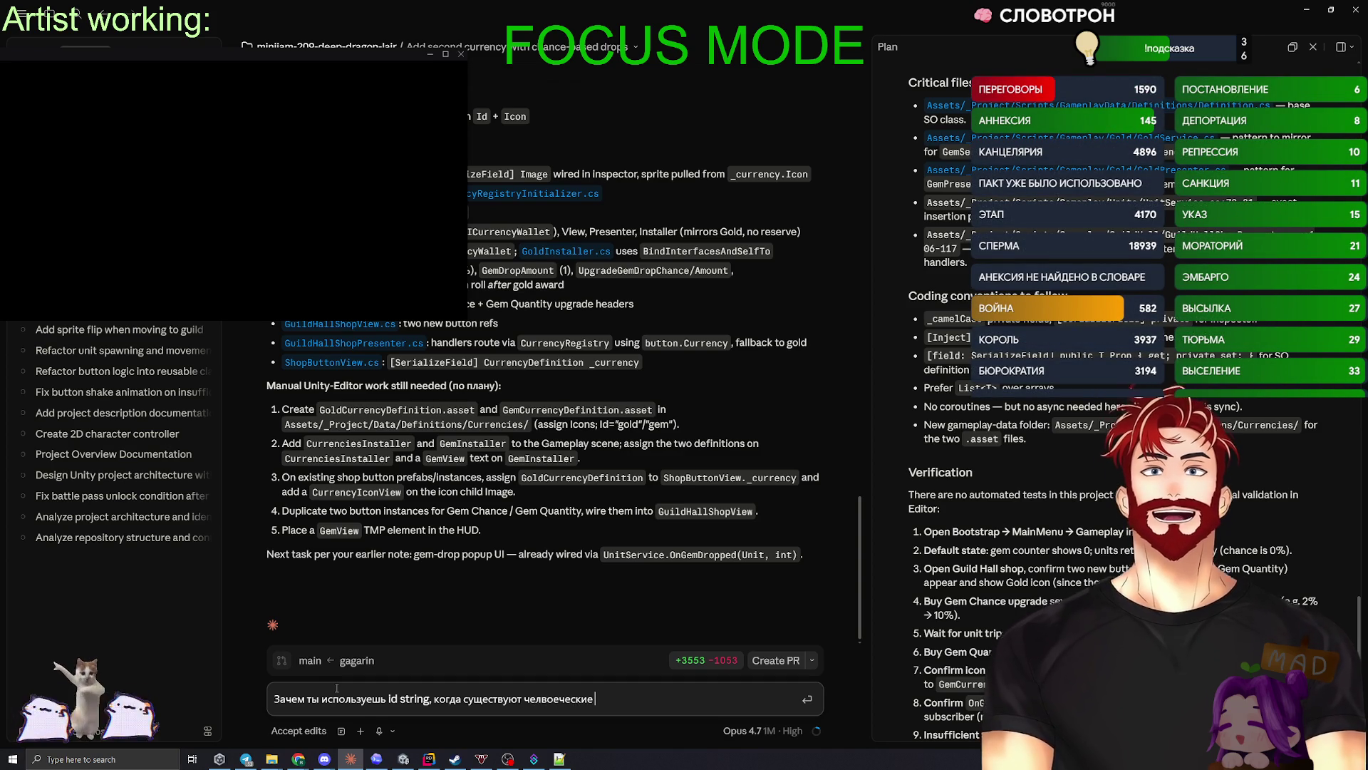
text(enum?)
key(shift+Return)
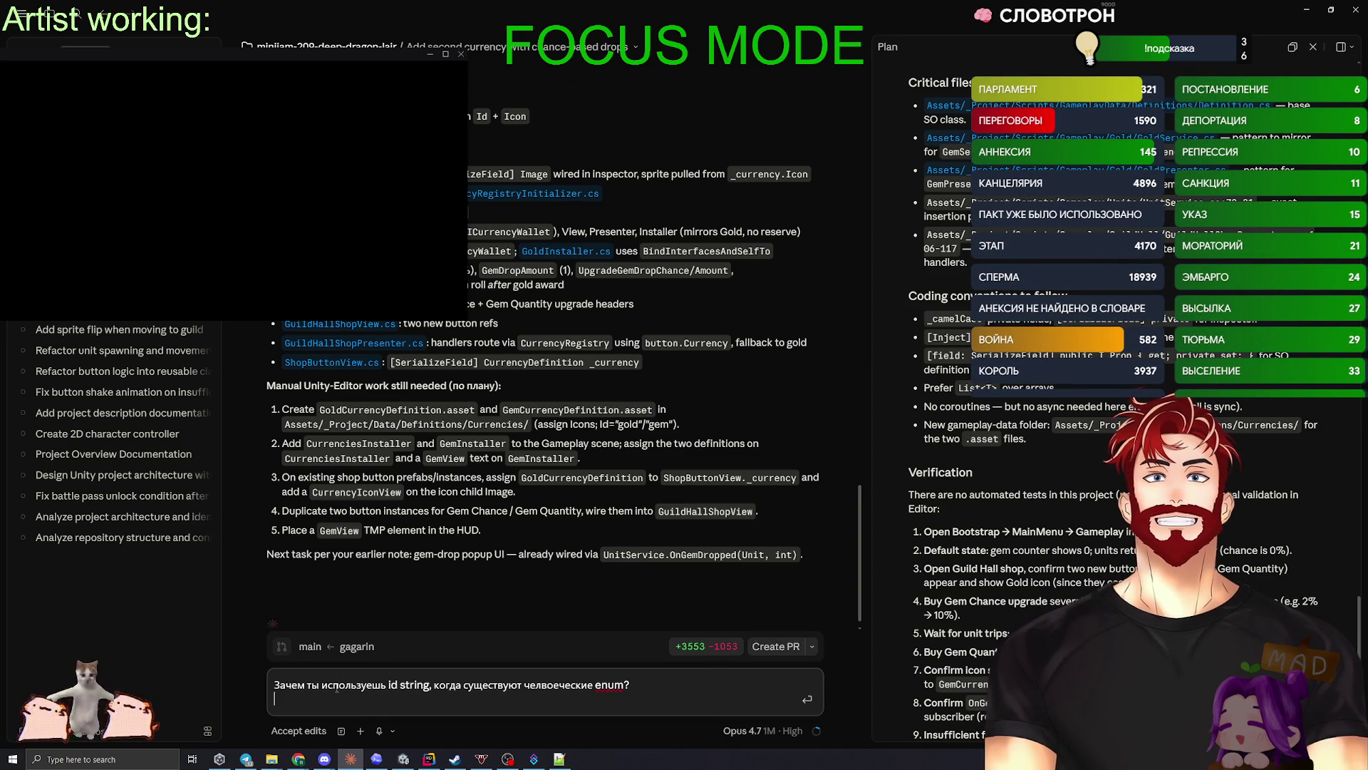
text(обнови md)
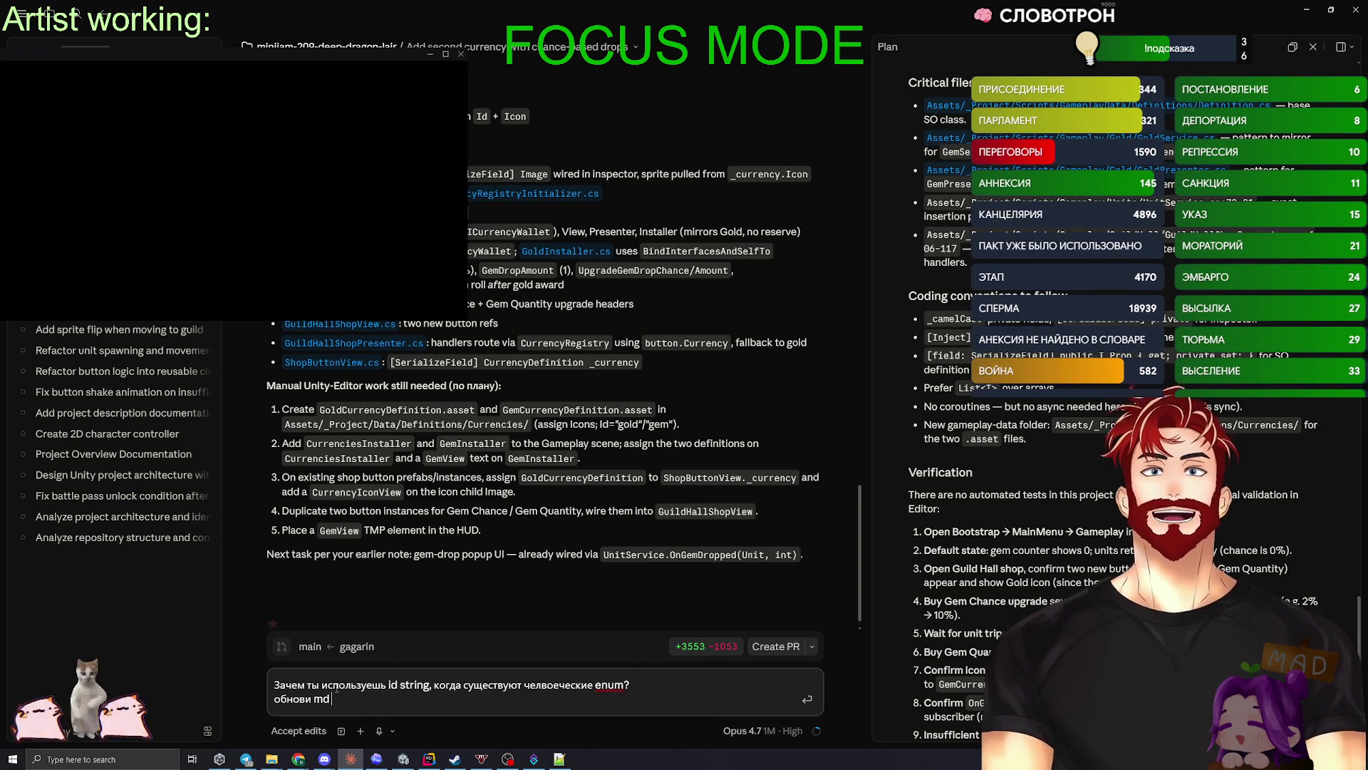
text( файл и код, ни)
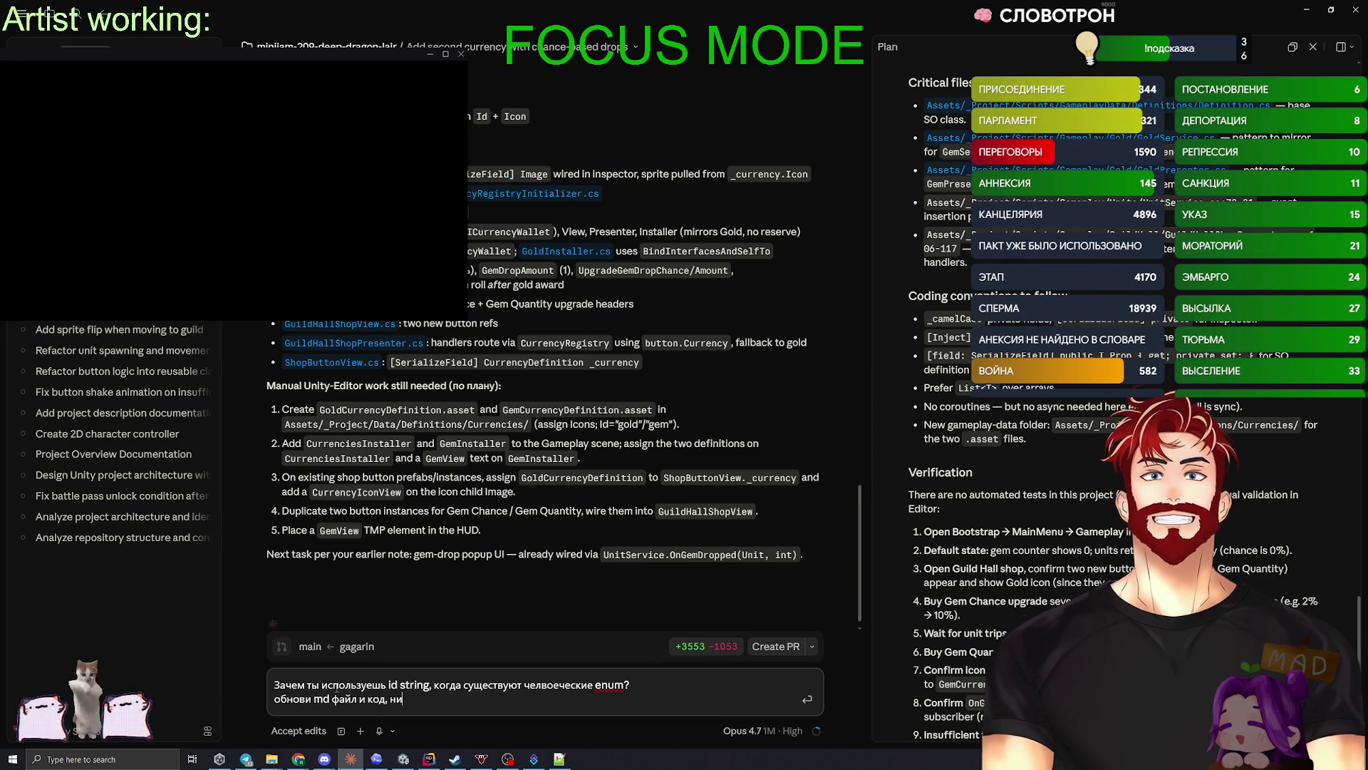
text(когда не используй )
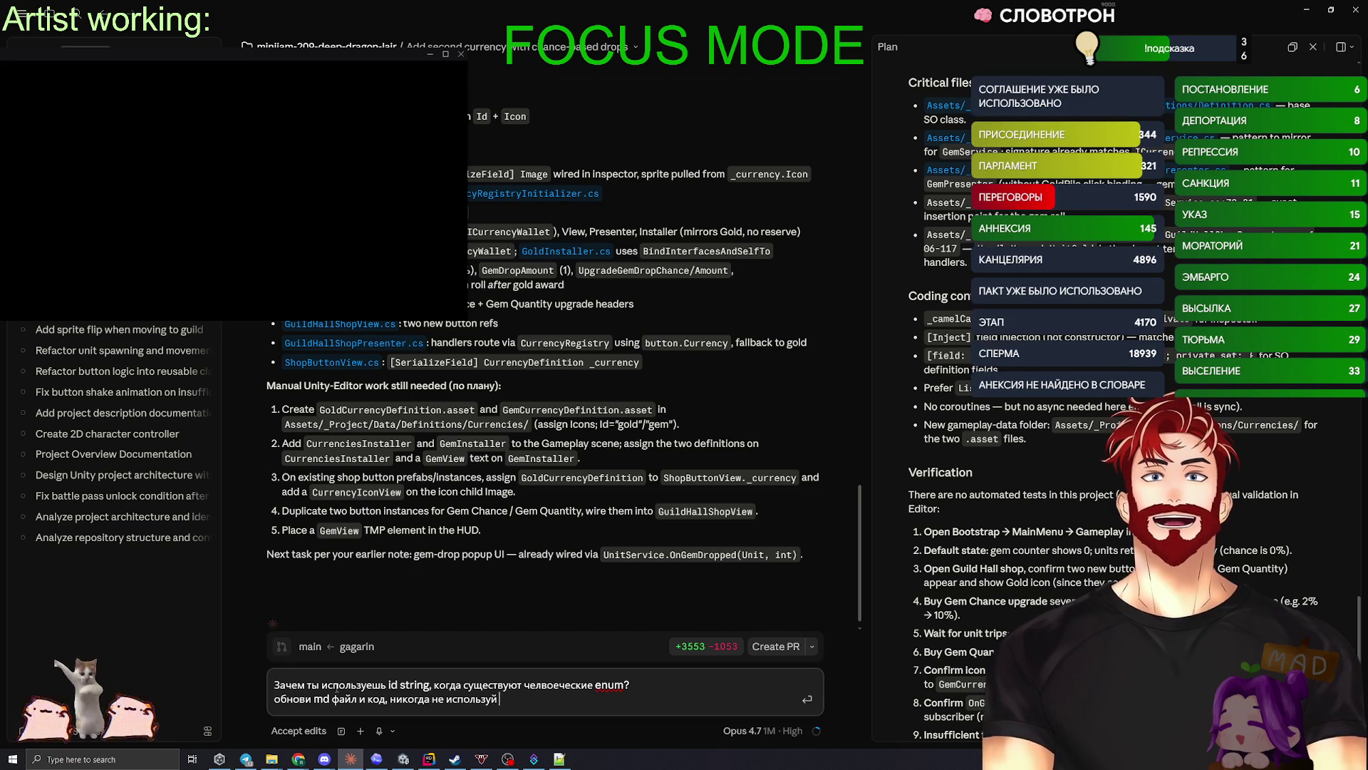
text(string ес)
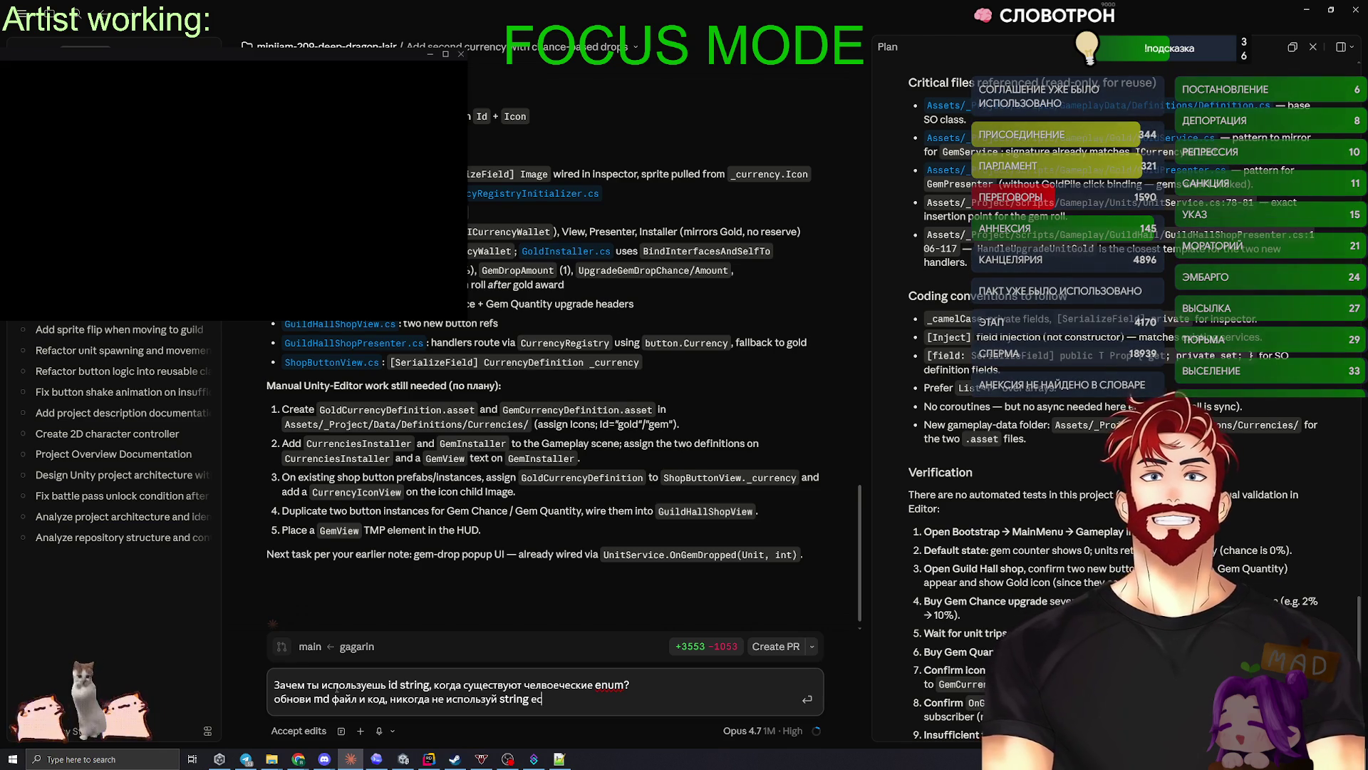
text(ли есть возмо)
text(жно)
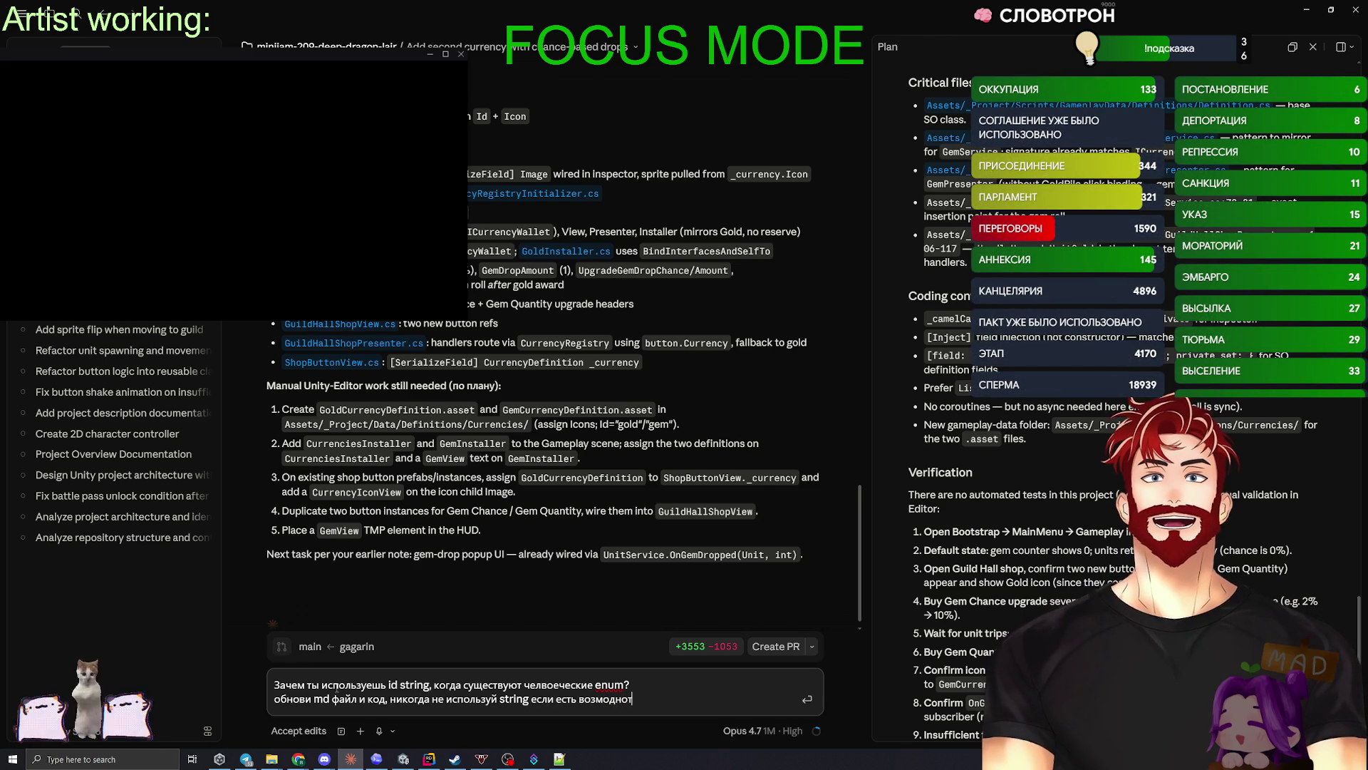
key(BackSpace)
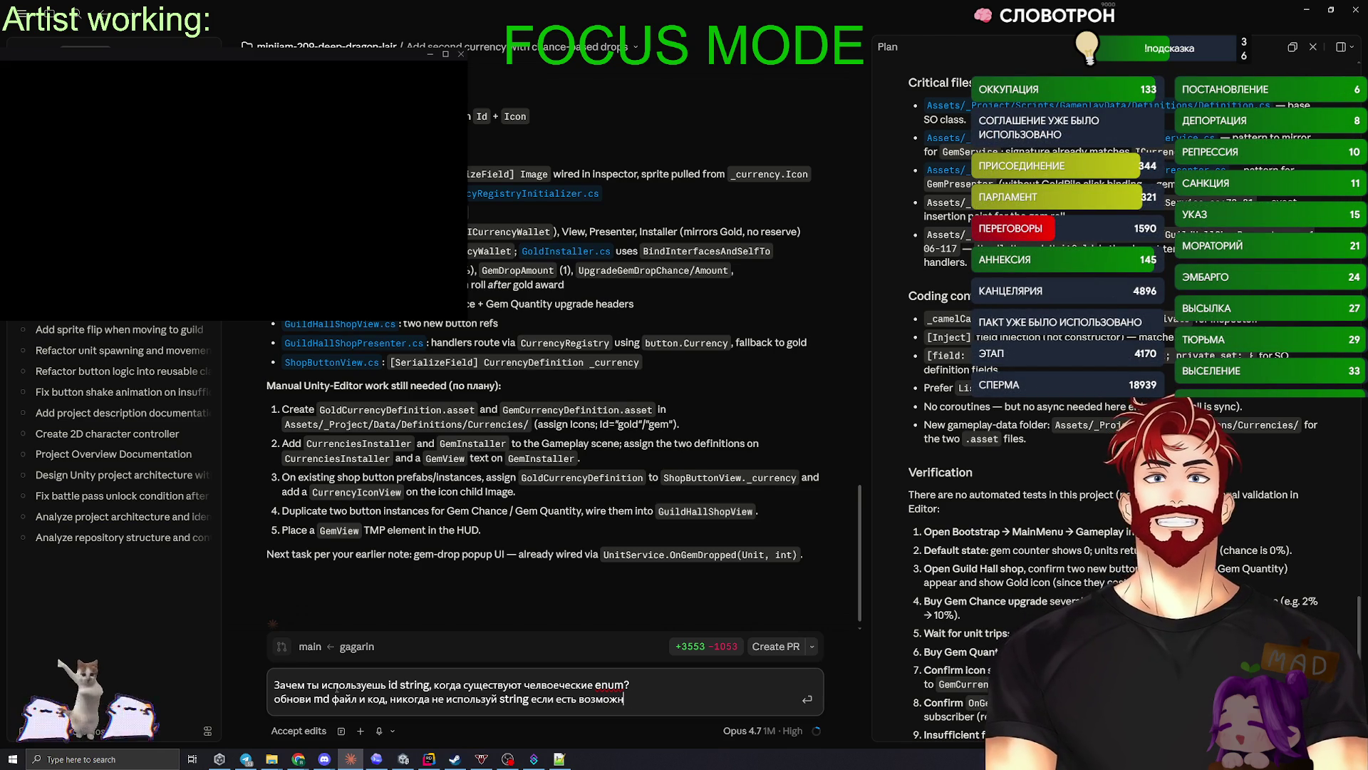
key(BackSpace)
key(BackSpace)
key(BackSpace)
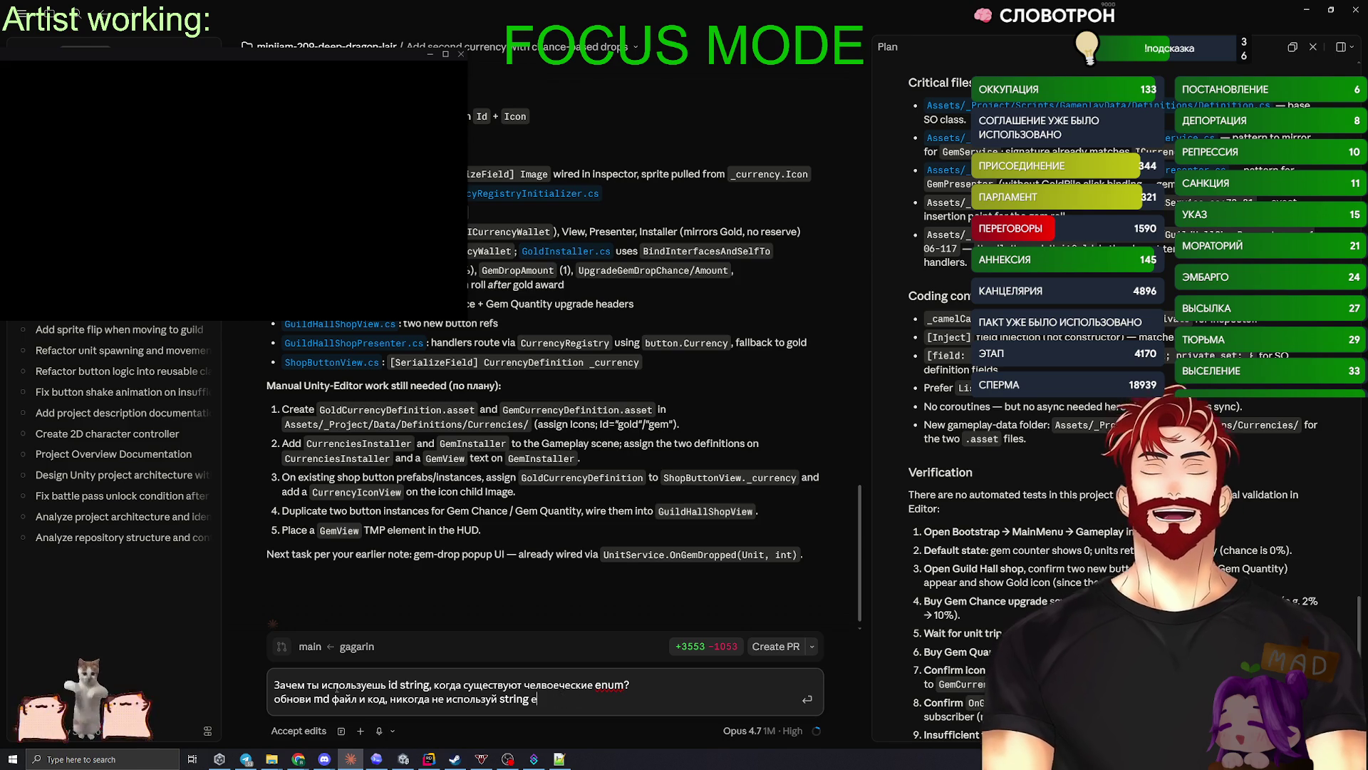
key(BackSpace)
key(BackSpace)
key(BackSpace)
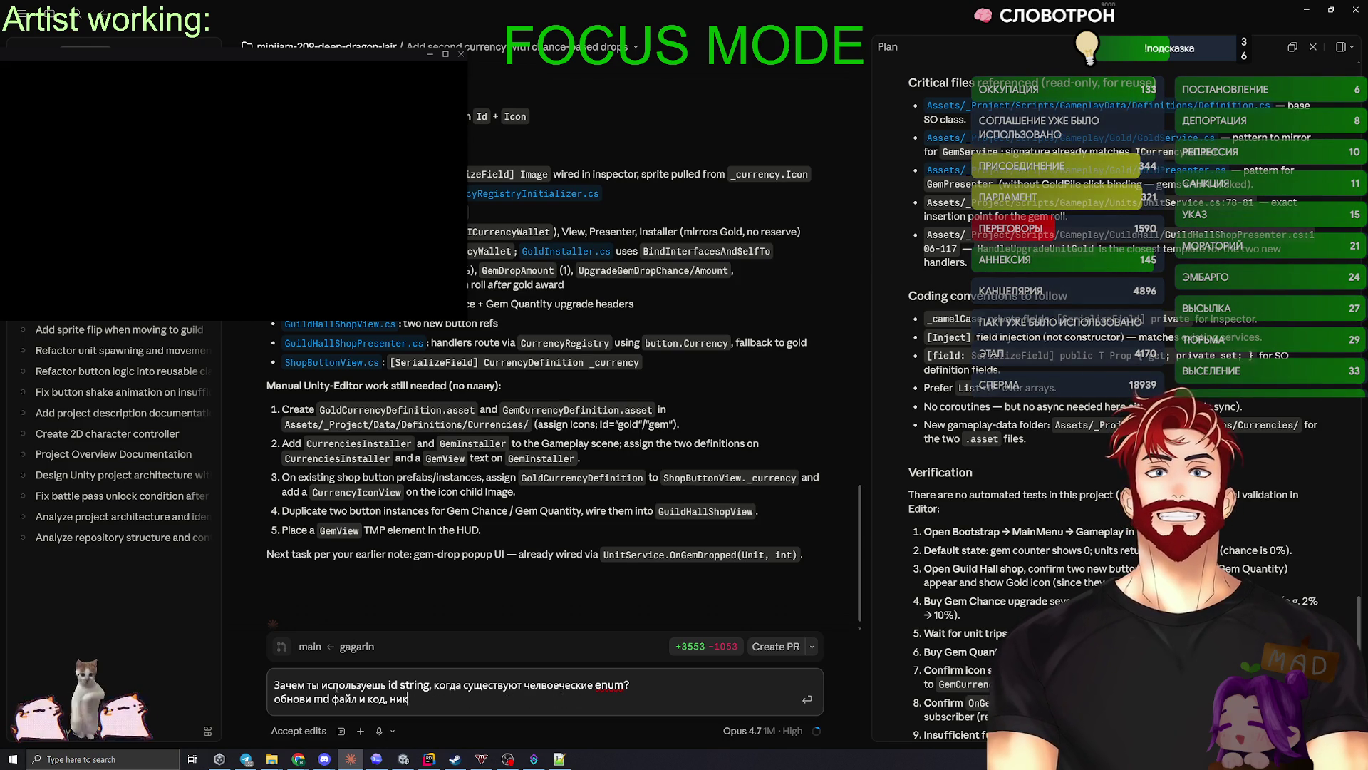
text(в)
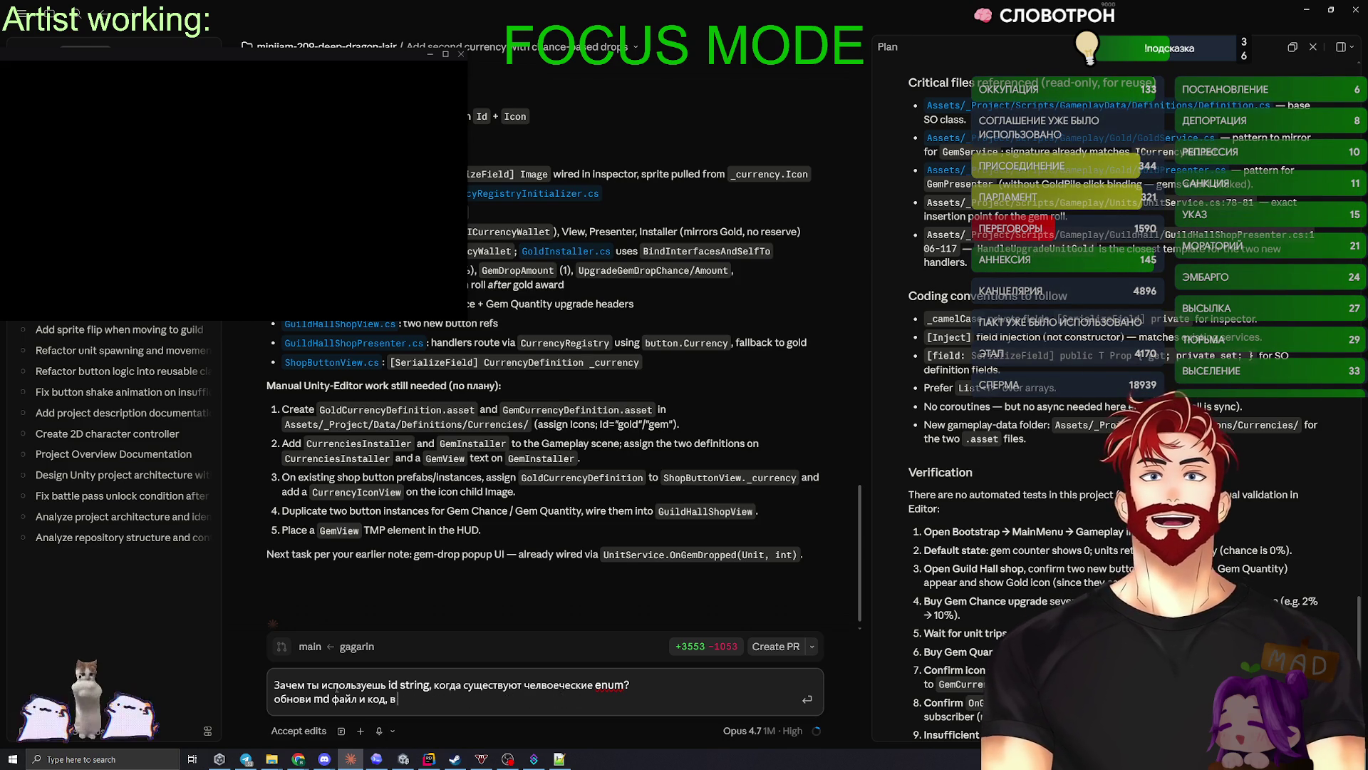
text( приоритете всегда enum)
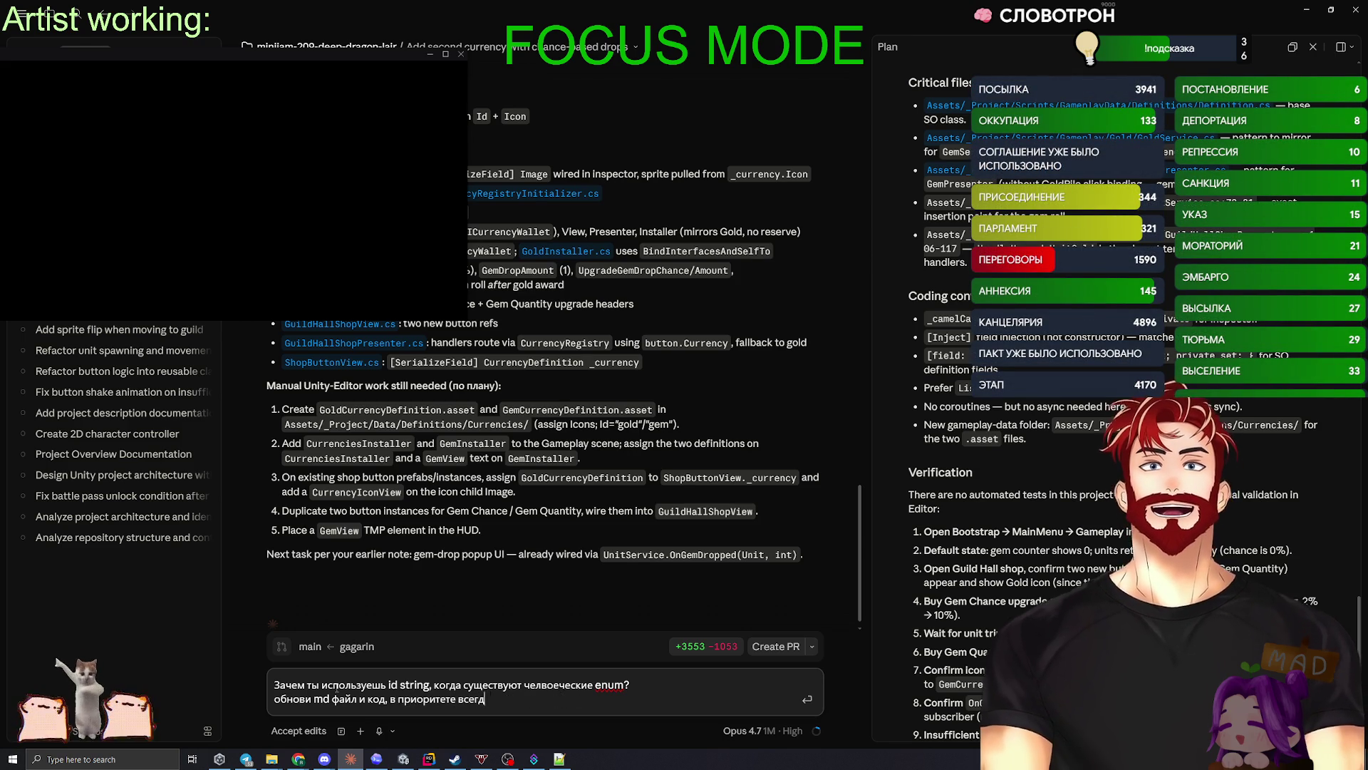
key(Return)
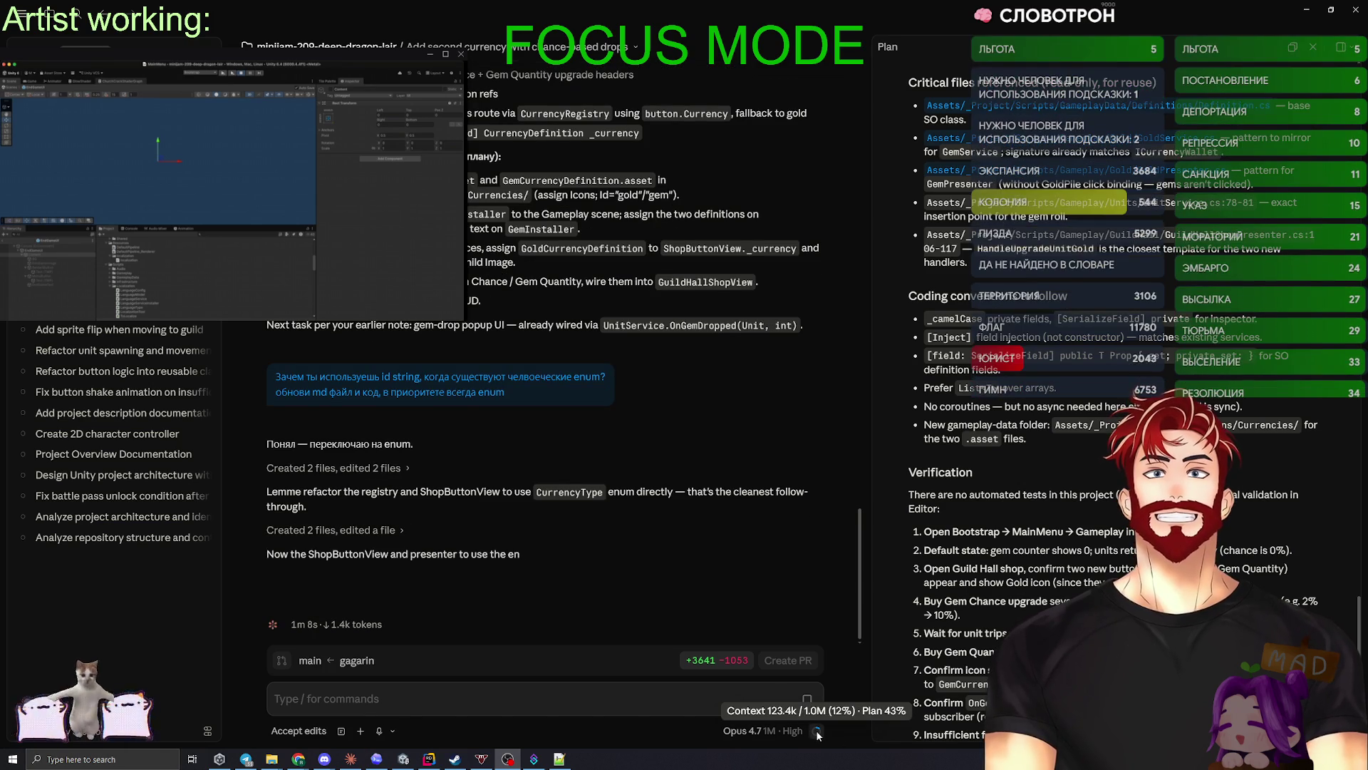
- Check remaining context and plan usage while Claude refactors the registry and ShopButtonView to CurrencyType
click(817, 731)
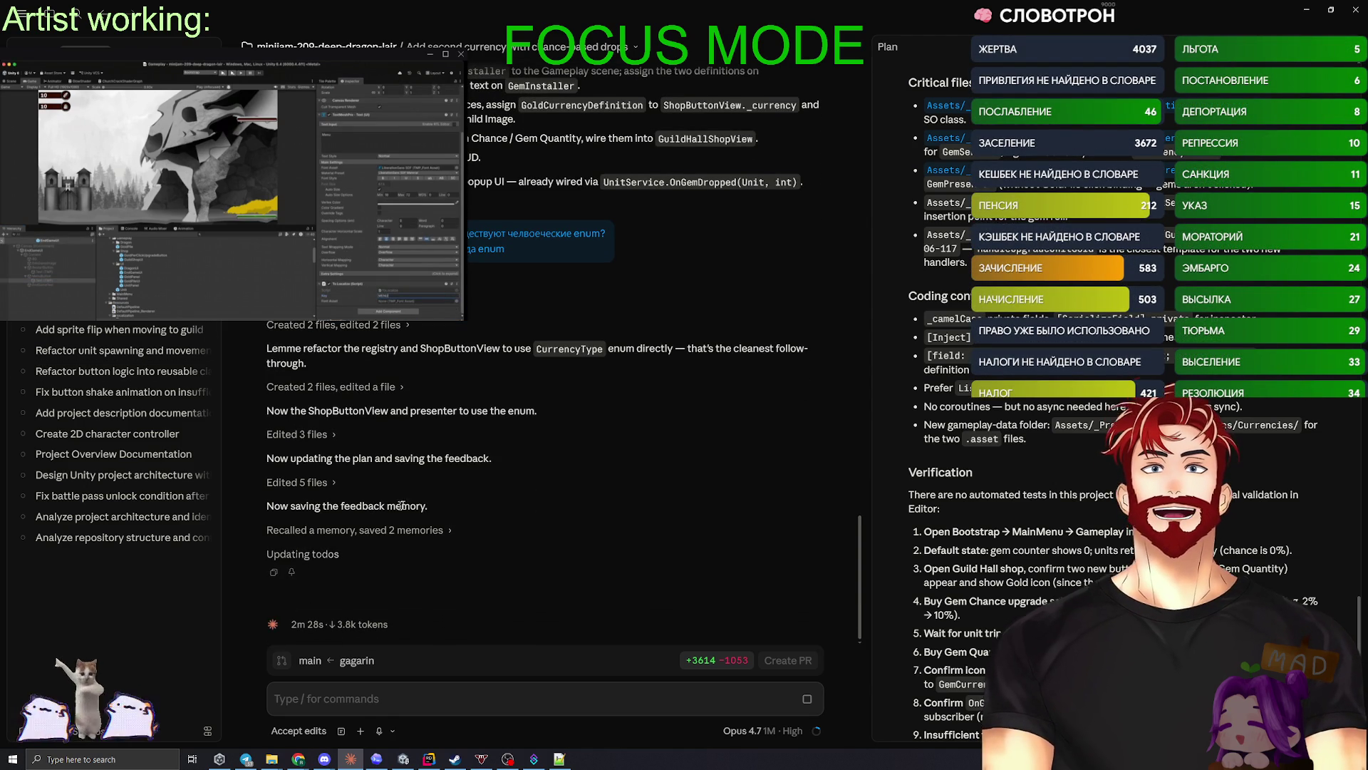
- Wait for Claude to finish the Gold/Gem CurrencyType enum refactor and save feedback_prefer_enum.md
drag(438, 508, 265, 508)
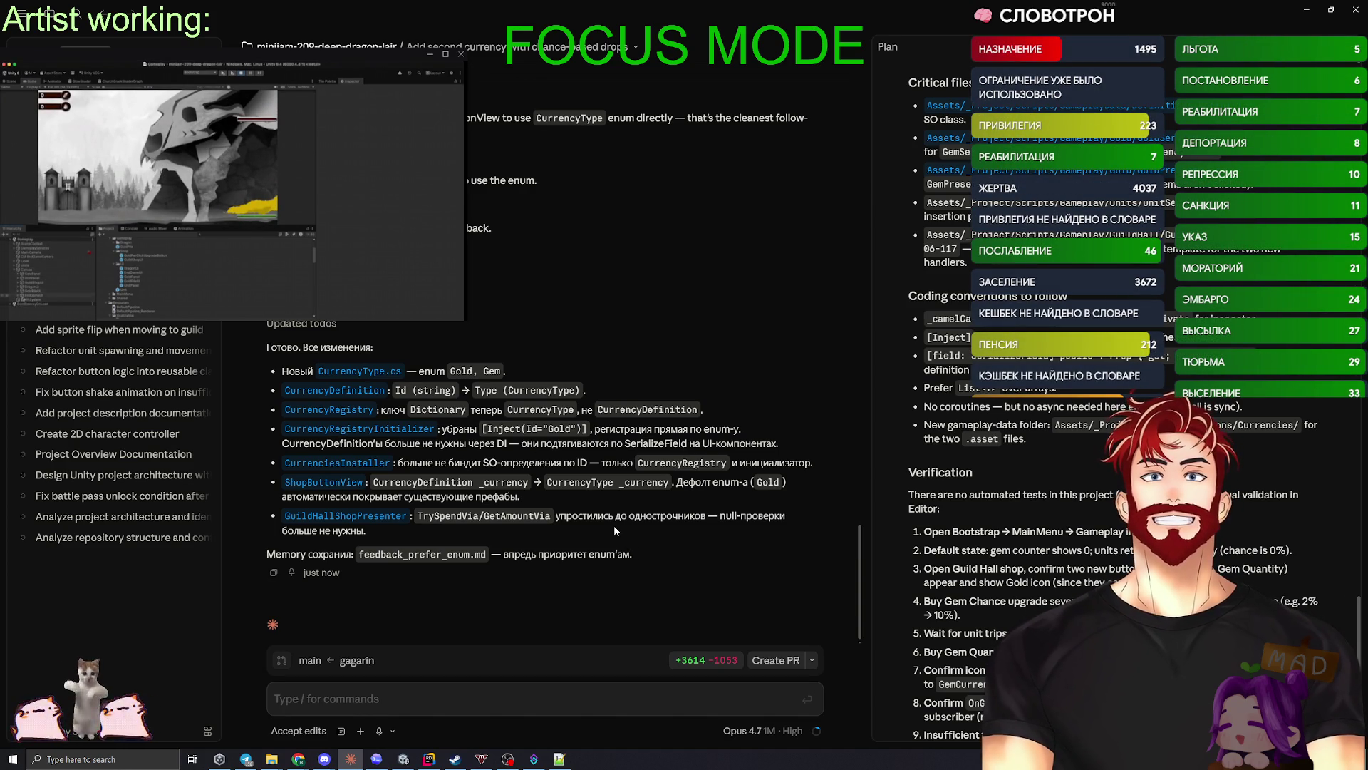
- Switch to the Unity editor, now showing the Gameplay scene and recompile errors
key(alt+Tab)
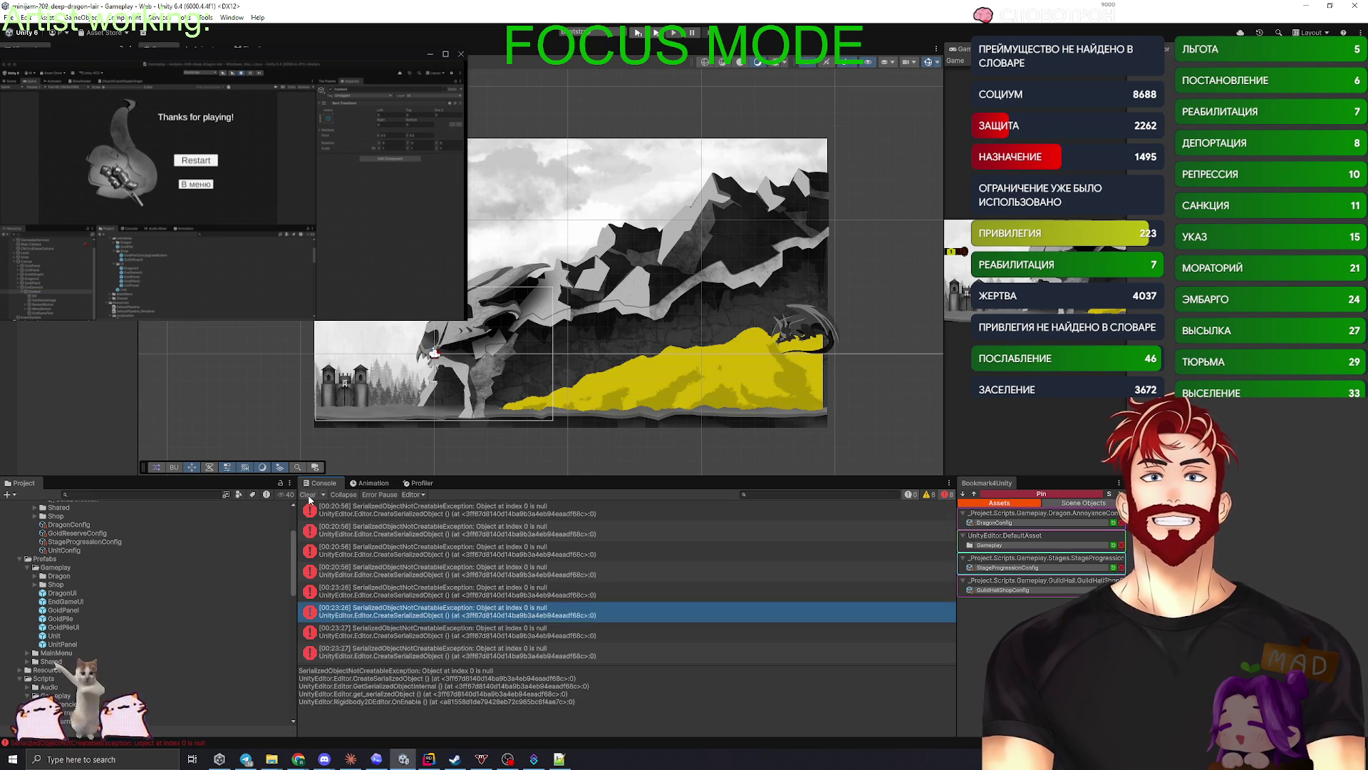
- Clear the console errors, inspect GemDefinition, then select GoldDefinition to choose its icon sprite
click(308, 494)
scroll(204, 587, up, 3)
click(206, 575)
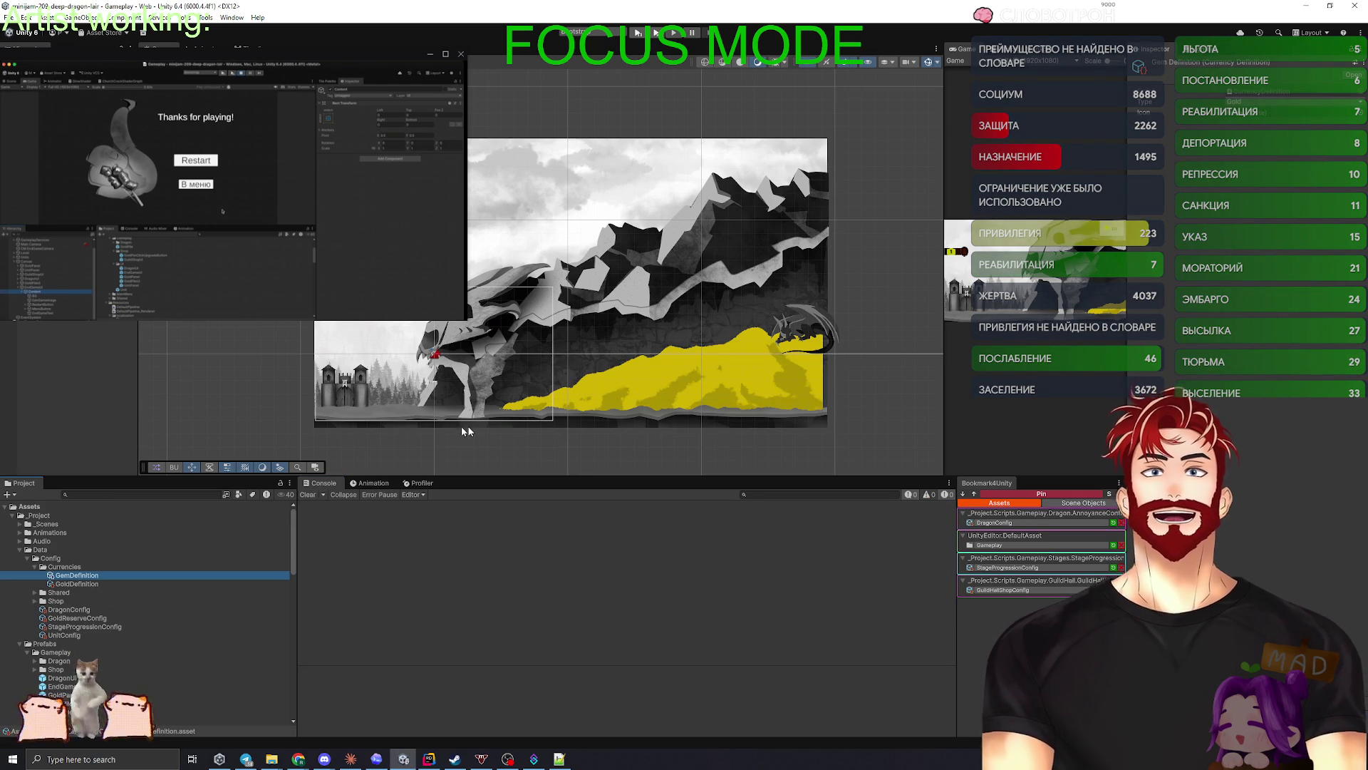
click(1267, 114)
click(80, 584)
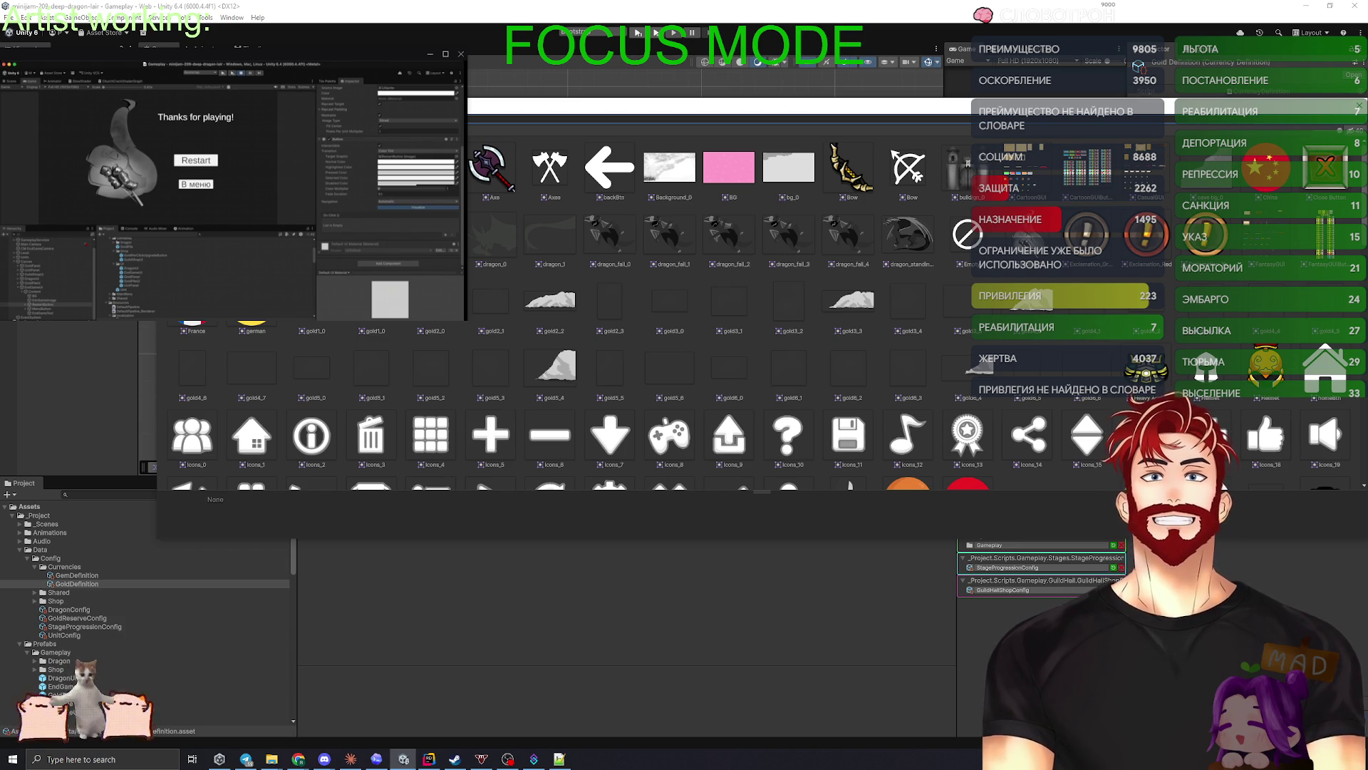
- Make the coin sprite the Gold Definition icon, then browse Gem Definition icon sprites without choosing one
double_click(597, 468)
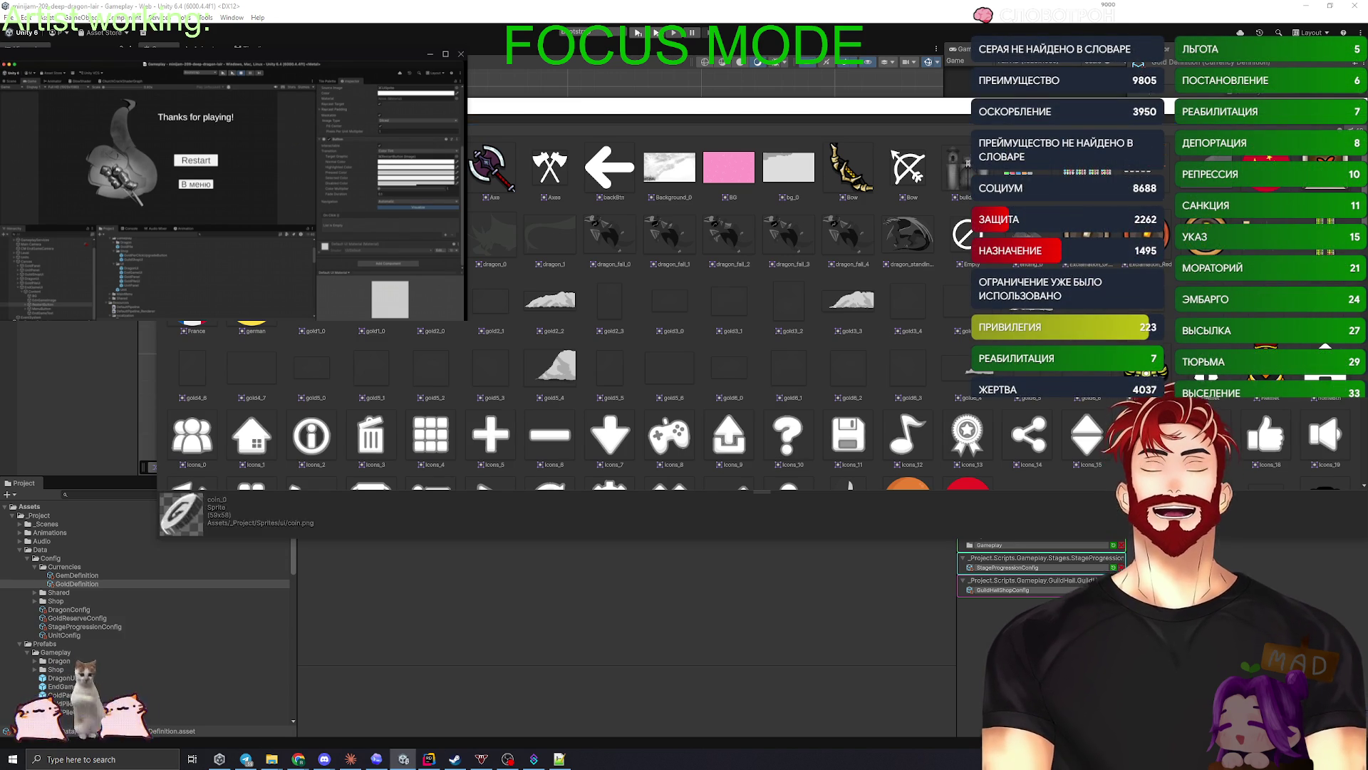
click(78, 576)
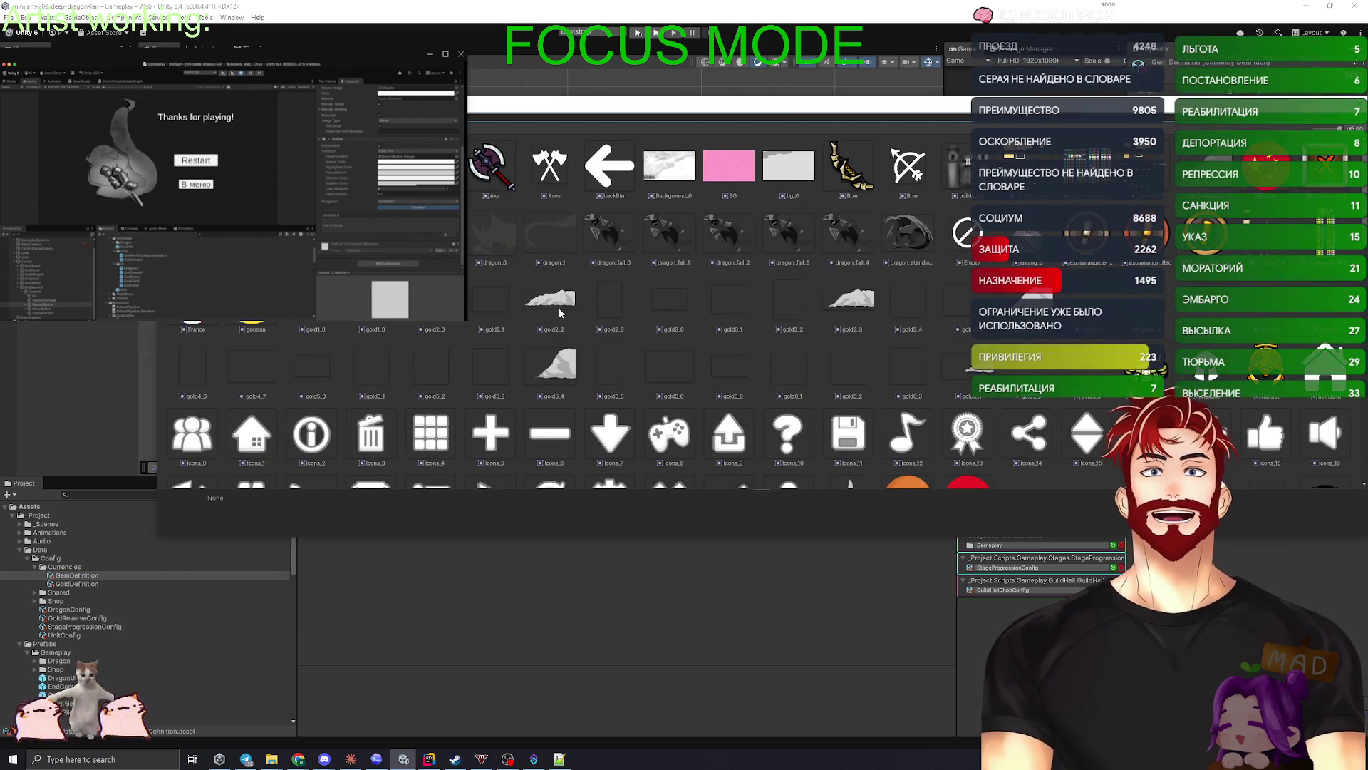
scroll(572, 308, down, 3)
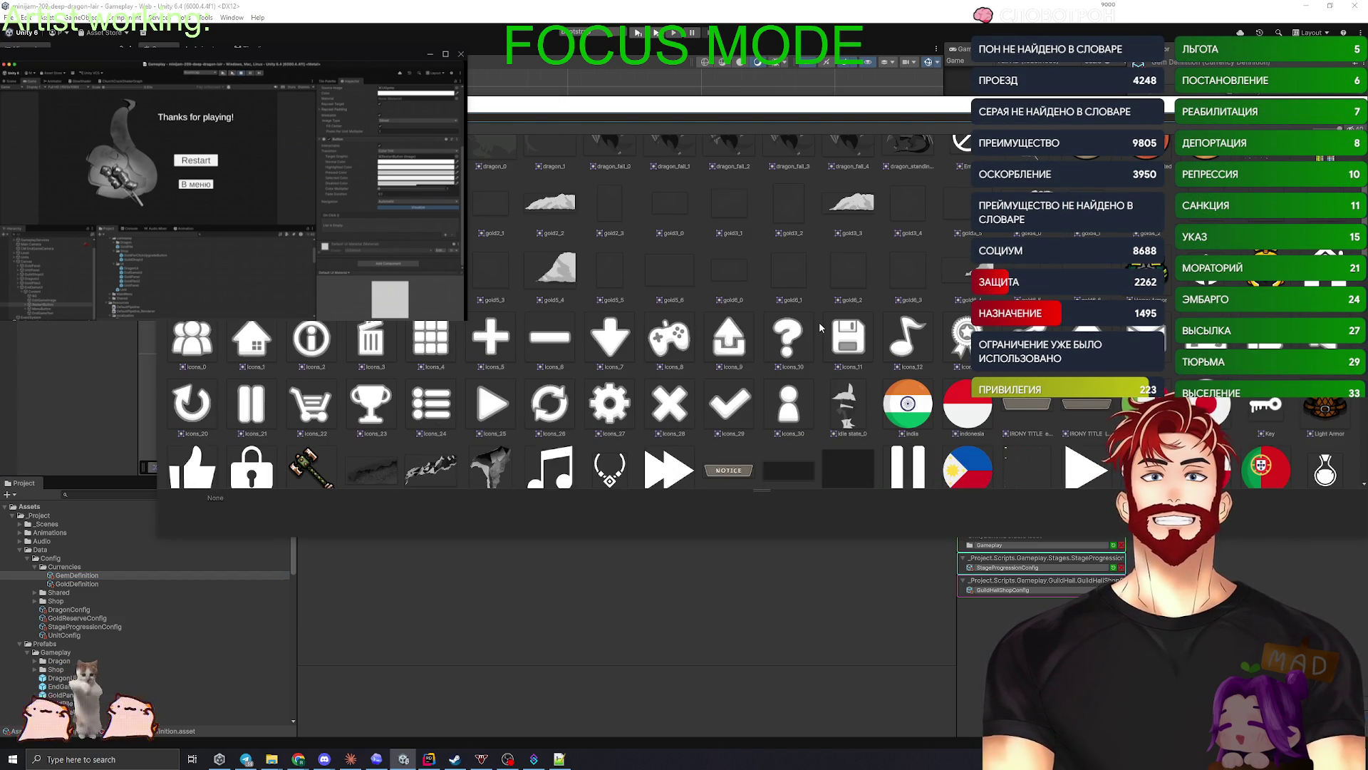
scroll(821, 326, down, 10)
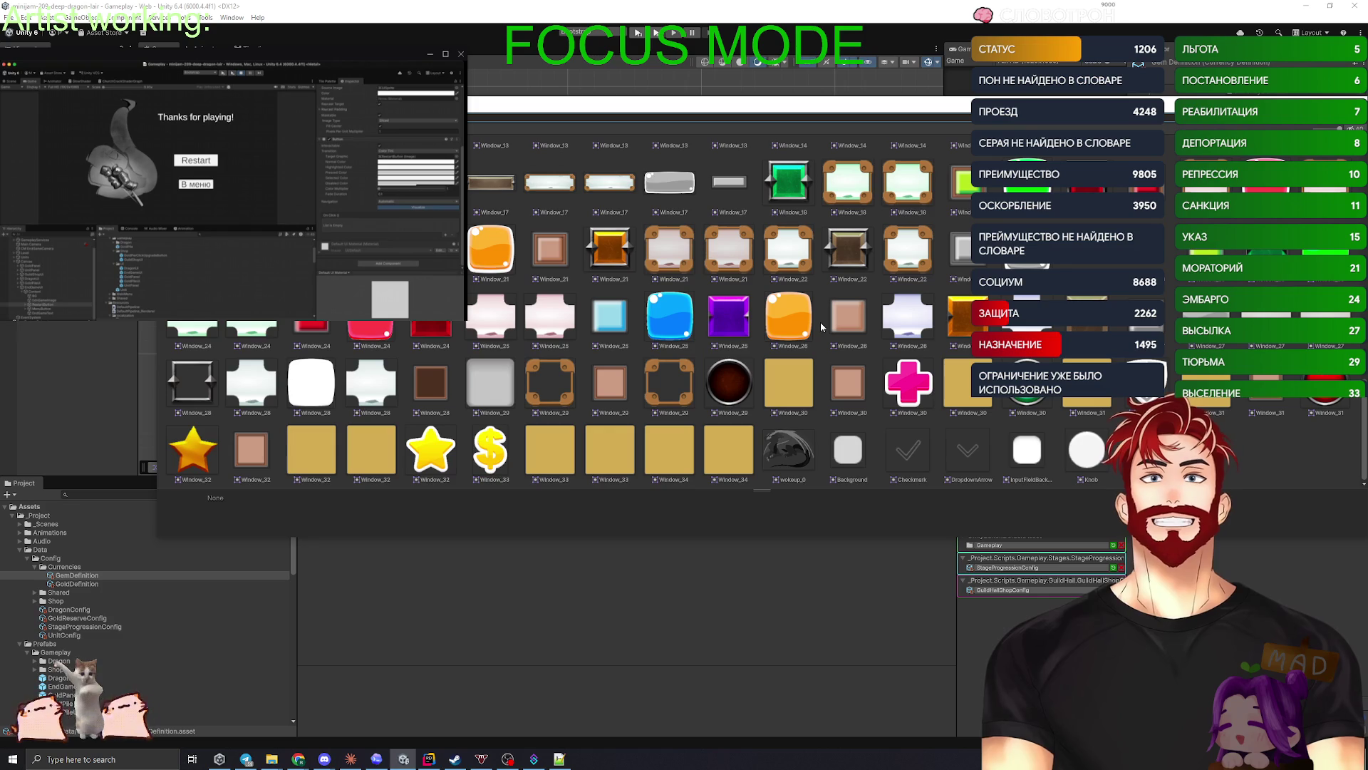
scroll(603, 326, up, 1)
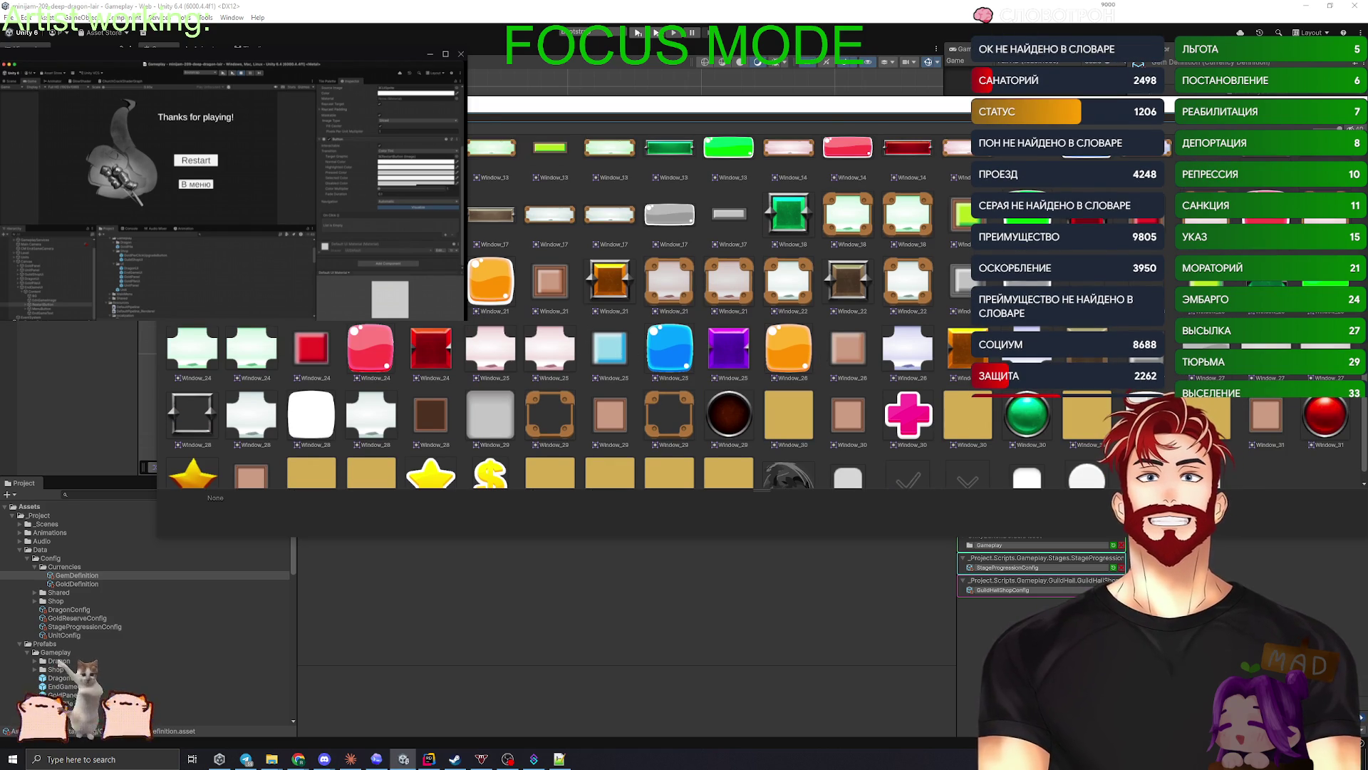
key(Escape)
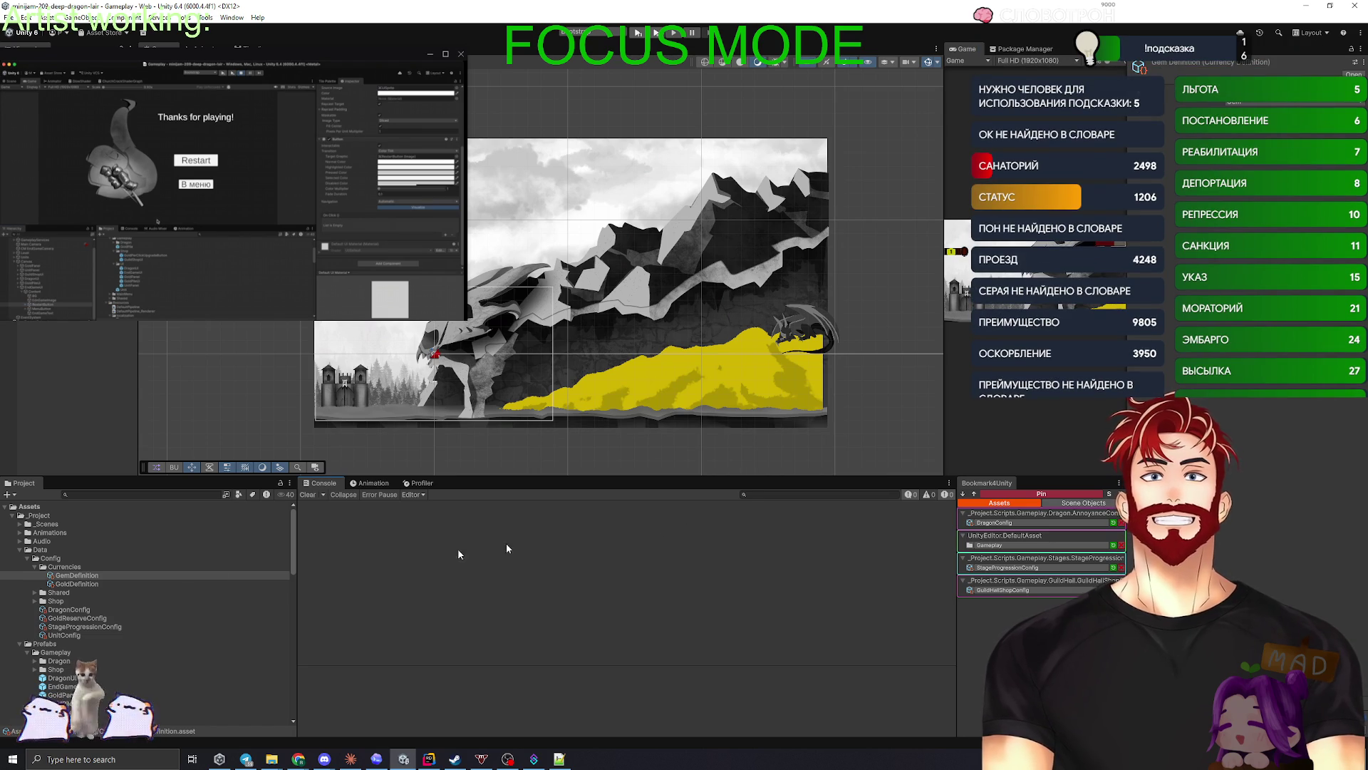
click(80, 576)
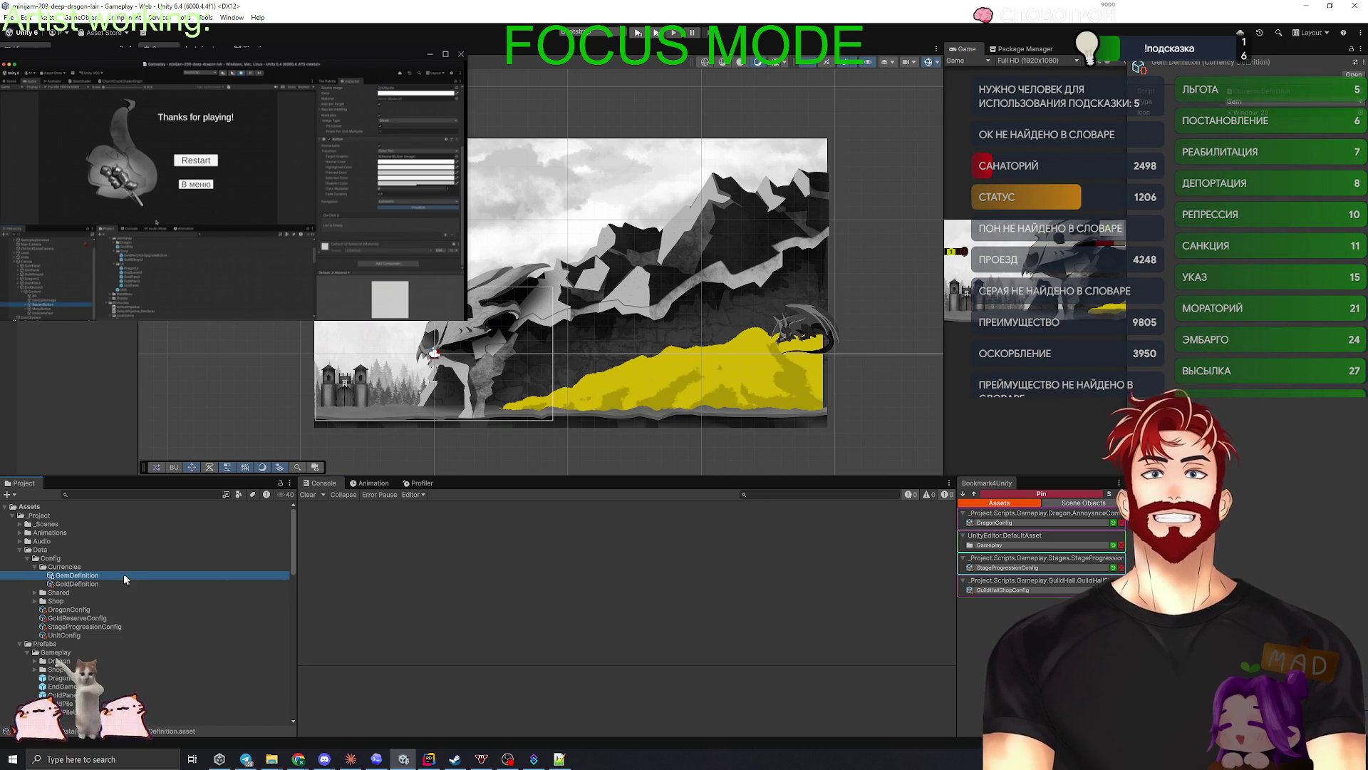
key(alt+Tab)
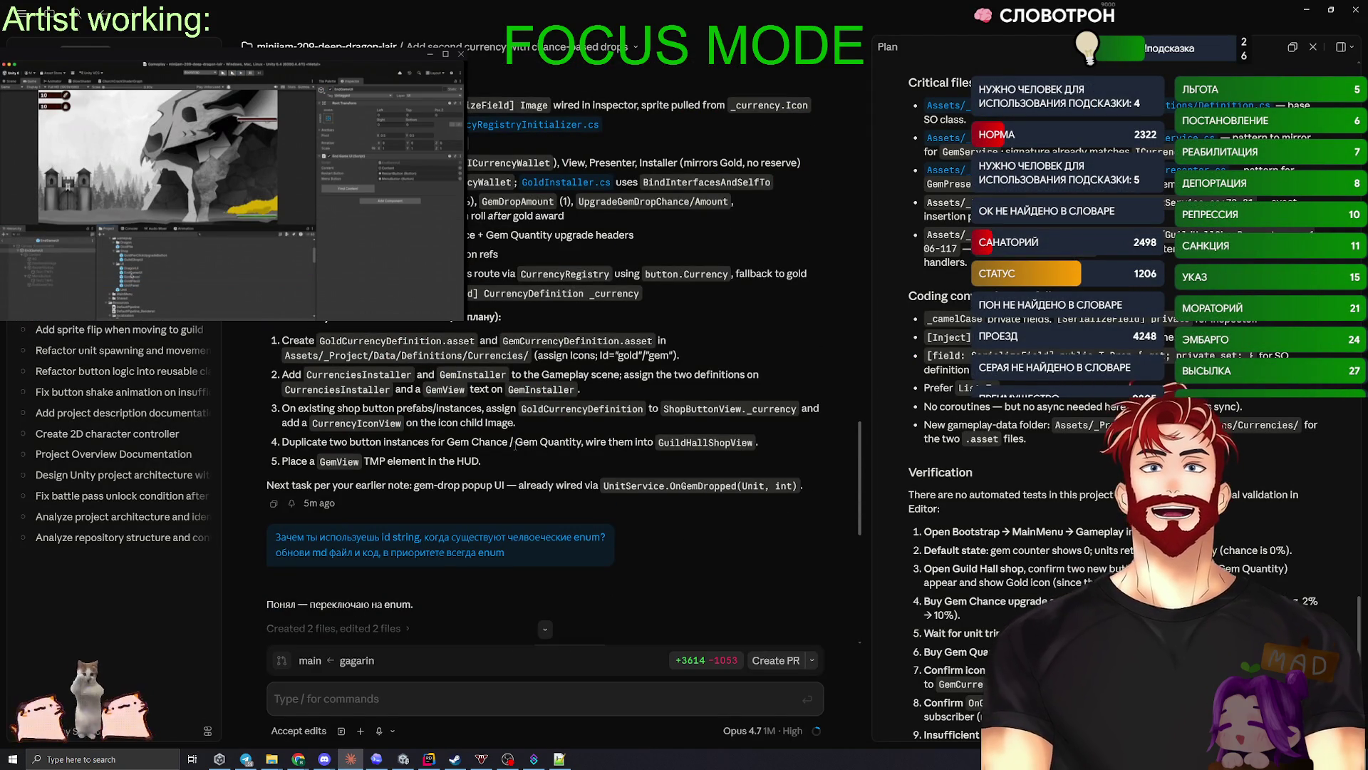
key(alt+Tab)
key(alt+Tab)
key(alt+Tab)
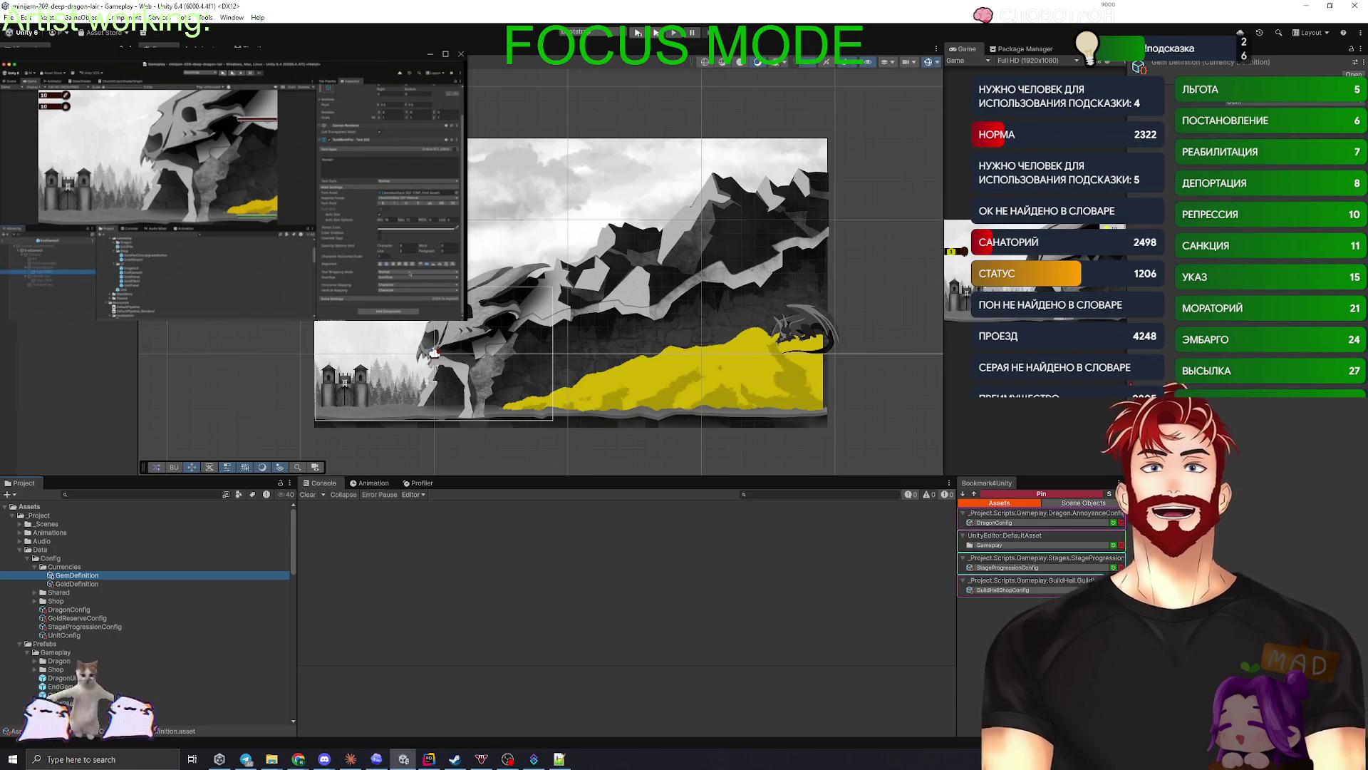
click(434, 352)
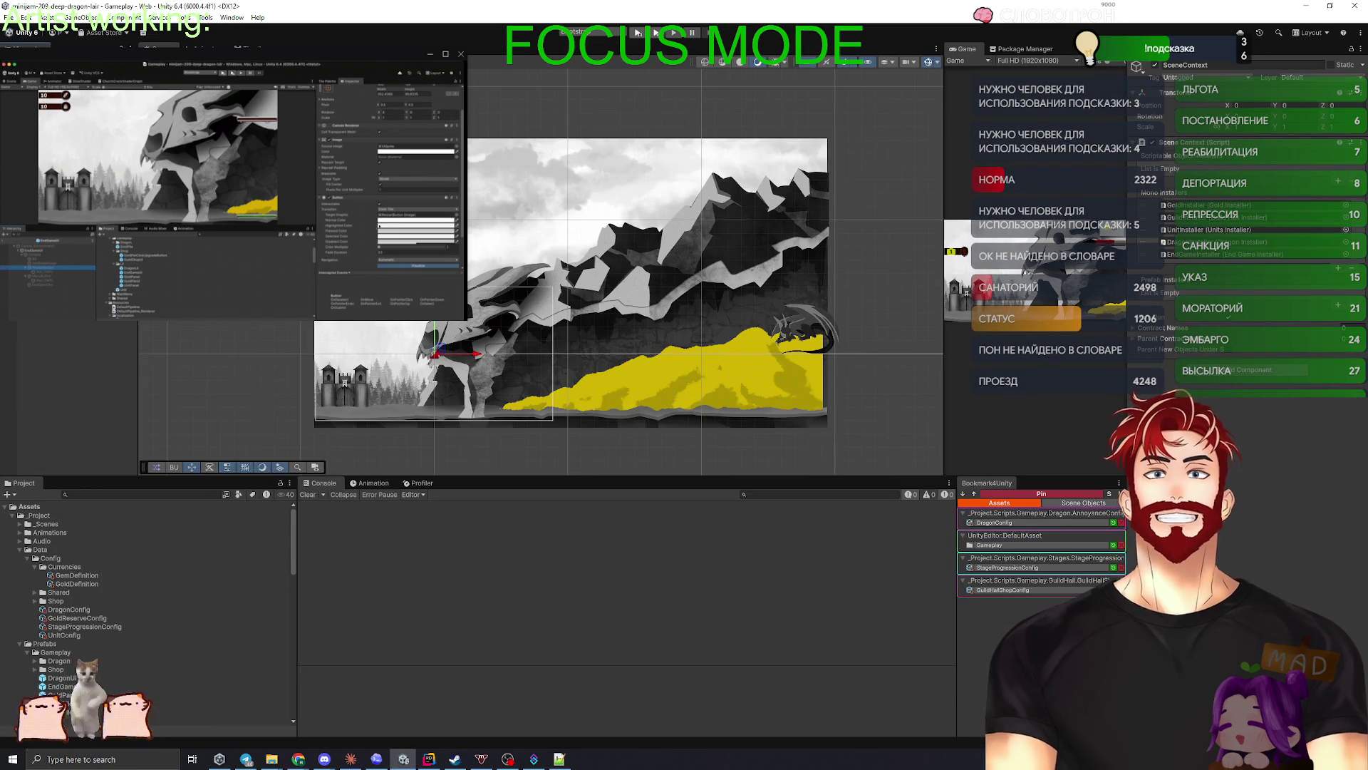
- Create an empty CurrenciesInstaller object with the Currencies Installer script, then search 'GemInst' for the next component
click(79, 17)
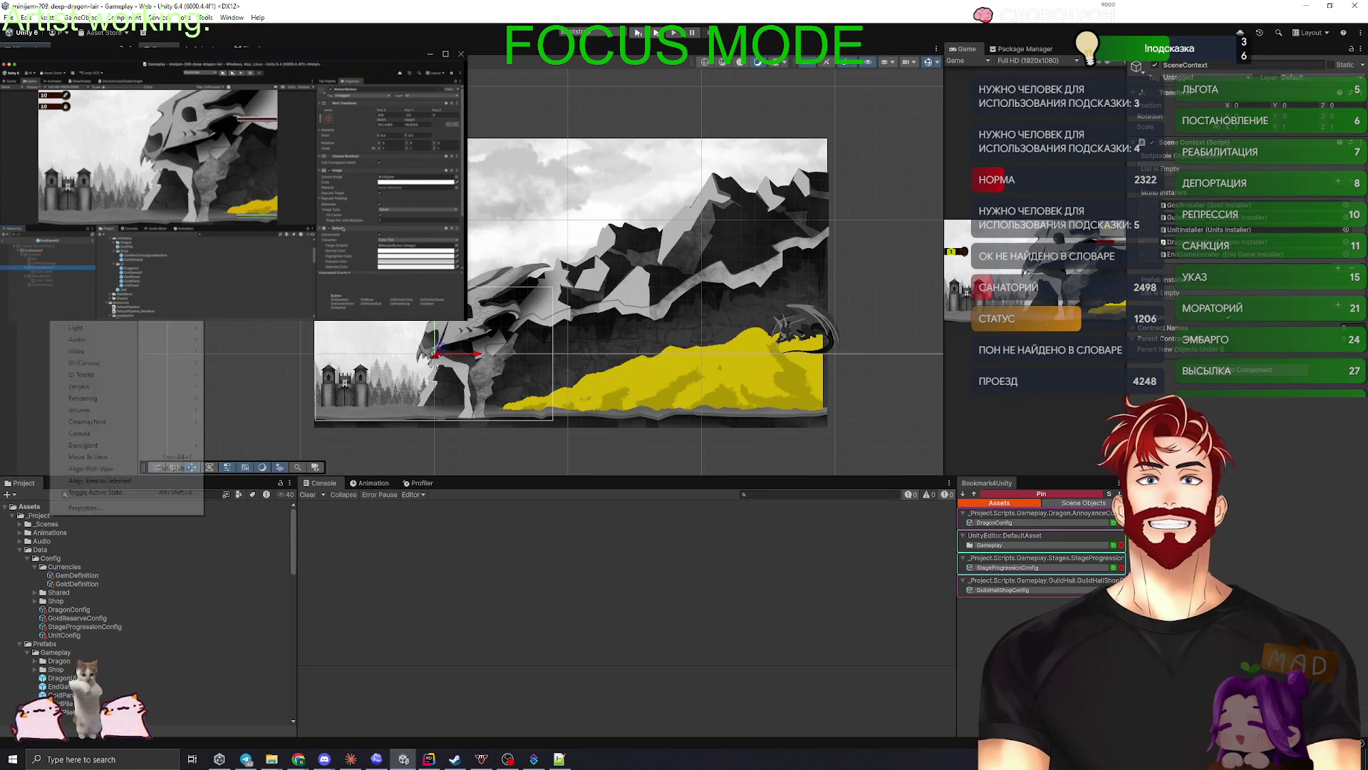
click(85, 257)
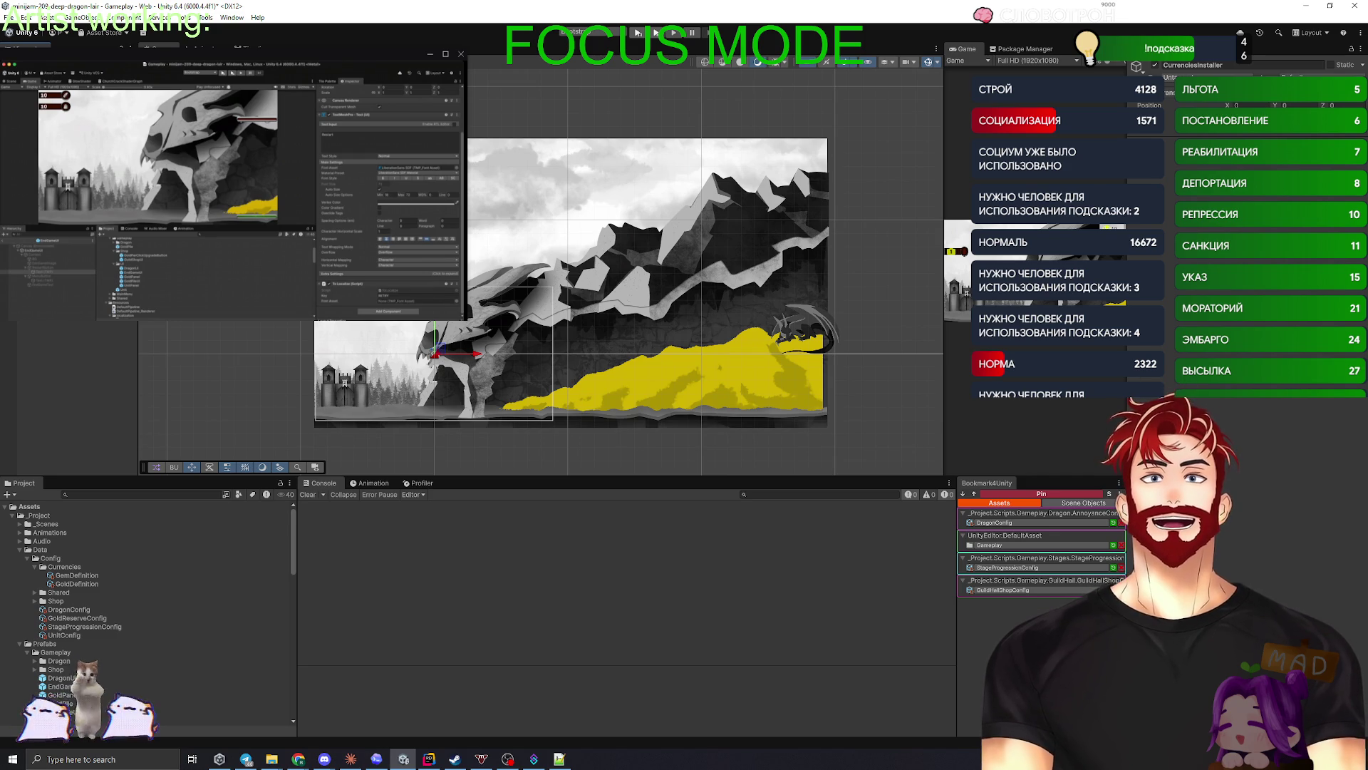
click(1266, 150)
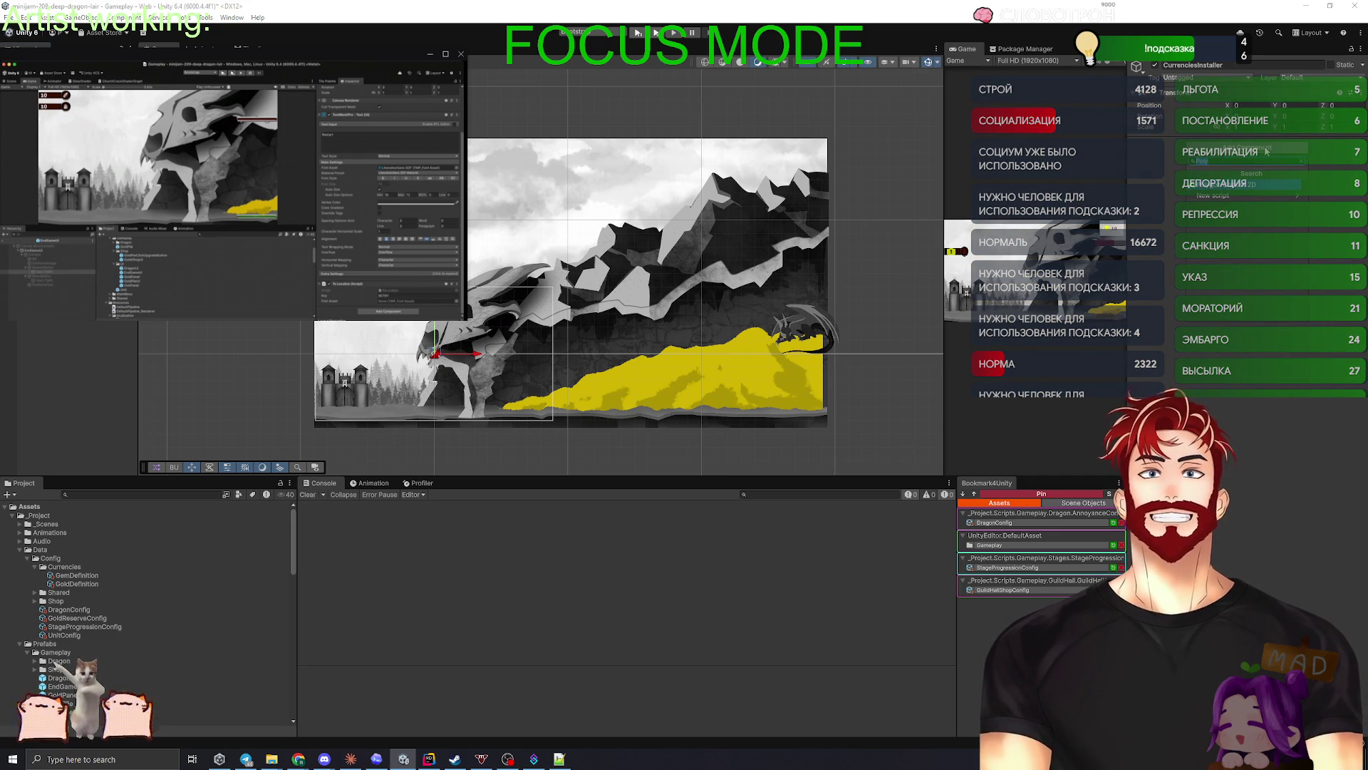
click(1243, 205)
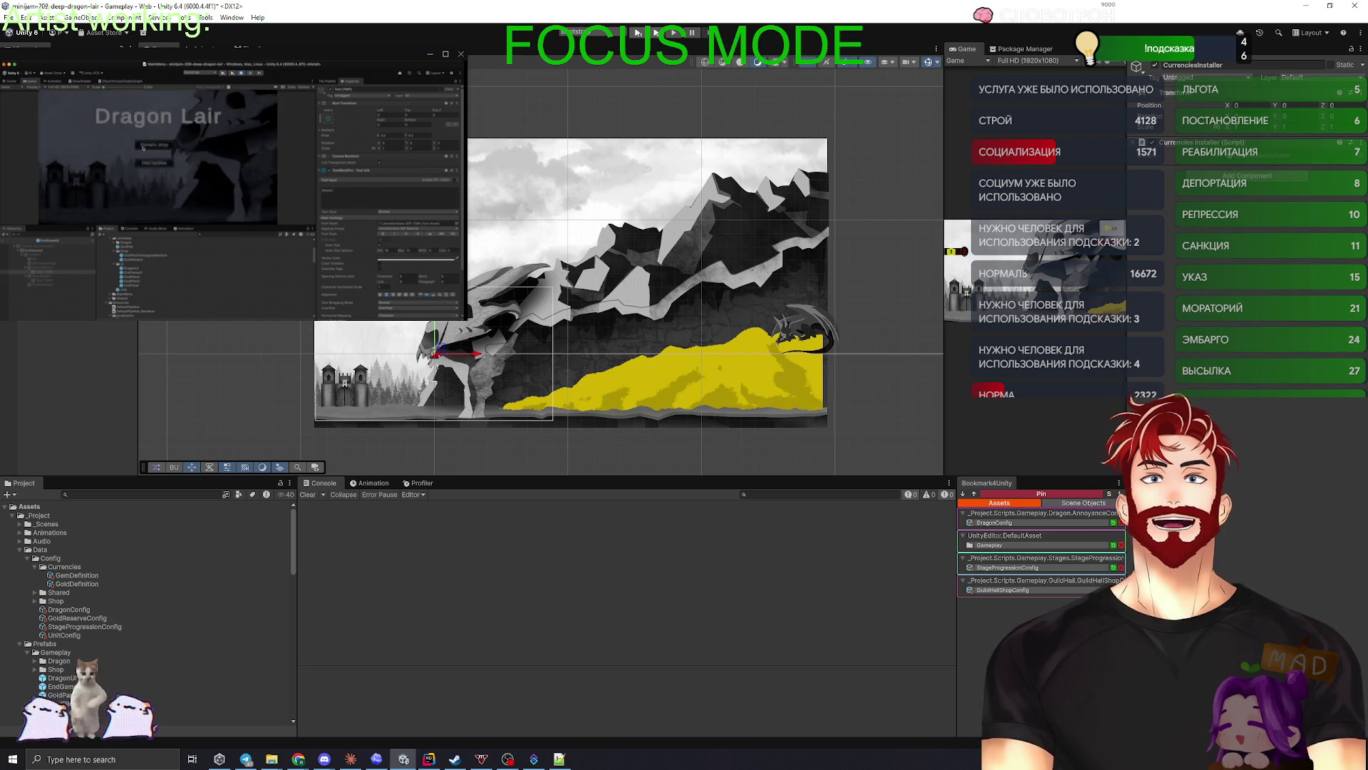
click(1254, 148)
text(GemInst)
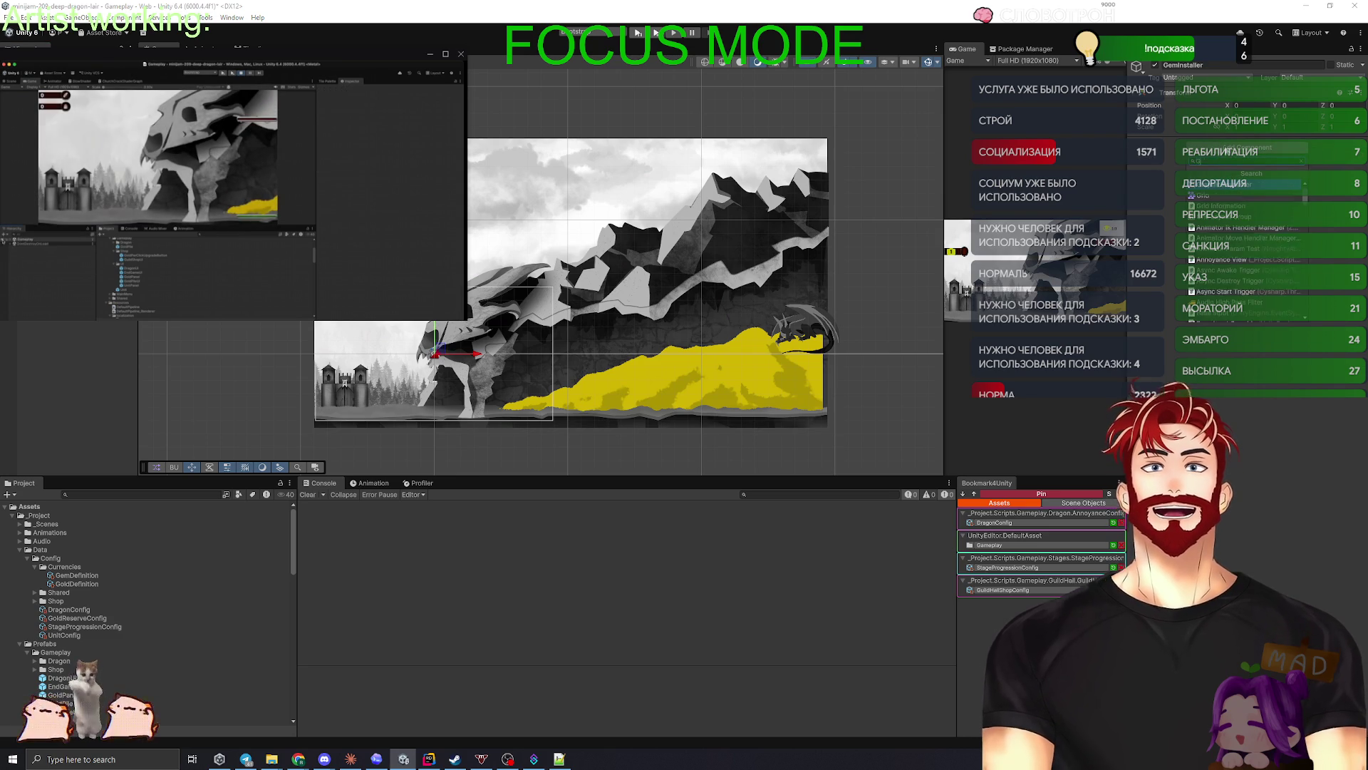
- Attach the Gem Installer script to the GemInstaller object, briefly checking Claude's plan
key(Return)
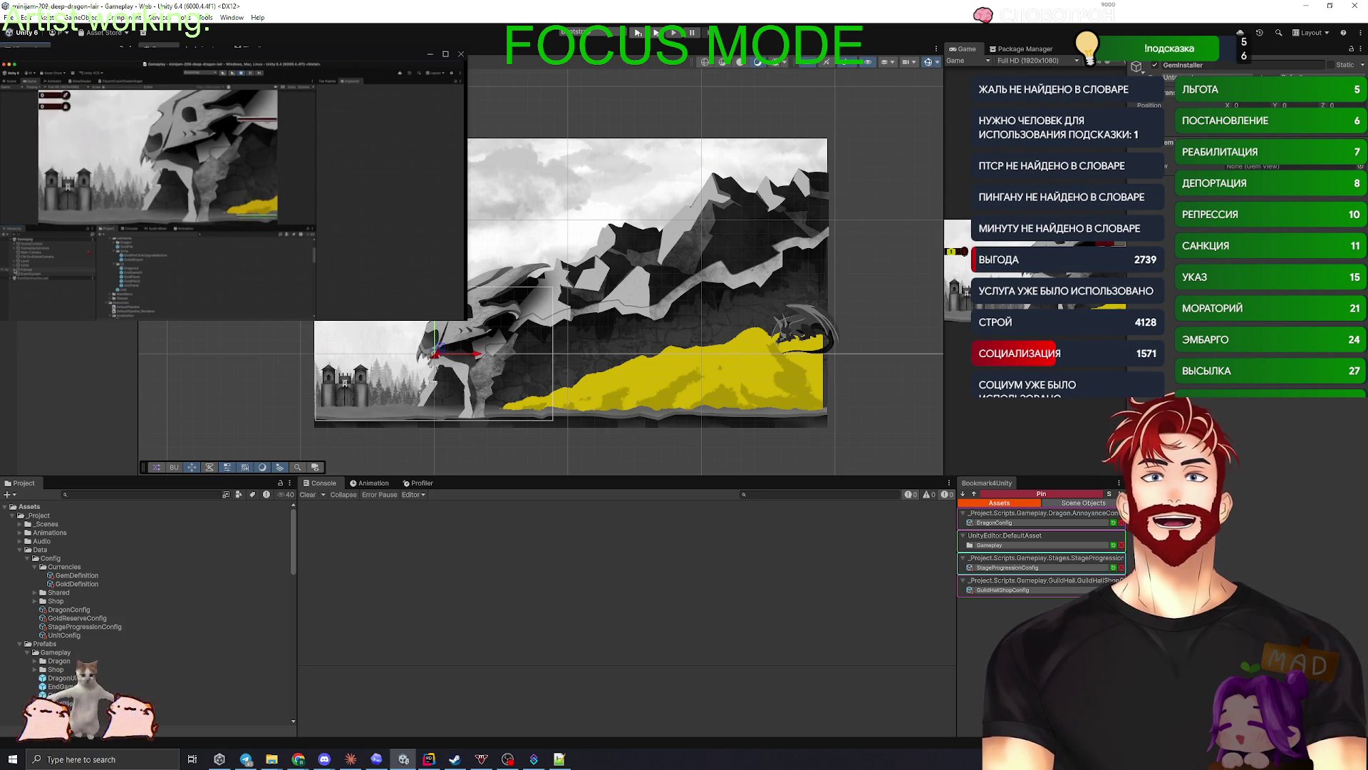
key(alt+Tab)
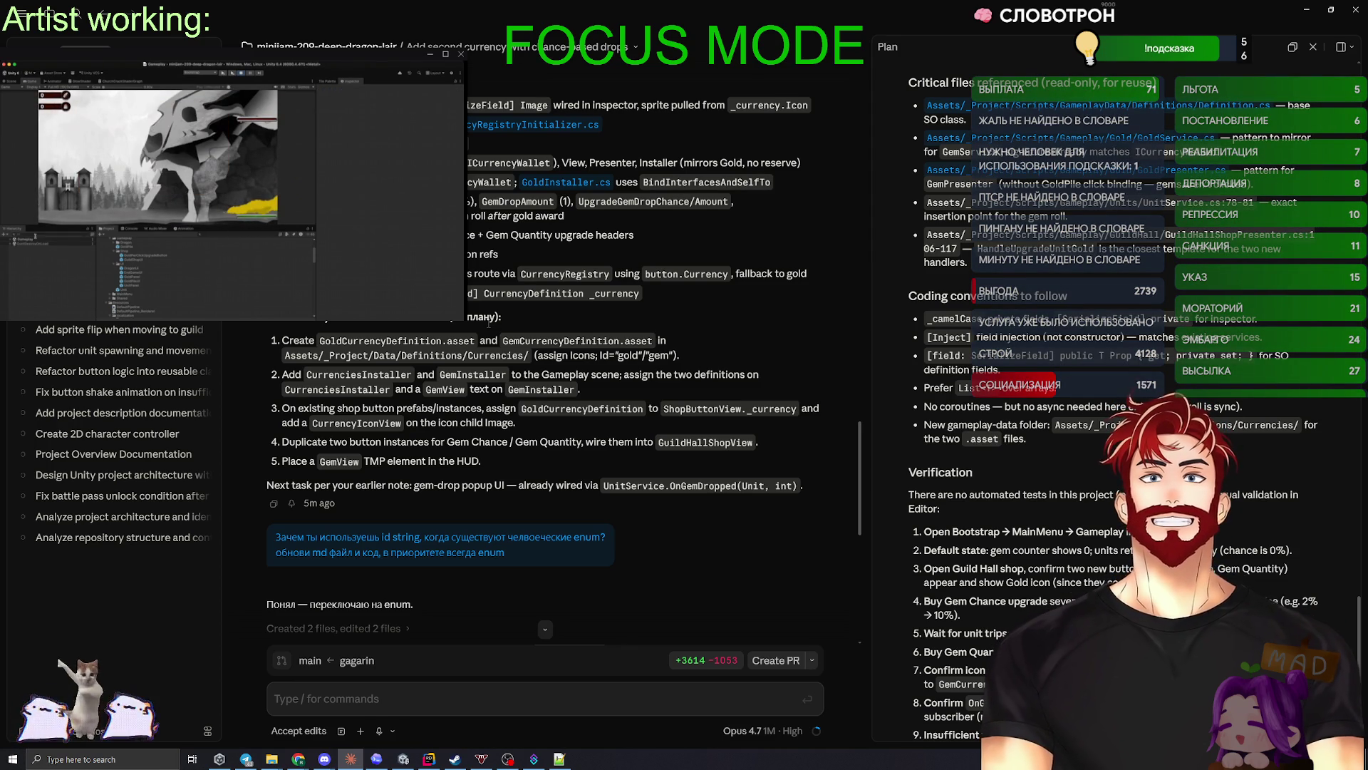
key(alt+Tab)
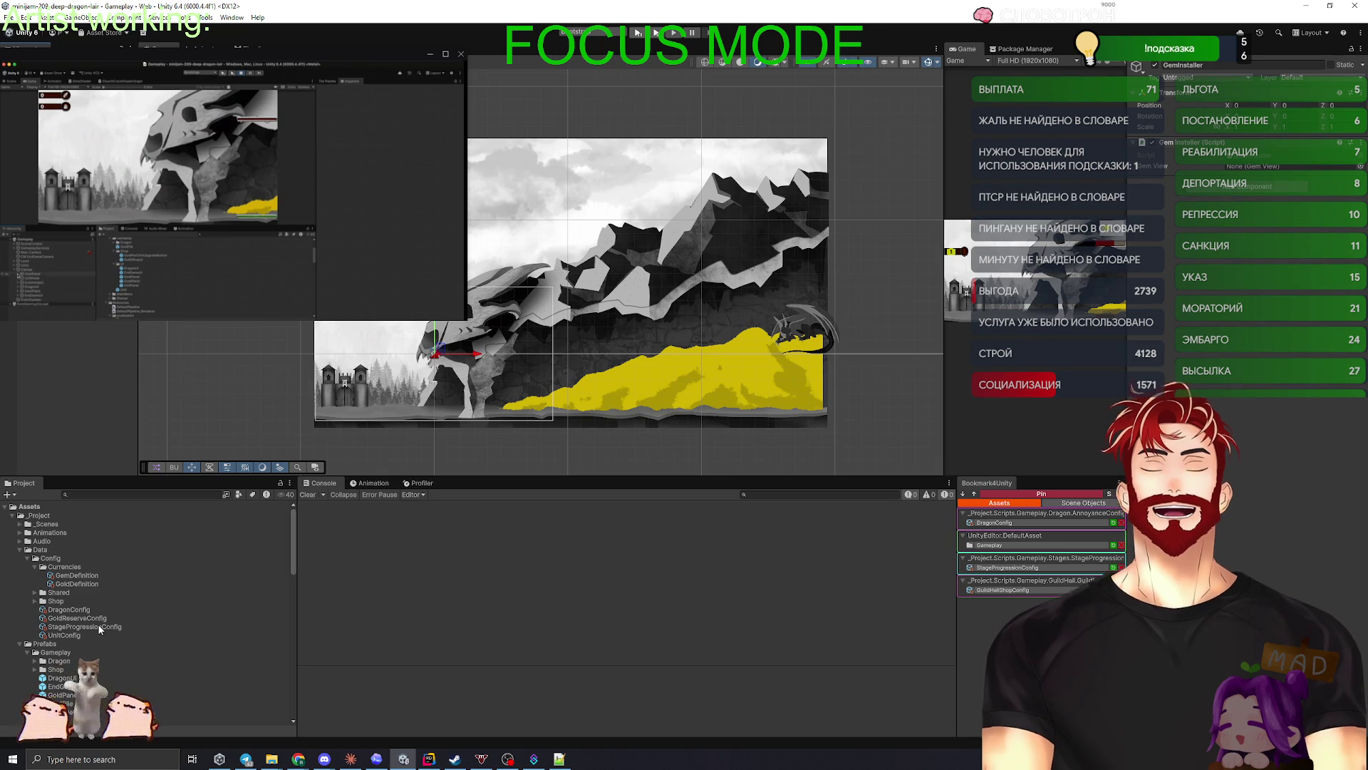
scroll(100, 613, down, 5)
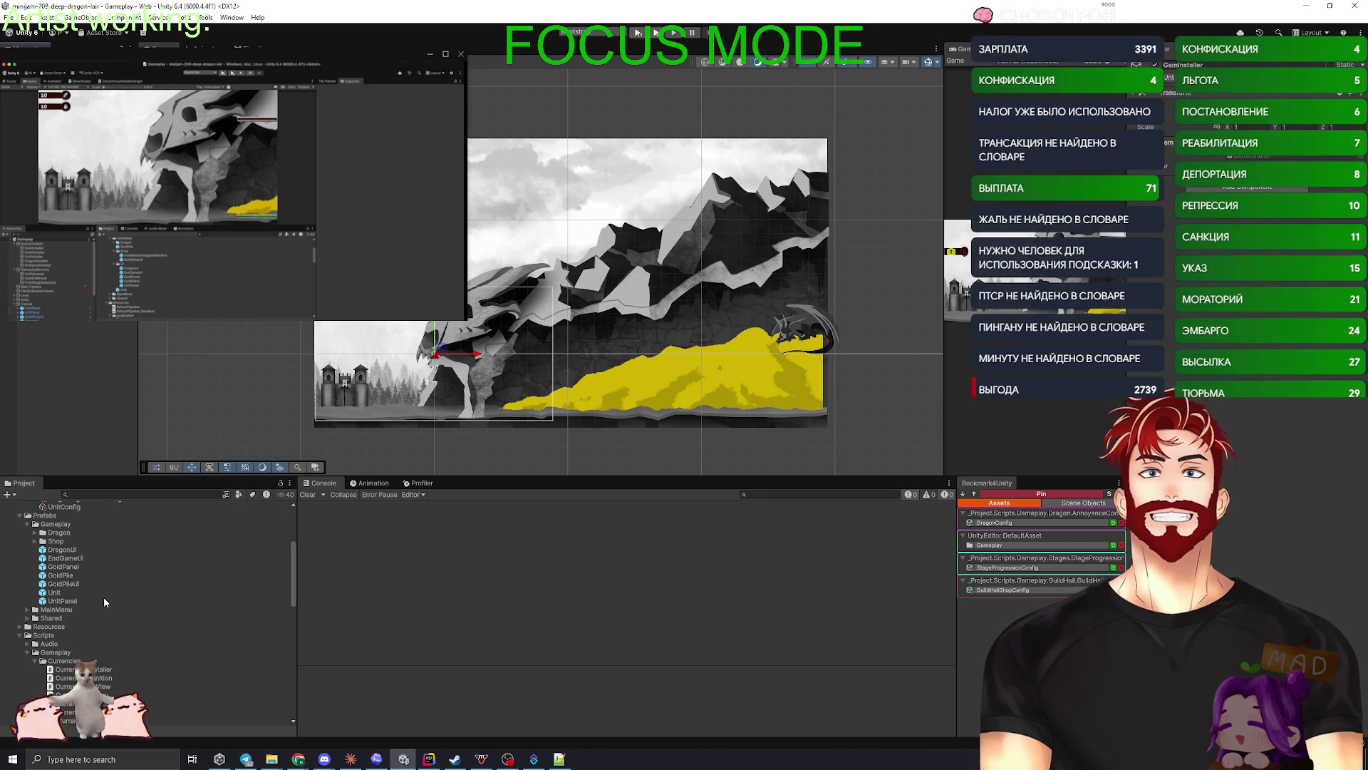
- Bring the Claude Code chat in front of Unity to review the plan and enum refactor notes
key(alt+Tab)
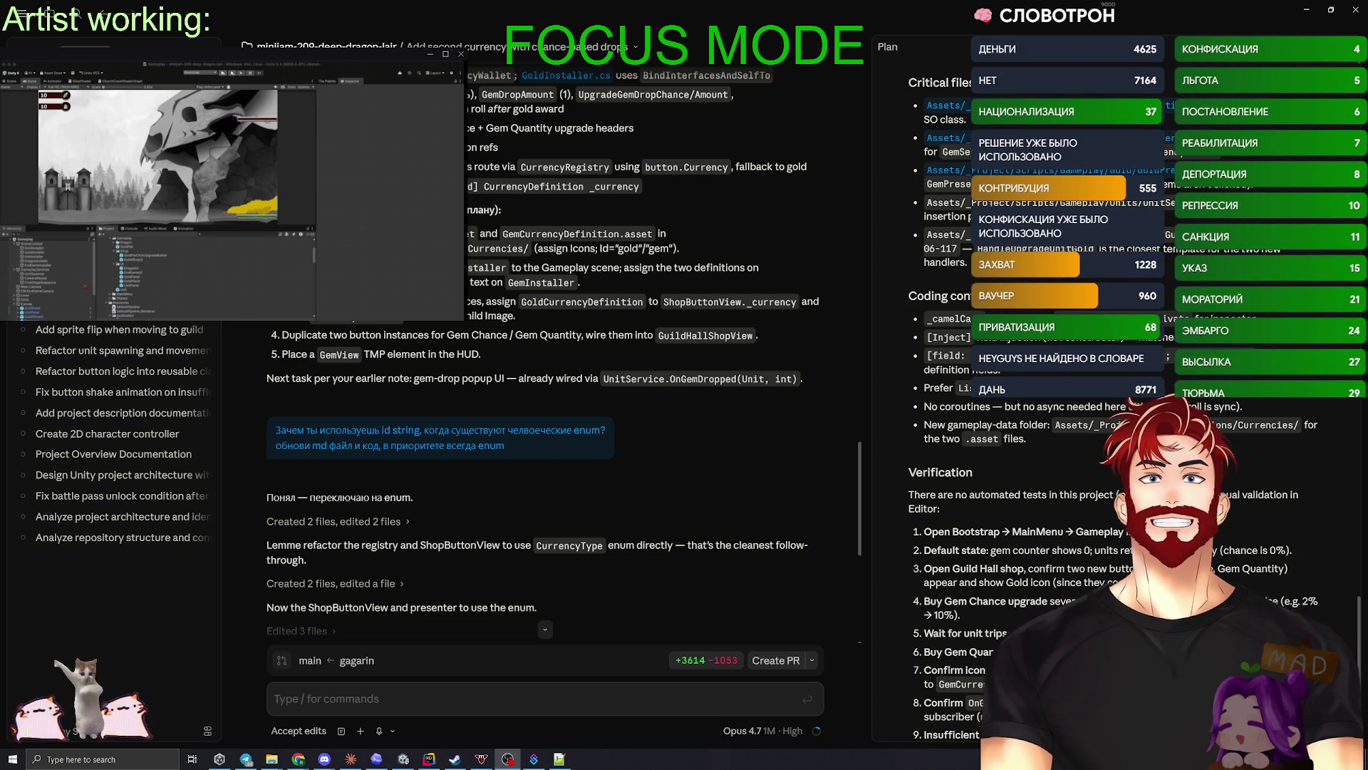
- Bring the Unity editor back to the front, showing the Gameplay scene's dragon level
key(alt+Tab)
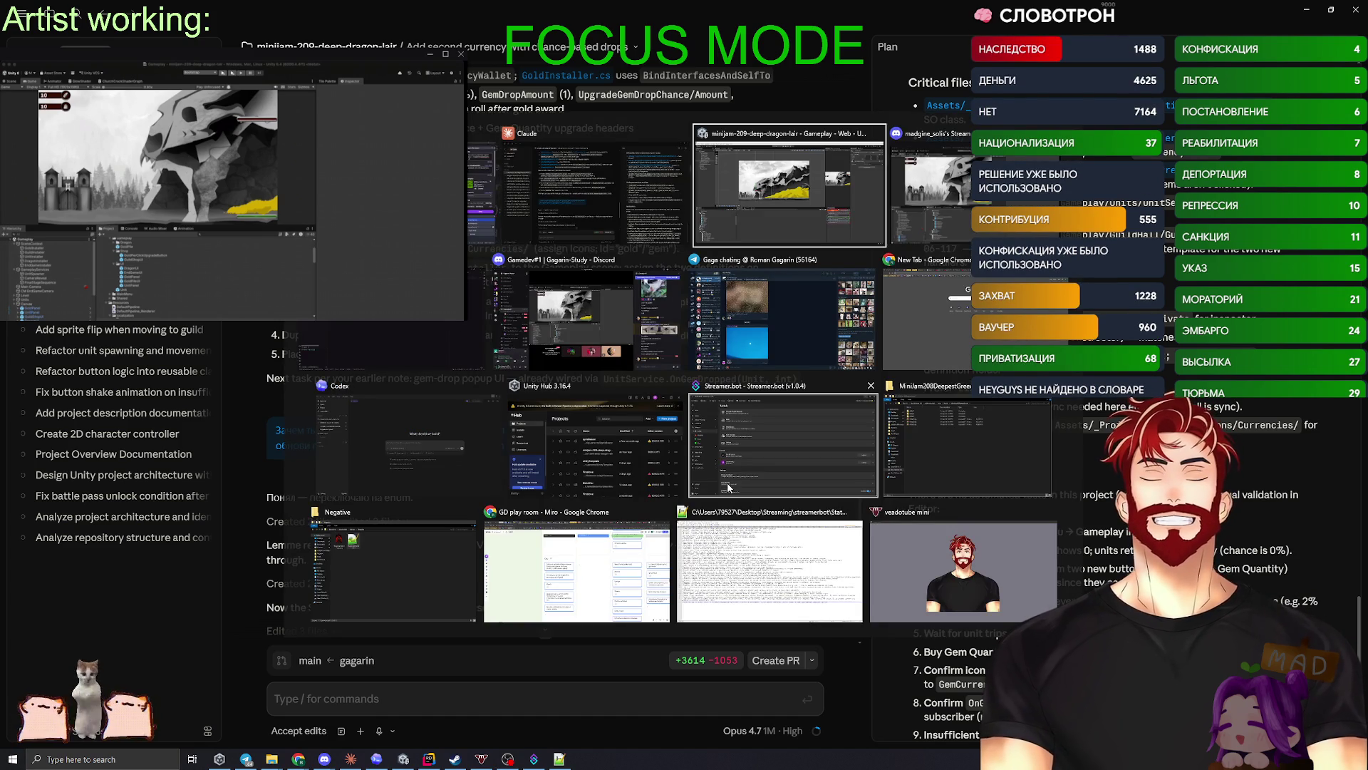
key(Tab)
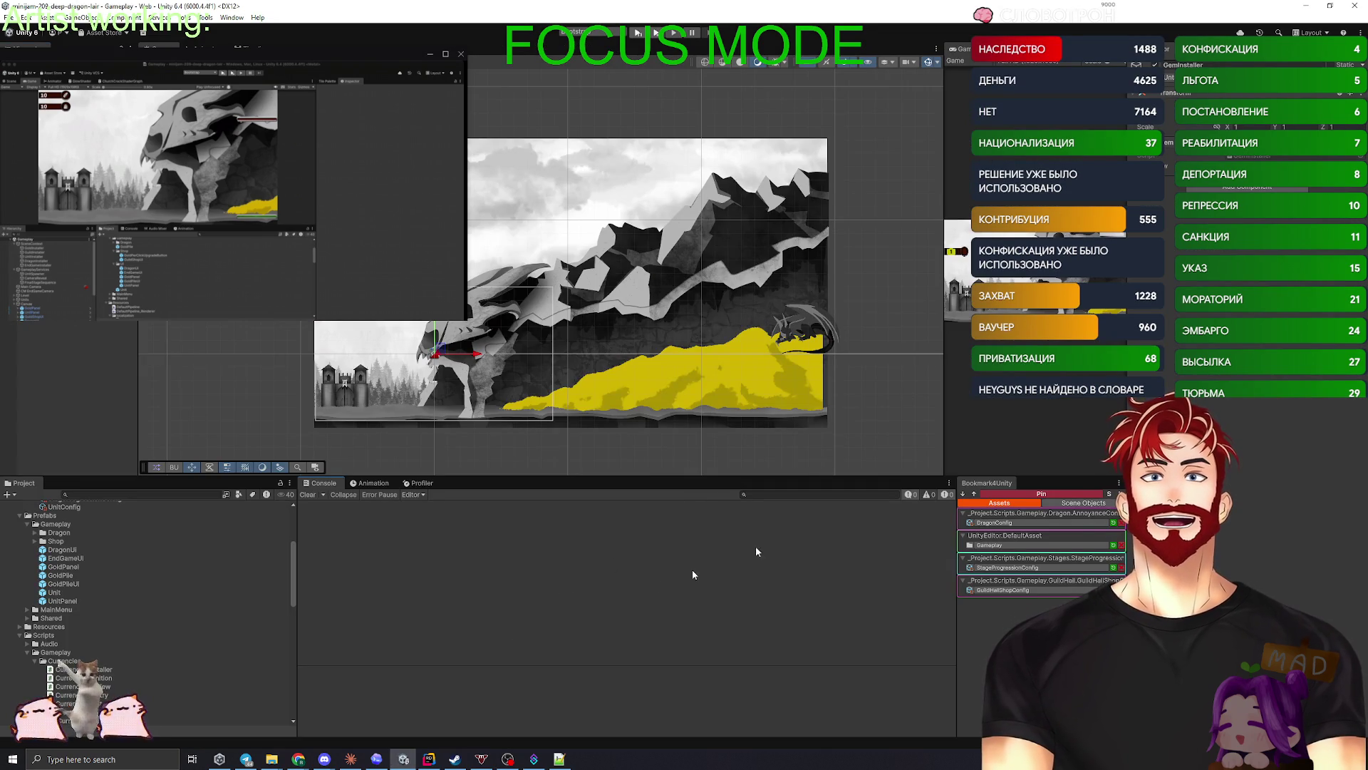
key(super+Tab)
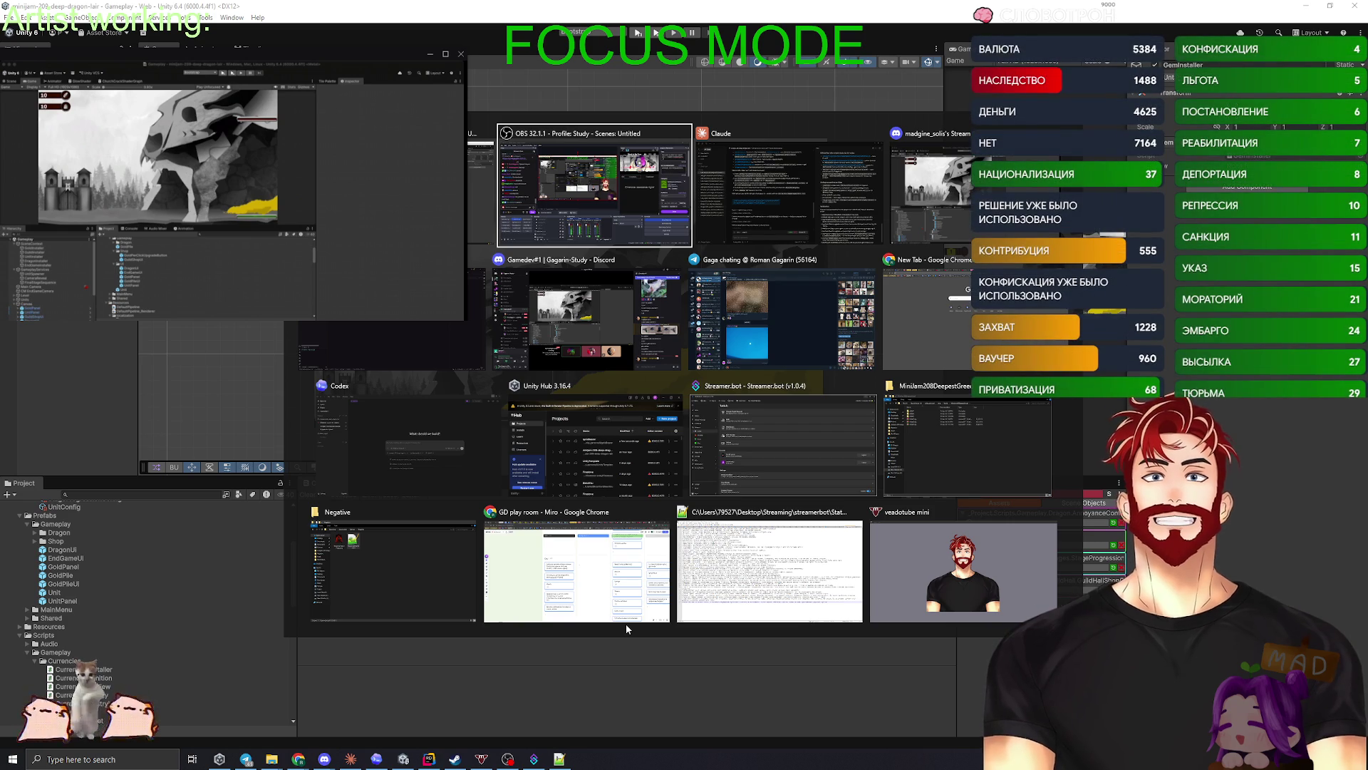
click(541, 652)
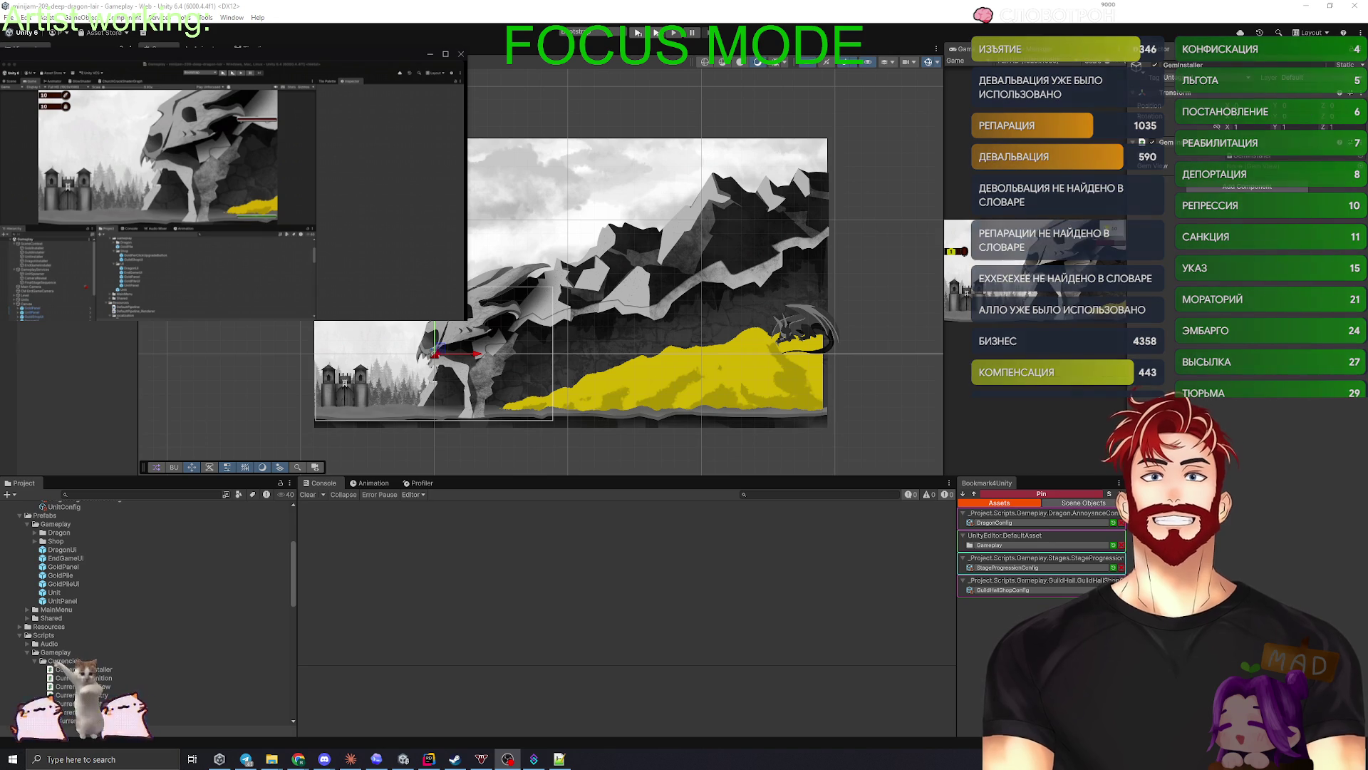
click(595, 579)
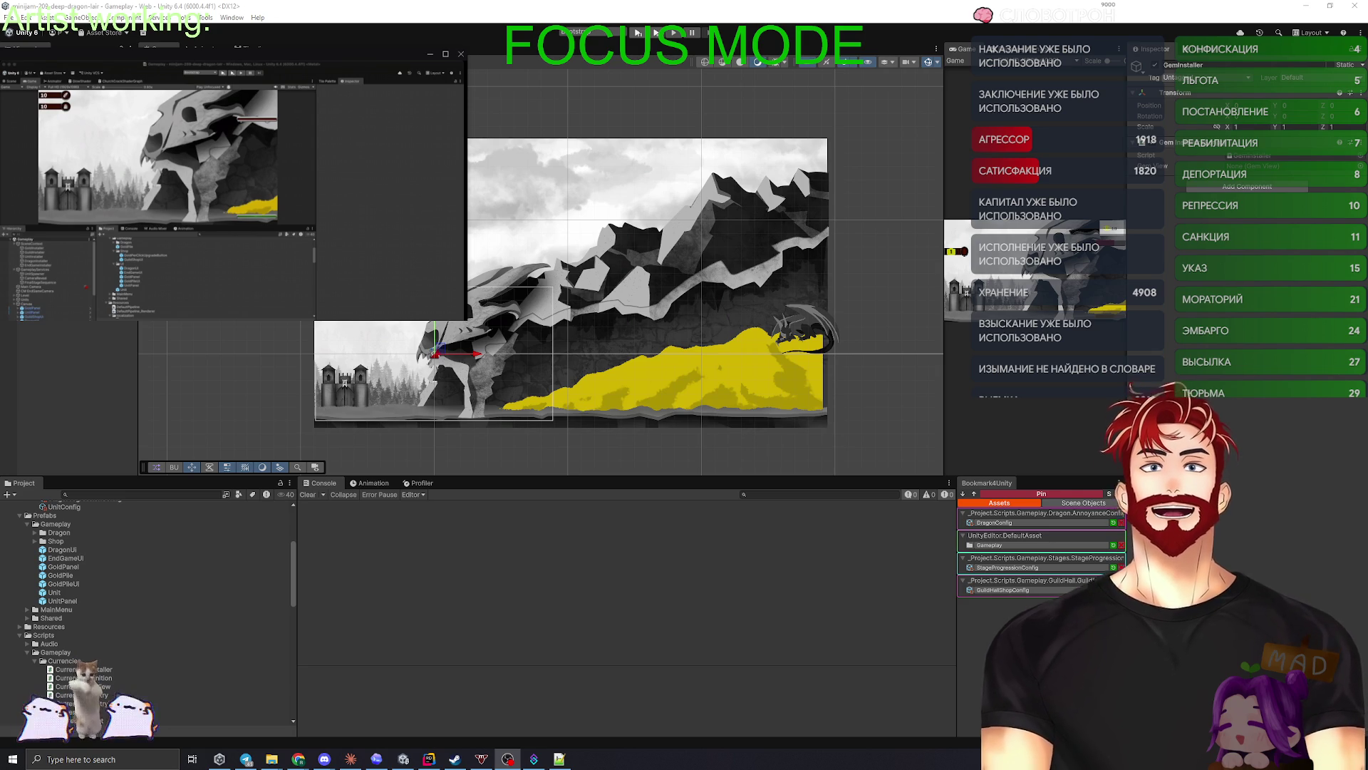
key(alt+Tab)
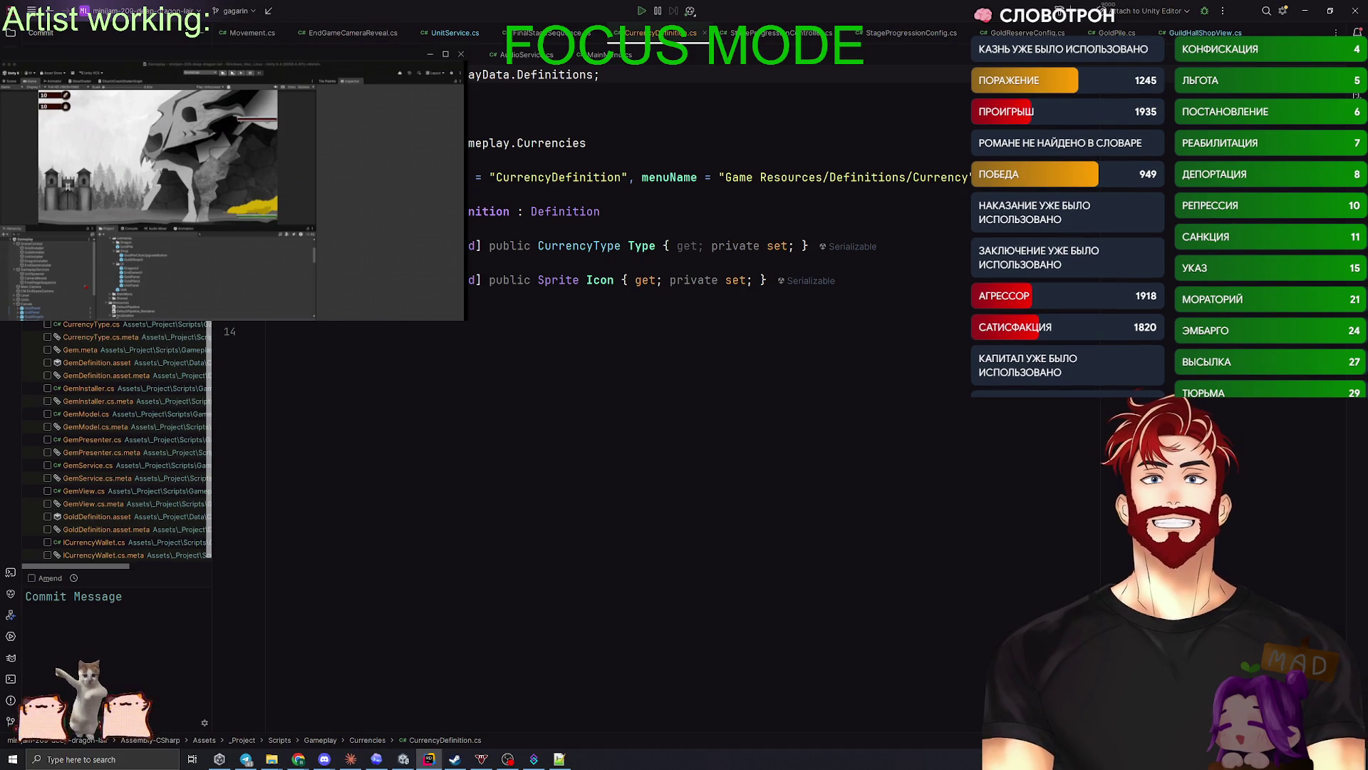
- Commit every changed file with the message 'extra currencies added' and push it to origin
right_click(69, 325)
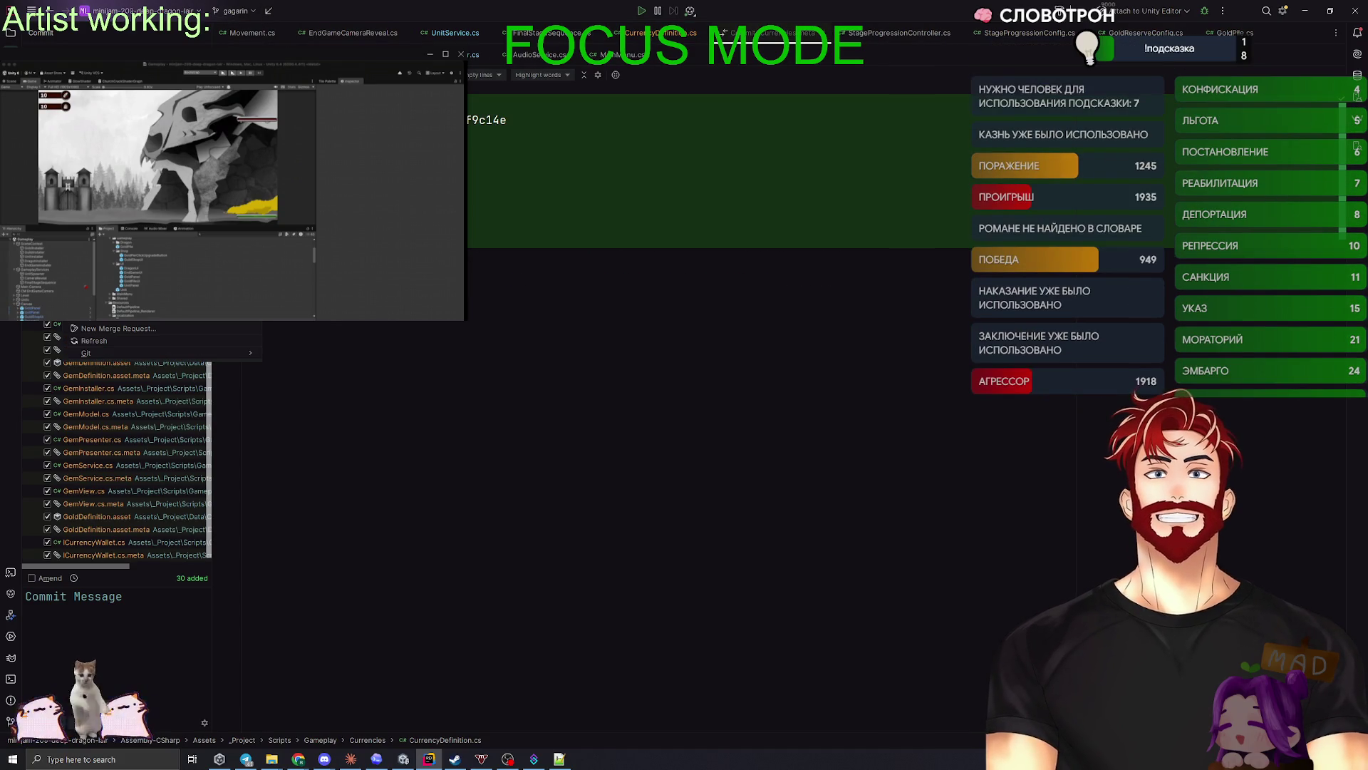
key(Escape)
scroll(128, 442, down, 3)
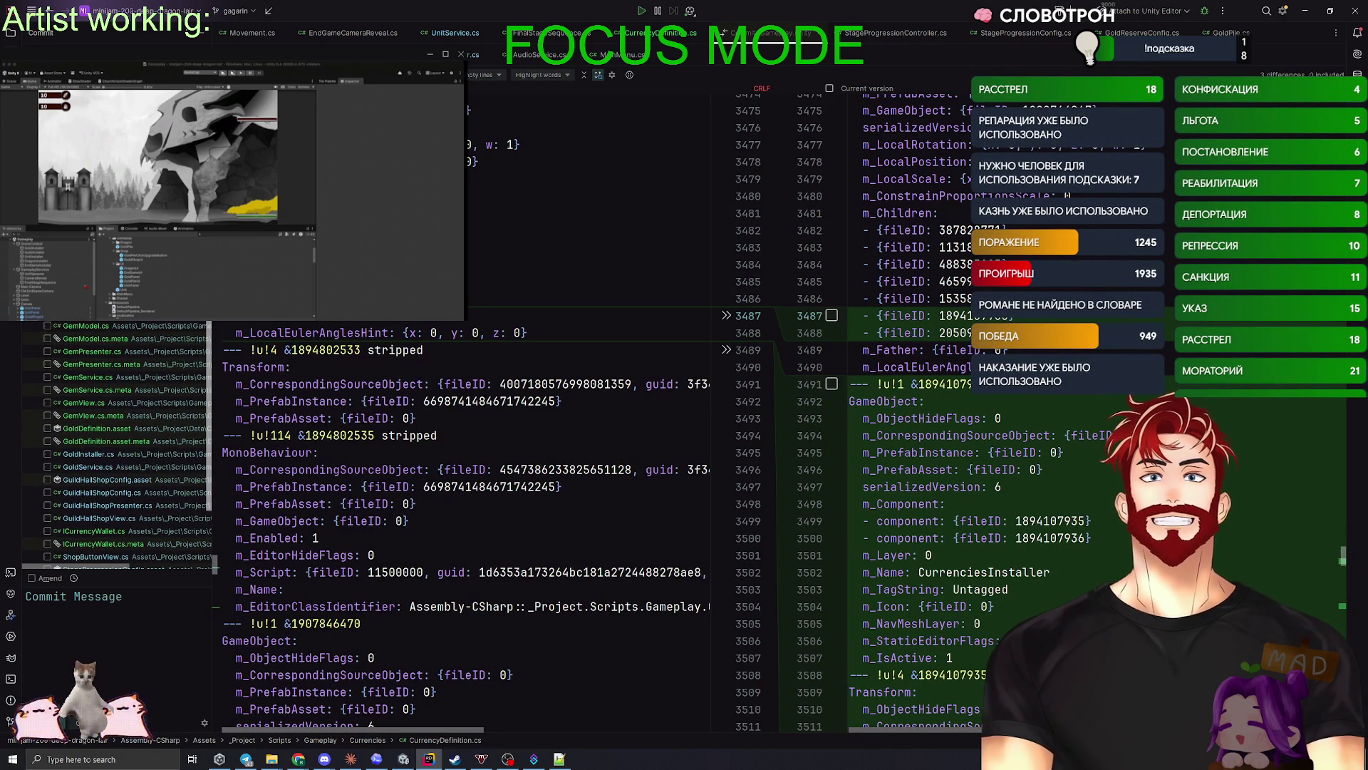
key(ctrl+a)
key(space)
click(28, 596)
text(уче)
text(extra cur)
text(rencies adde)
text(d)
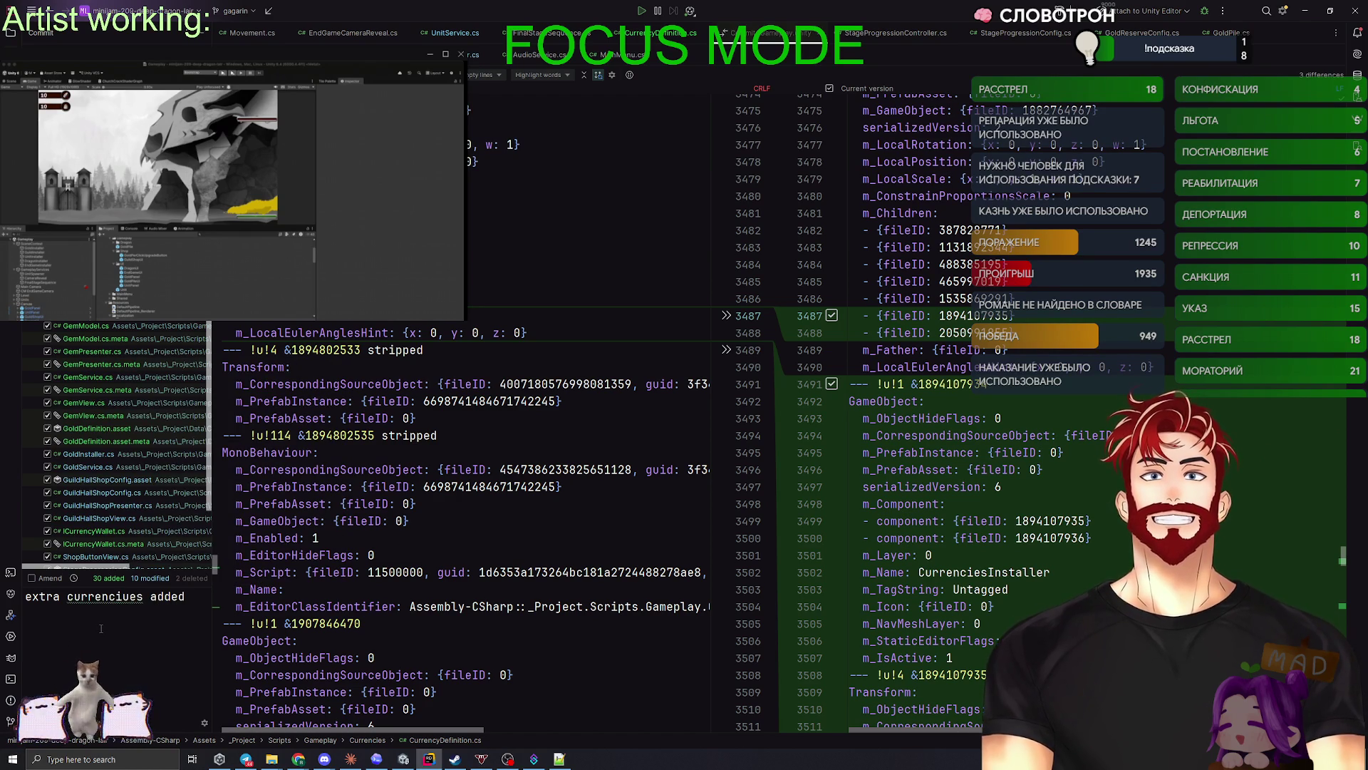
key(ctrl+alt+k)
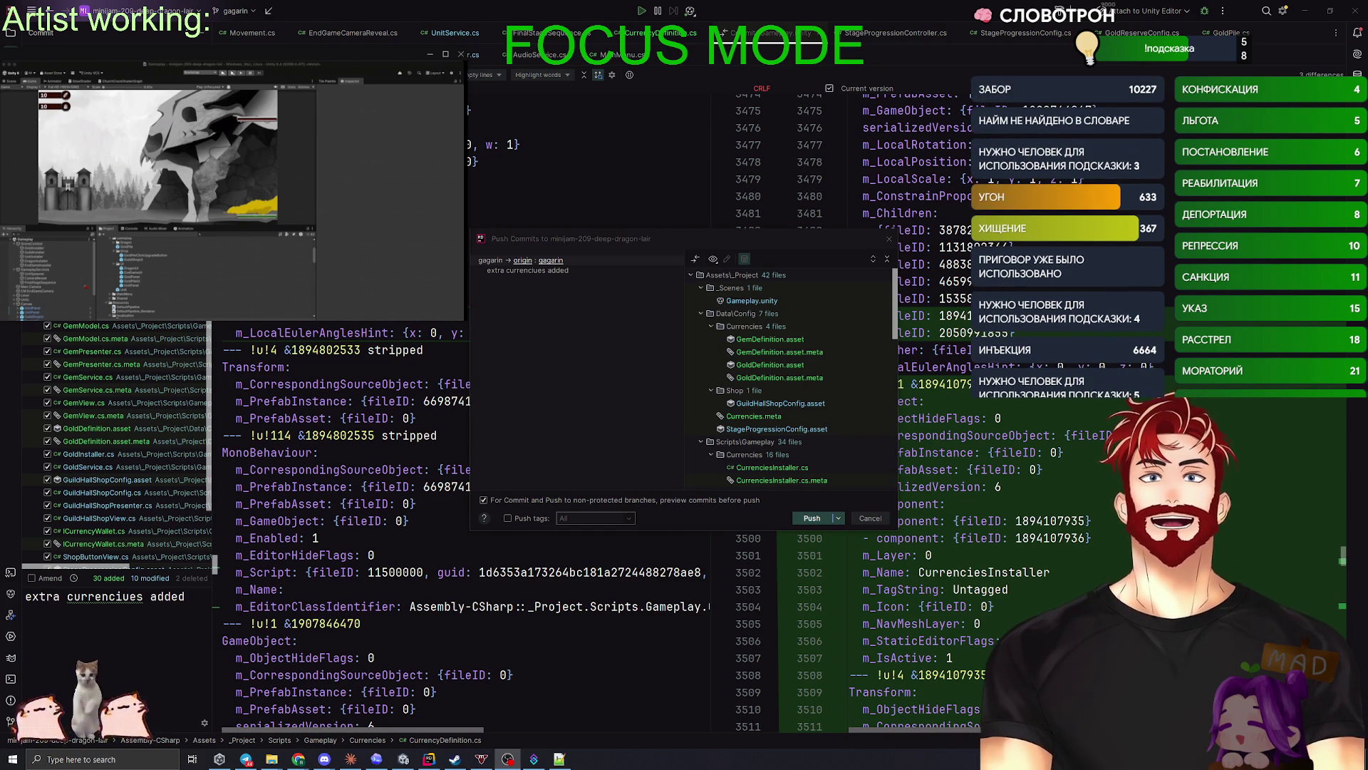
click(812, 518)
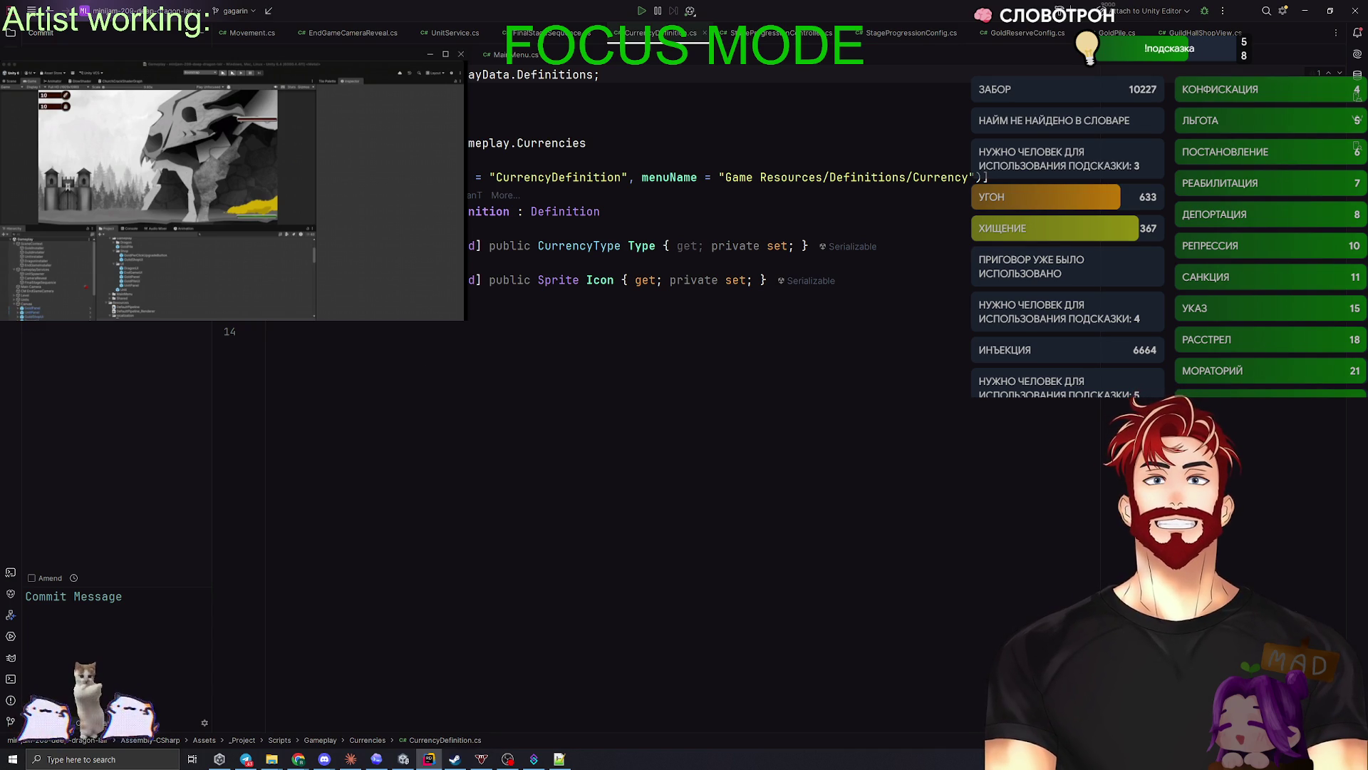
click(235, 11)
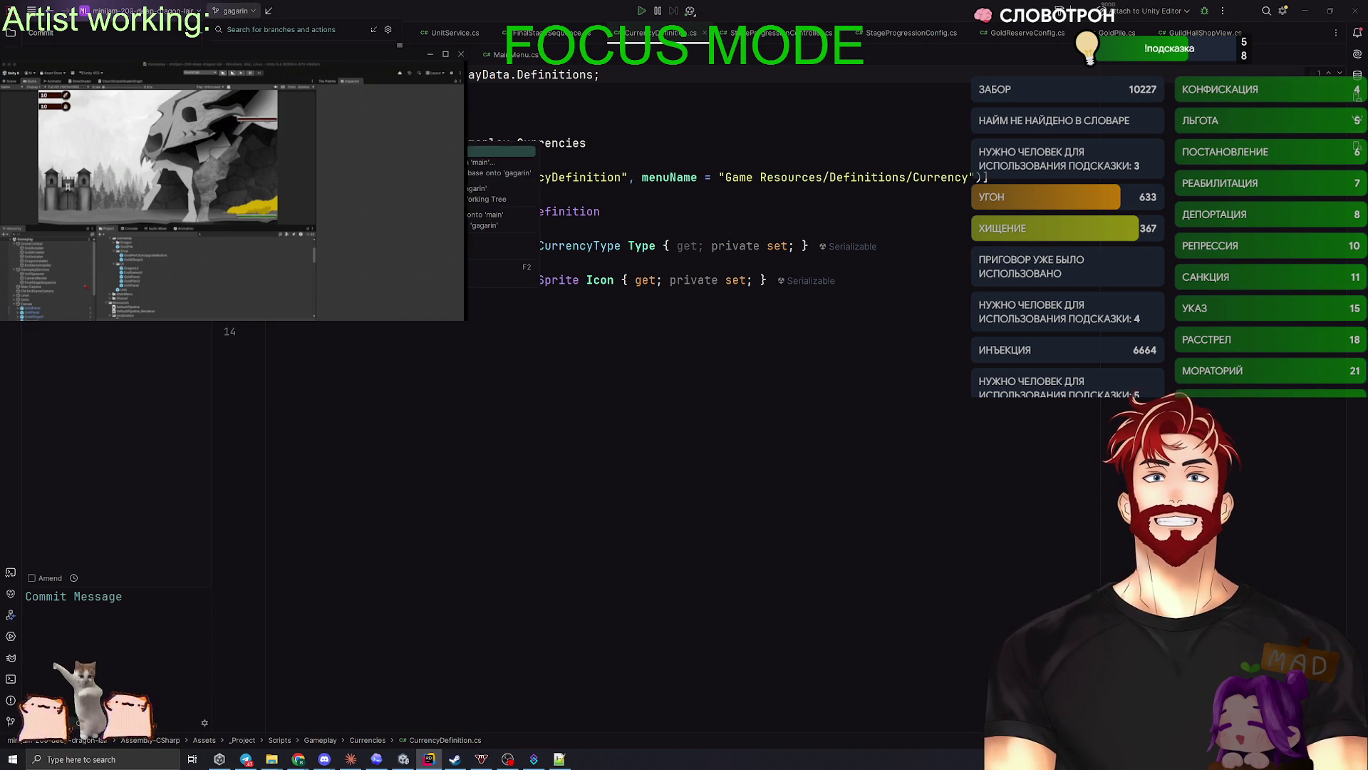
- Look through Rider's Git branch popup a few times, then return to the Unity editor
key(Escape)
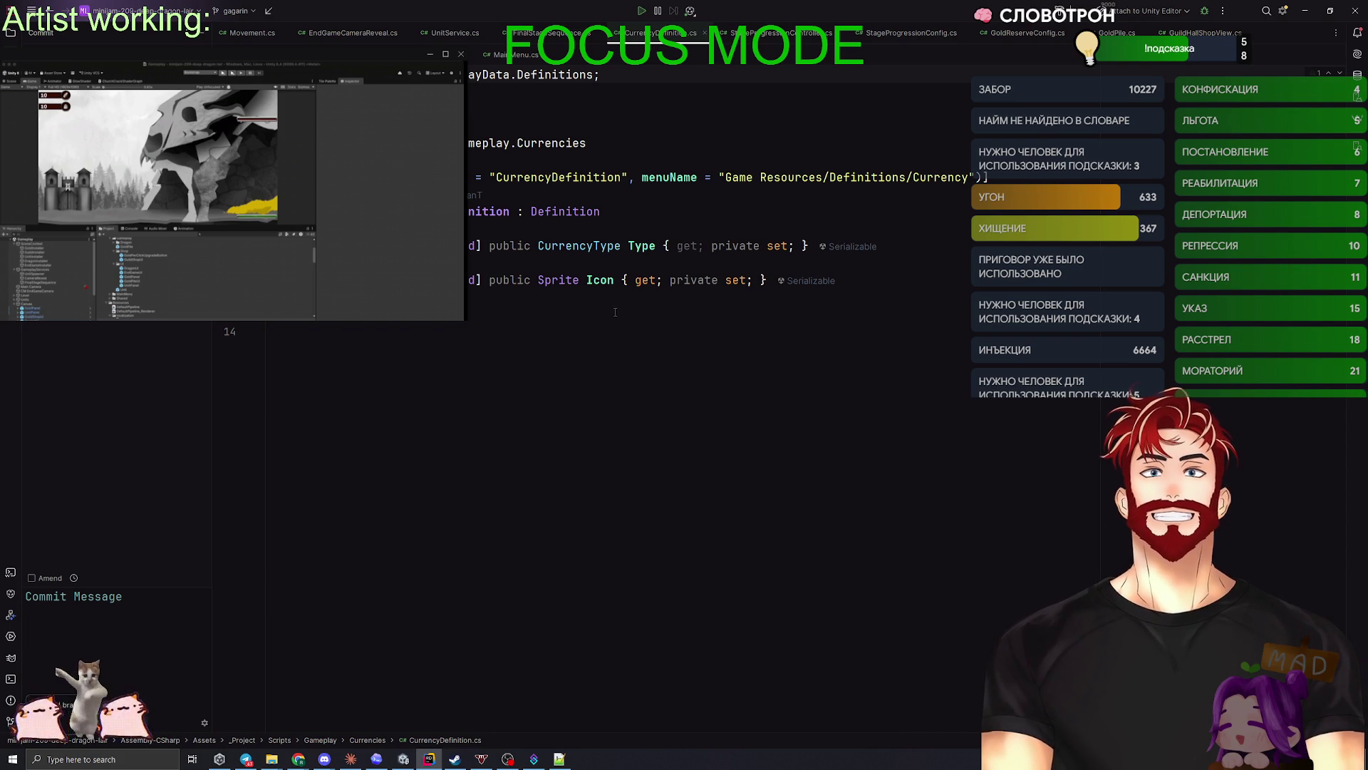
mouse_move(578, 246)
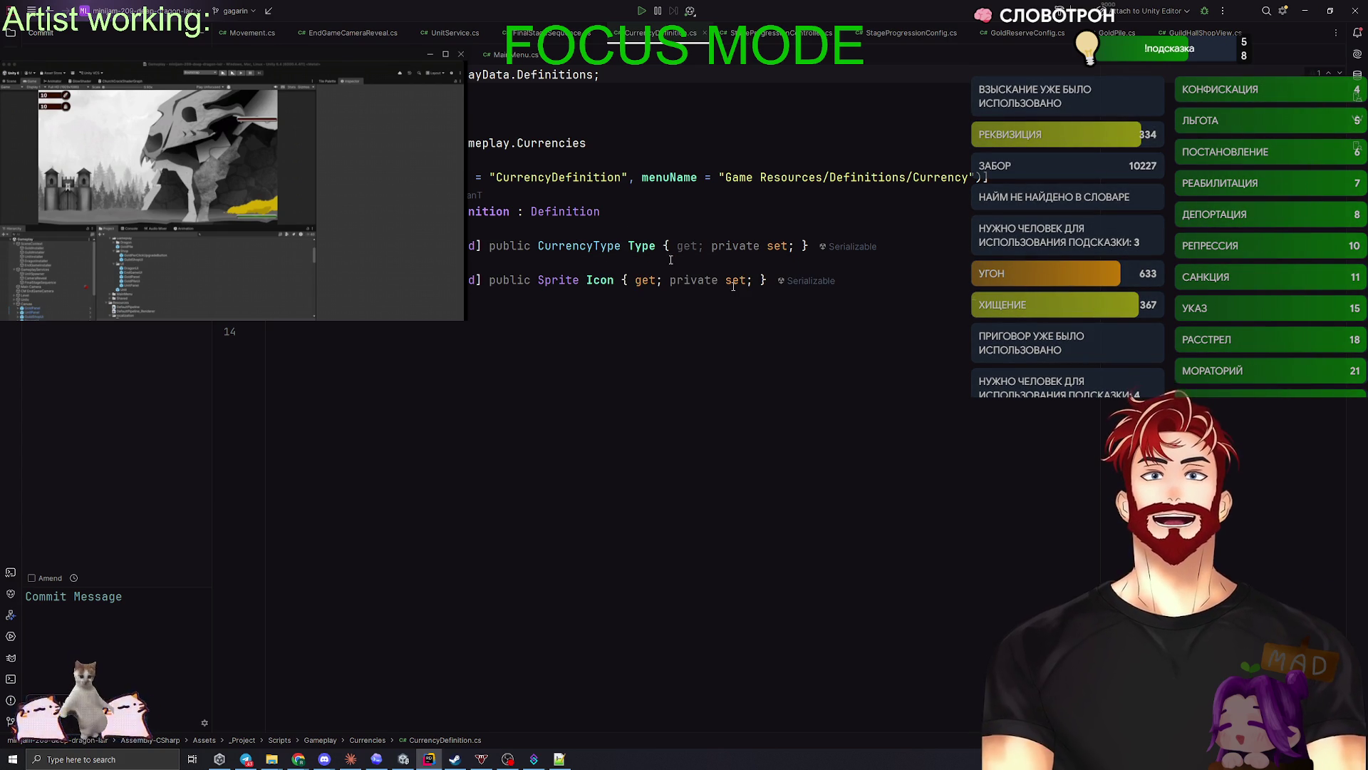
click(234, 11)
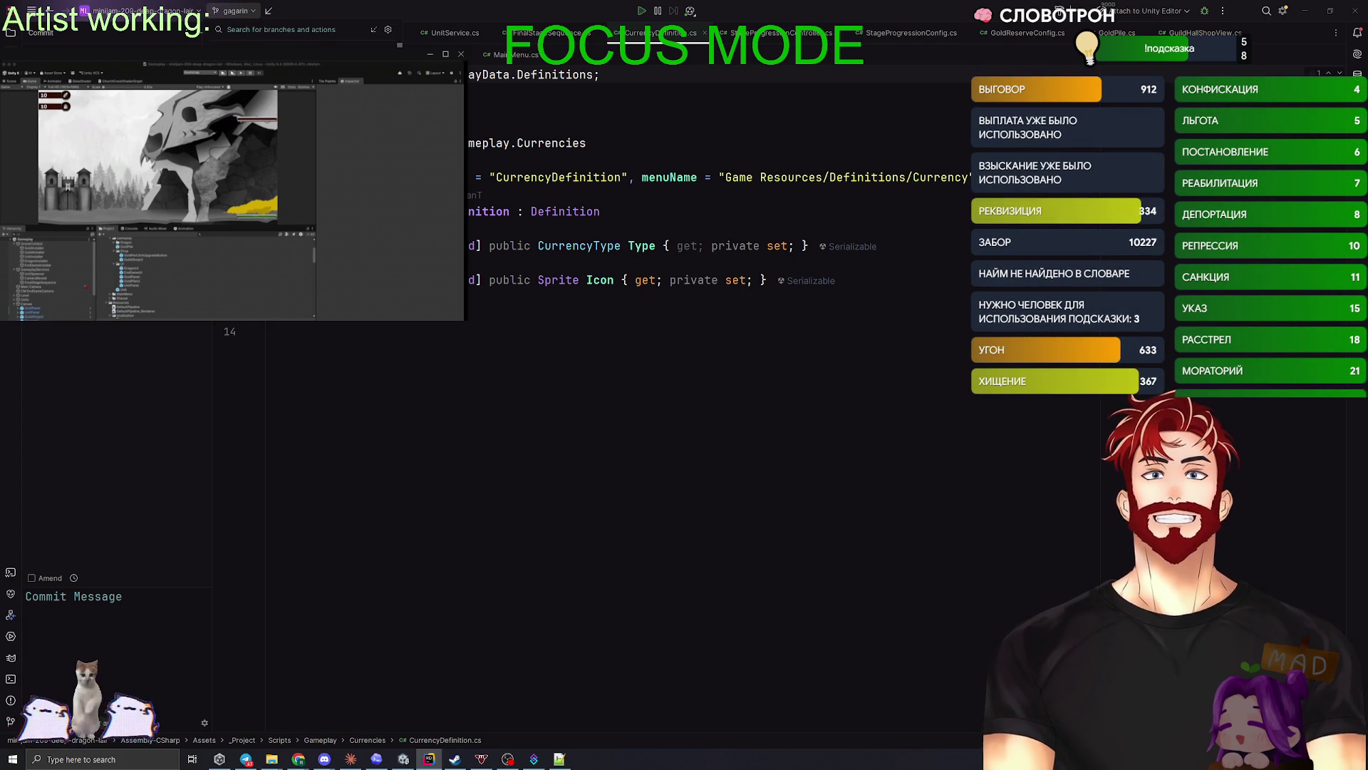
key(Escape)
mouse_move(448, 245)
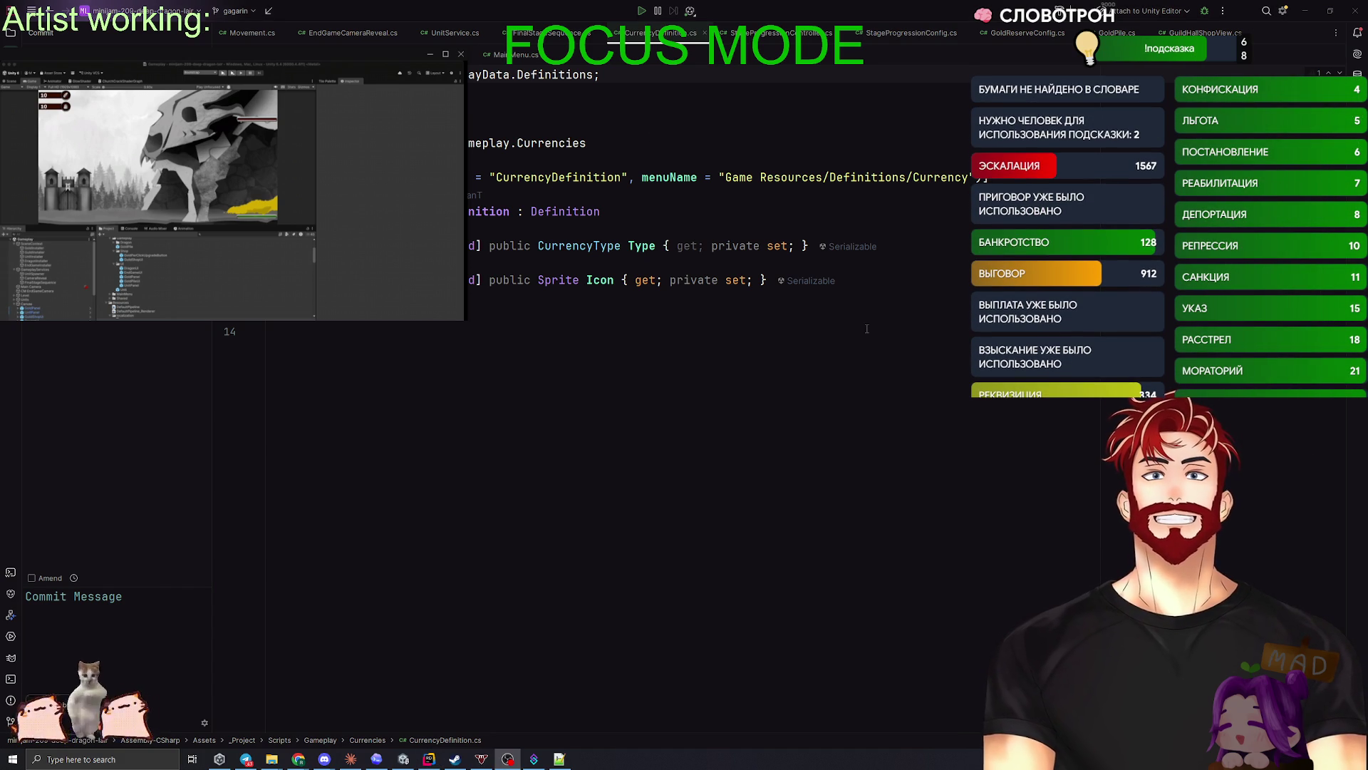
click(243, 11)
key(Right)
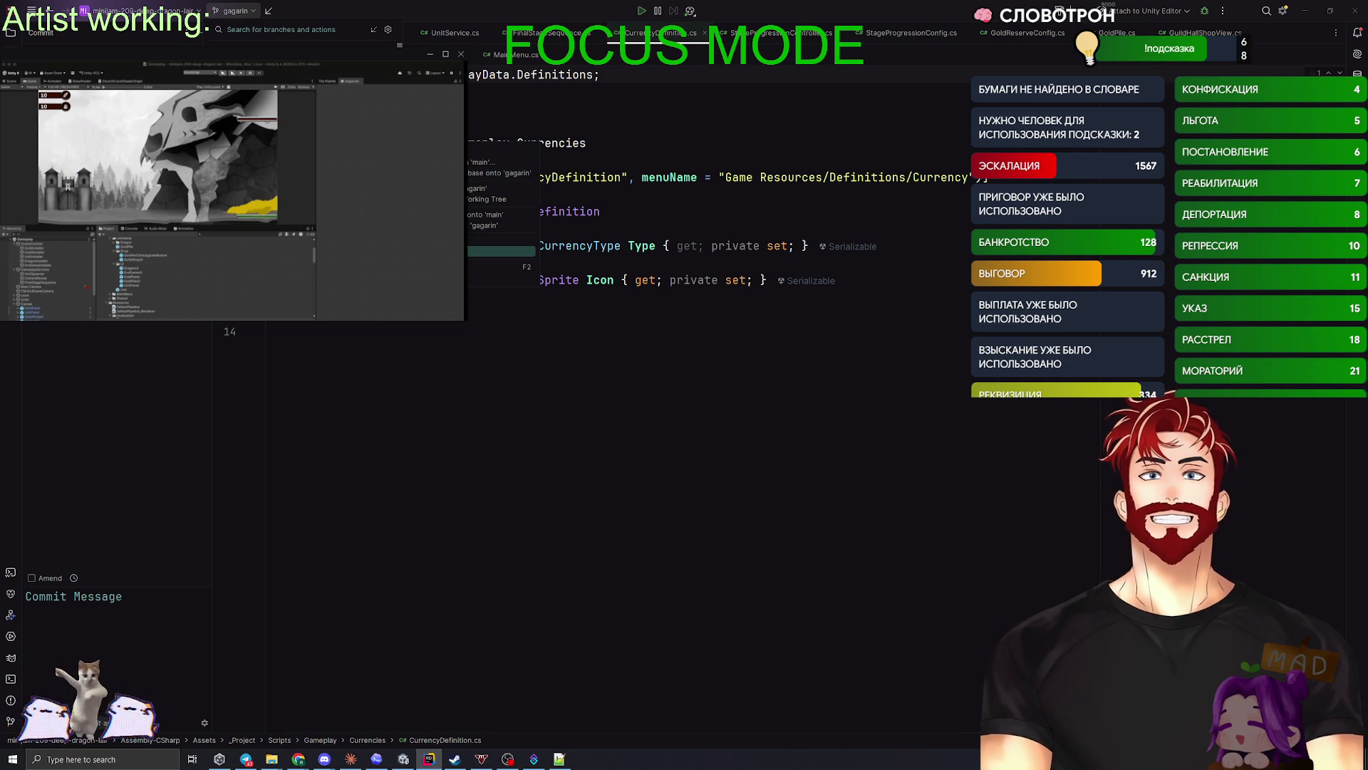
key(Escape)
key(alt+Tab)
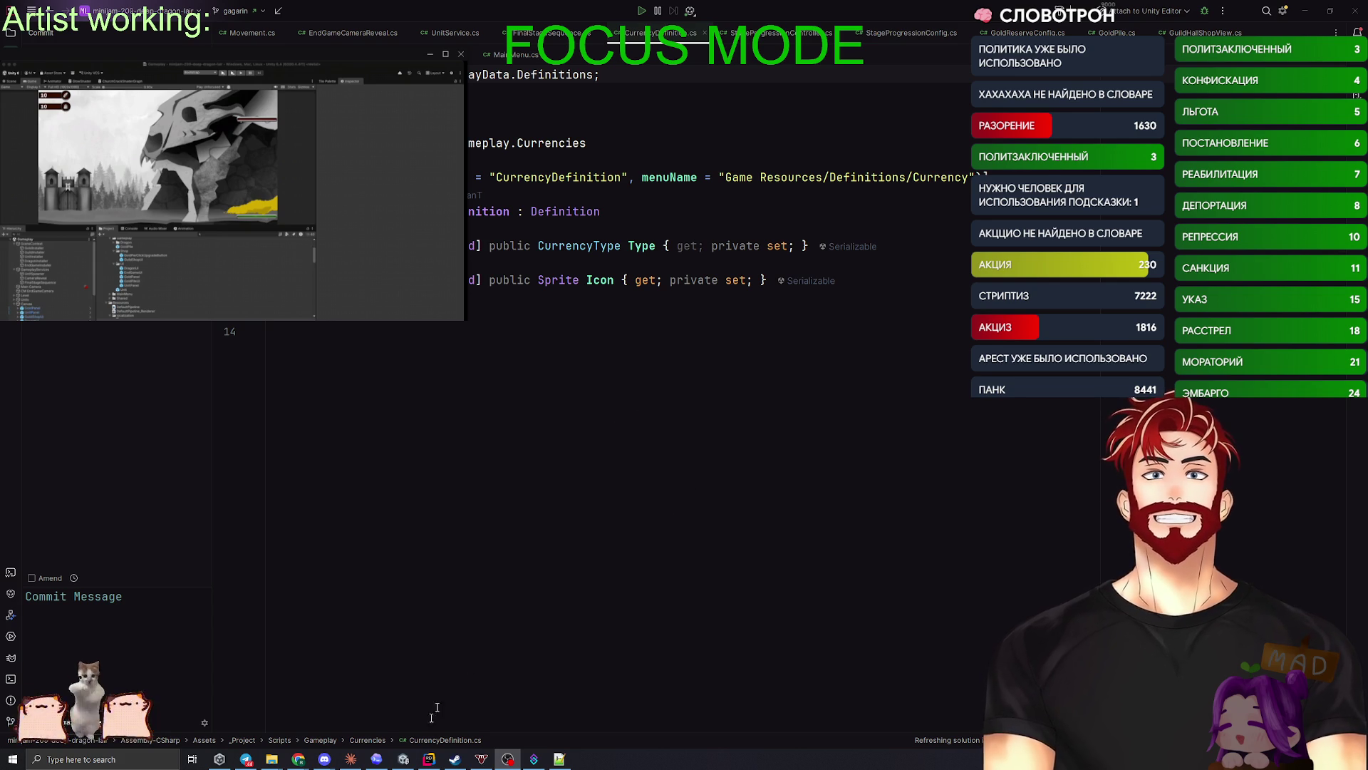
key(alt+Tab)
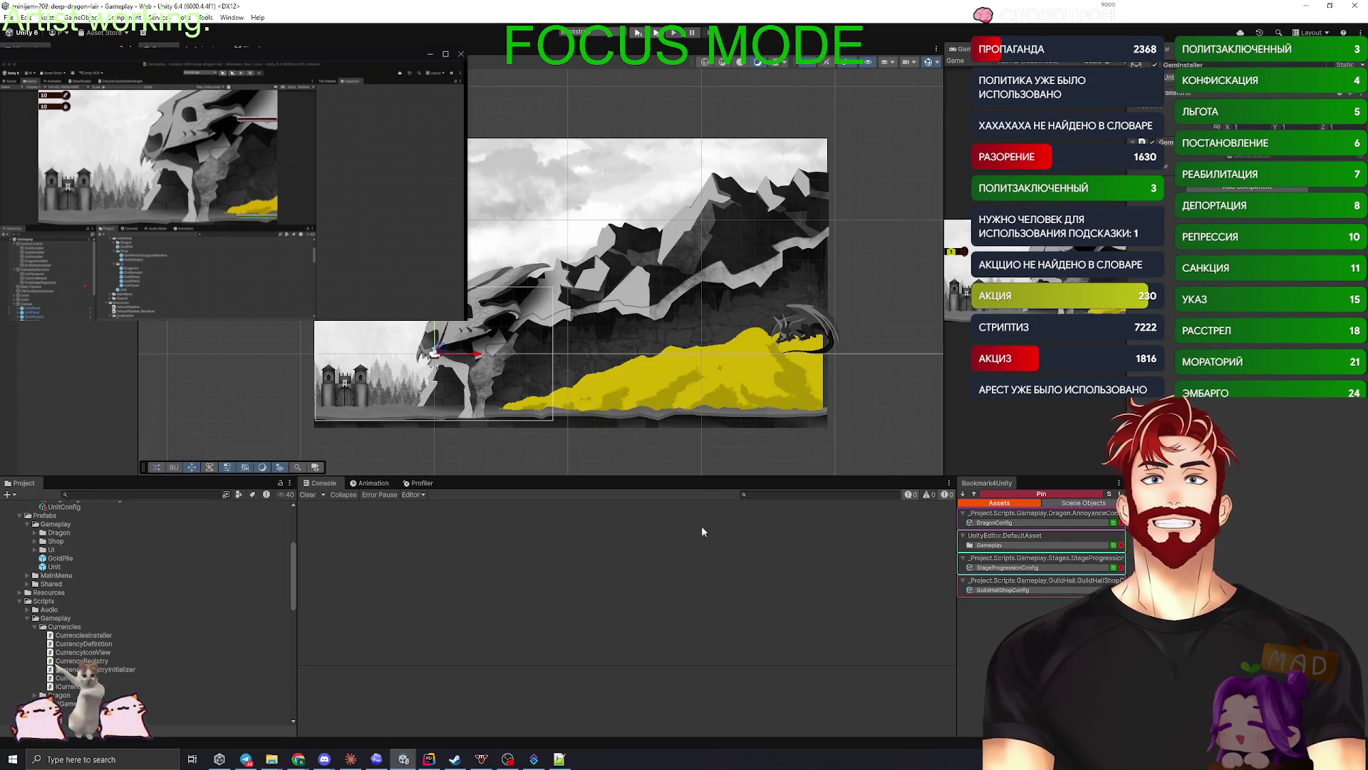
- Frame the GoldPanel and duplicate it into a second counter placed just below the first
mouse_move(945, 404)
mouse_down()
mouse_move(459, 404)
mouse_move(886, 414)
mouse_move(333, 430)
mouse_move(799, 430)
mouse_up()
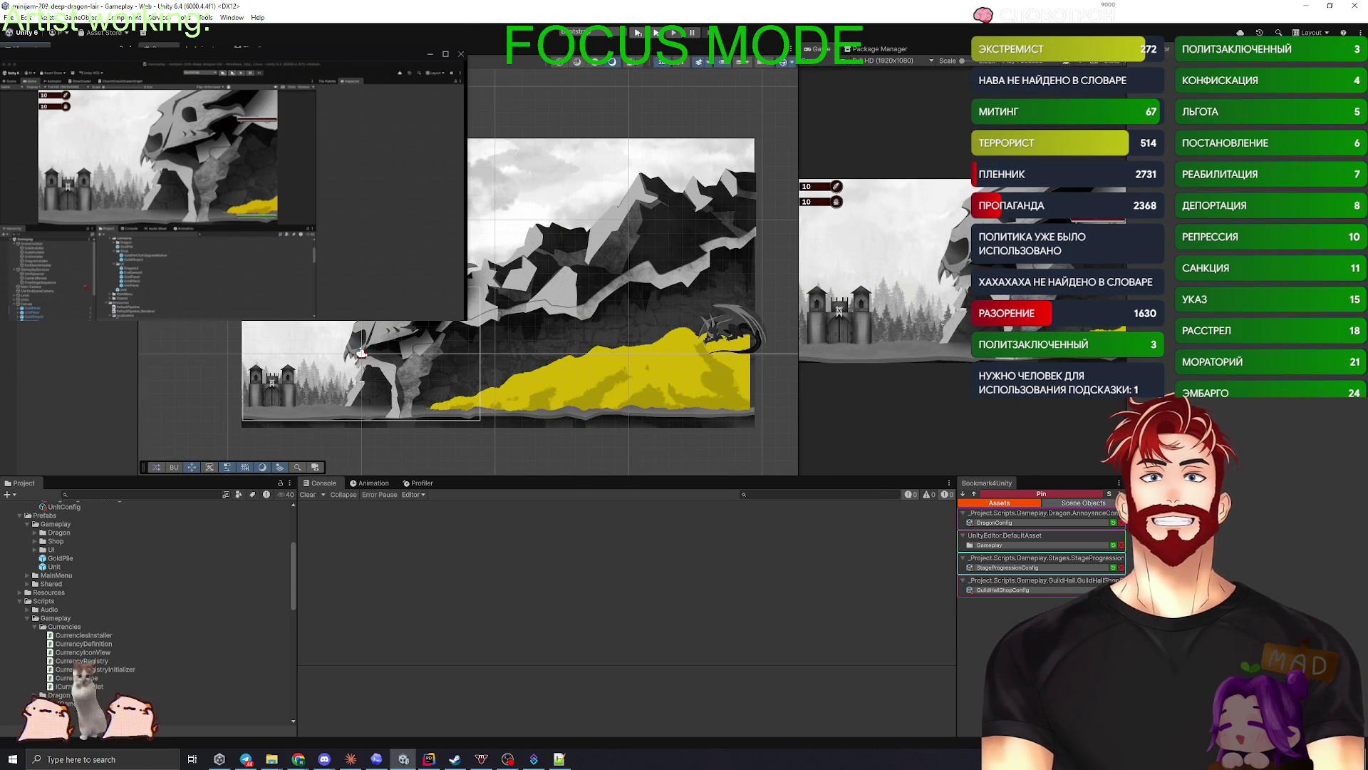
key(f)
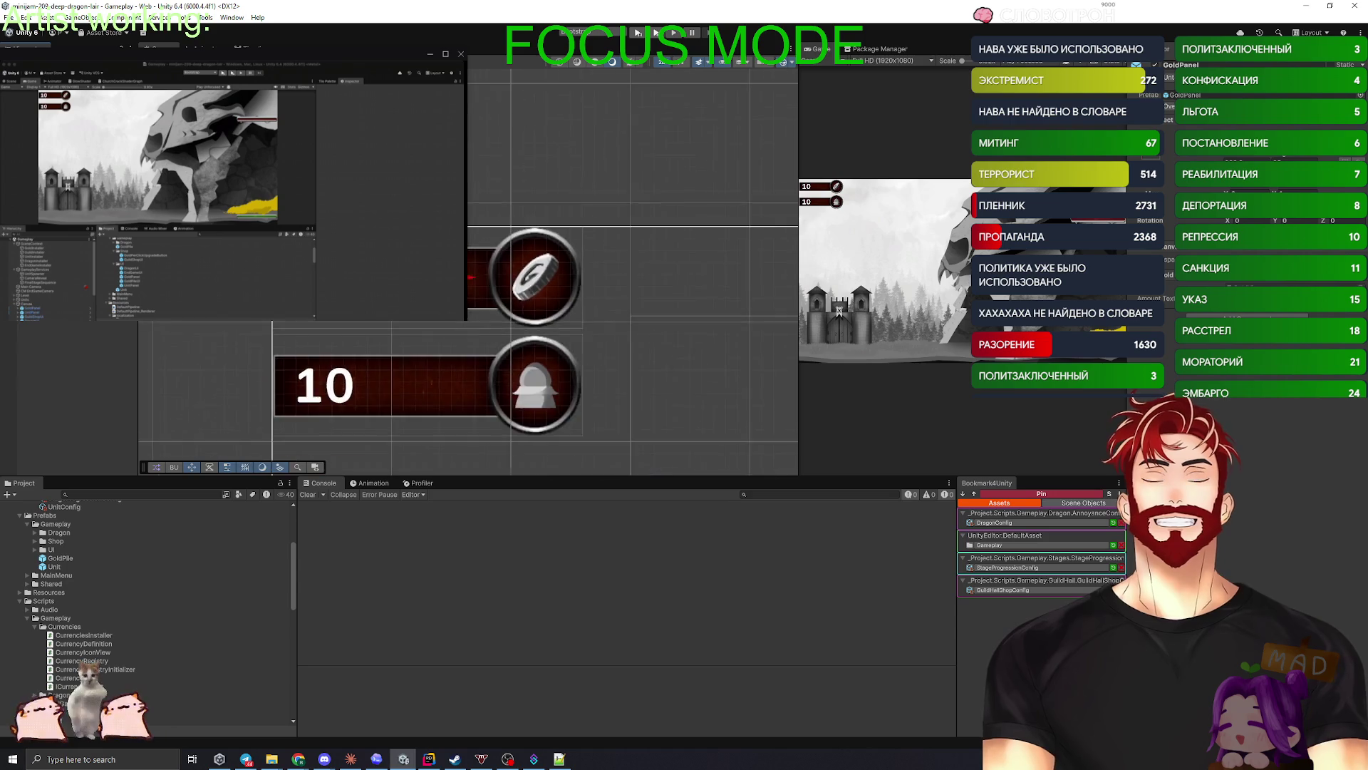
scroll(364, 295, down, 6)
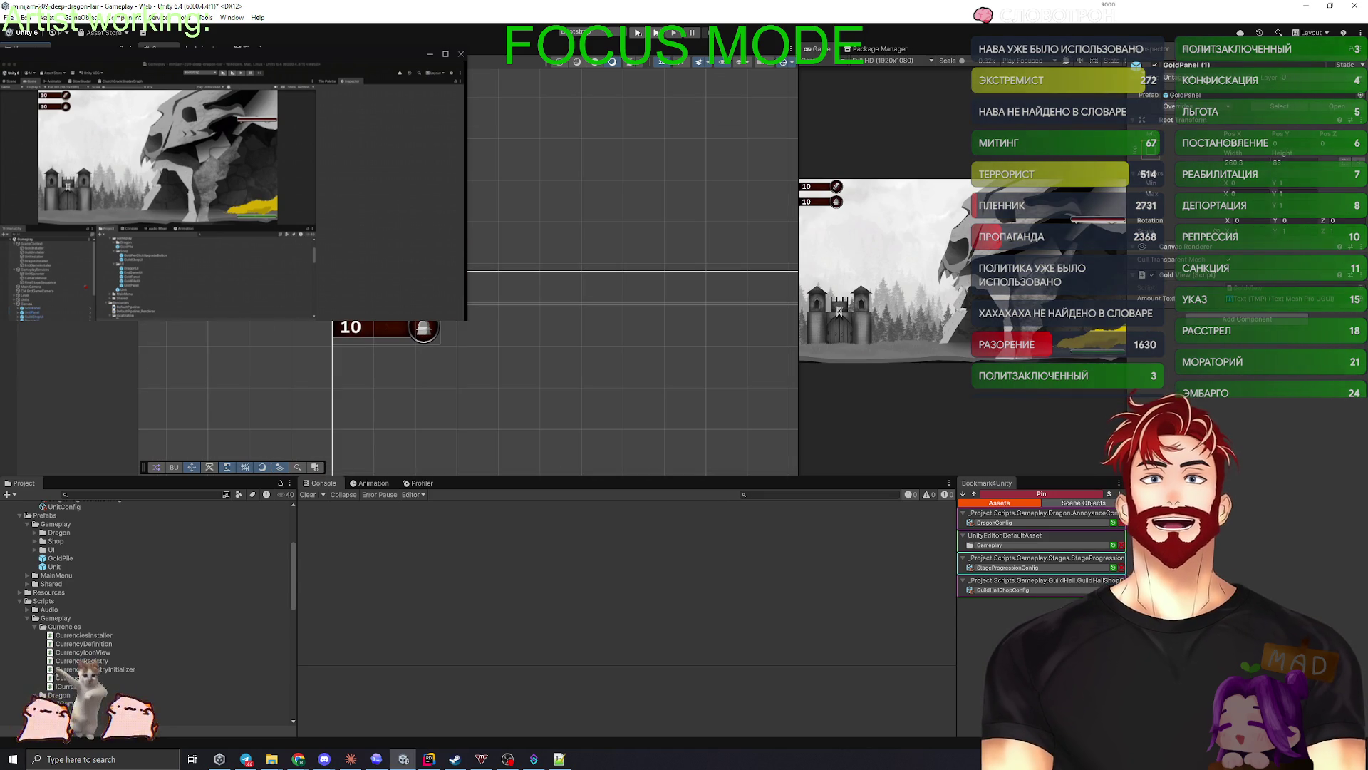
key(ctrl+d)
drag(386, 325, 385, 326)
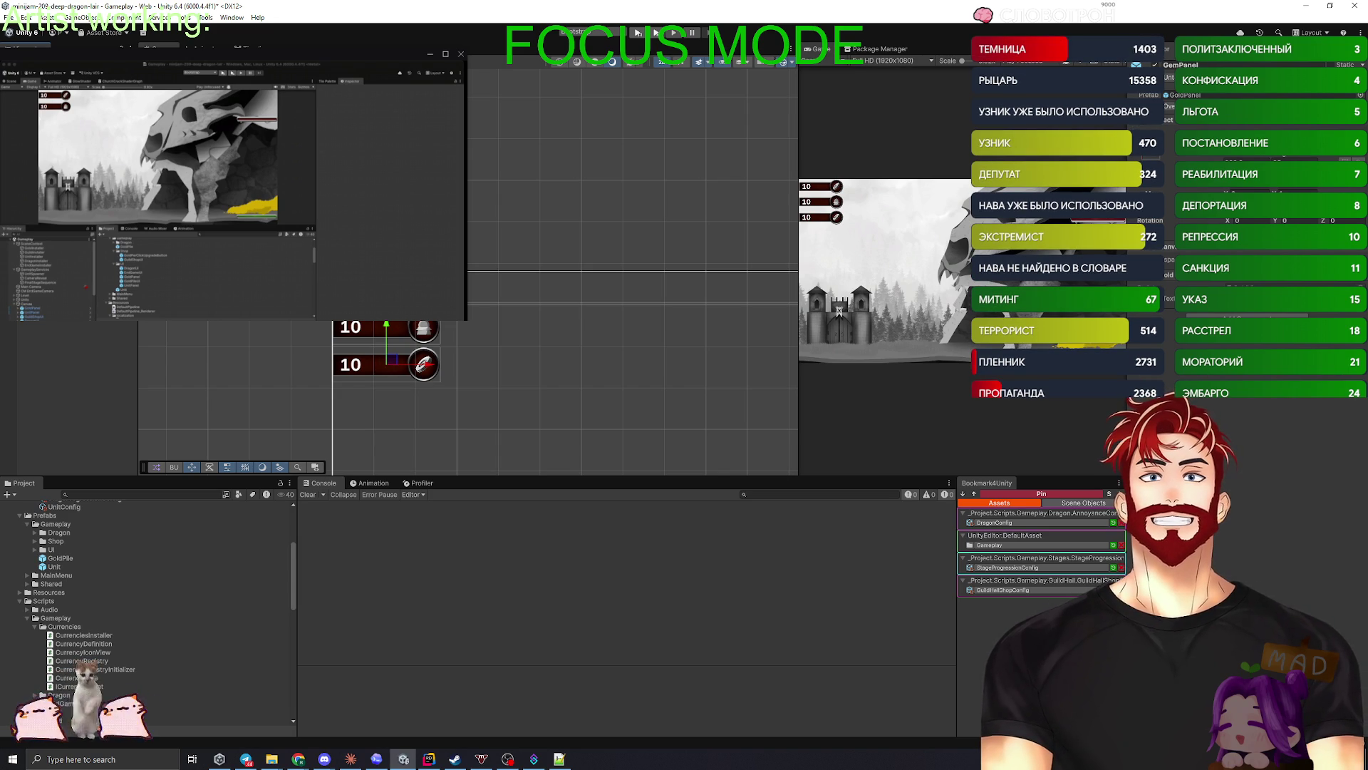
click(385, 364)
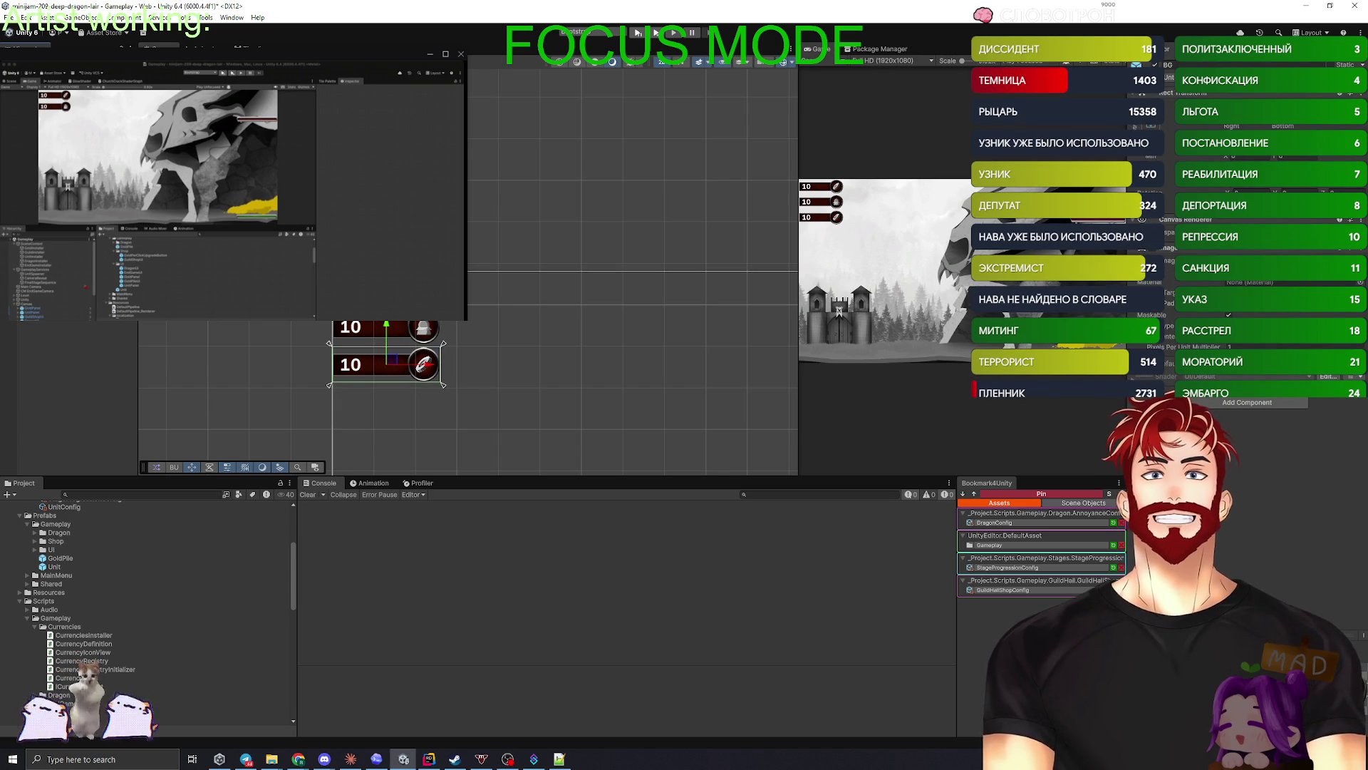
- Unpack the duplicated counter panel from its prefab
right_click(66, 321)
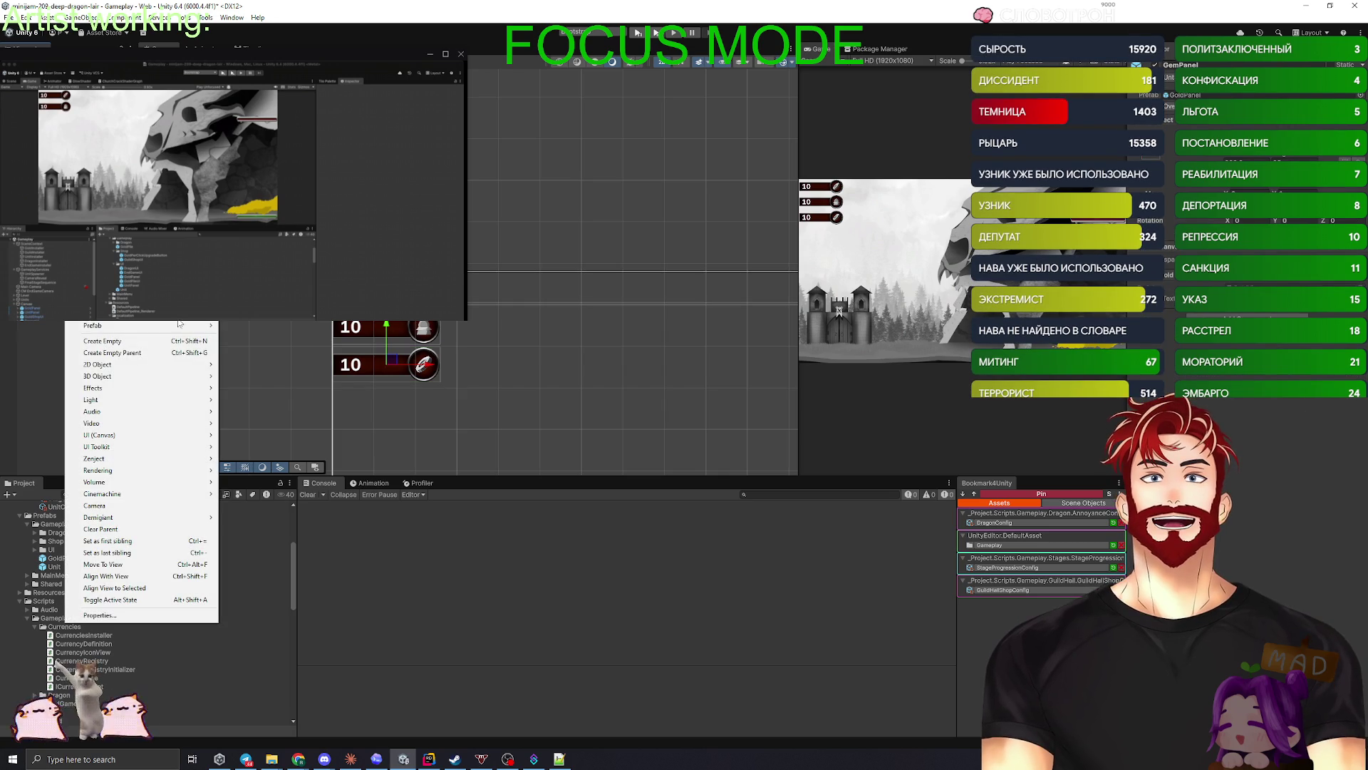
click(139, 340)
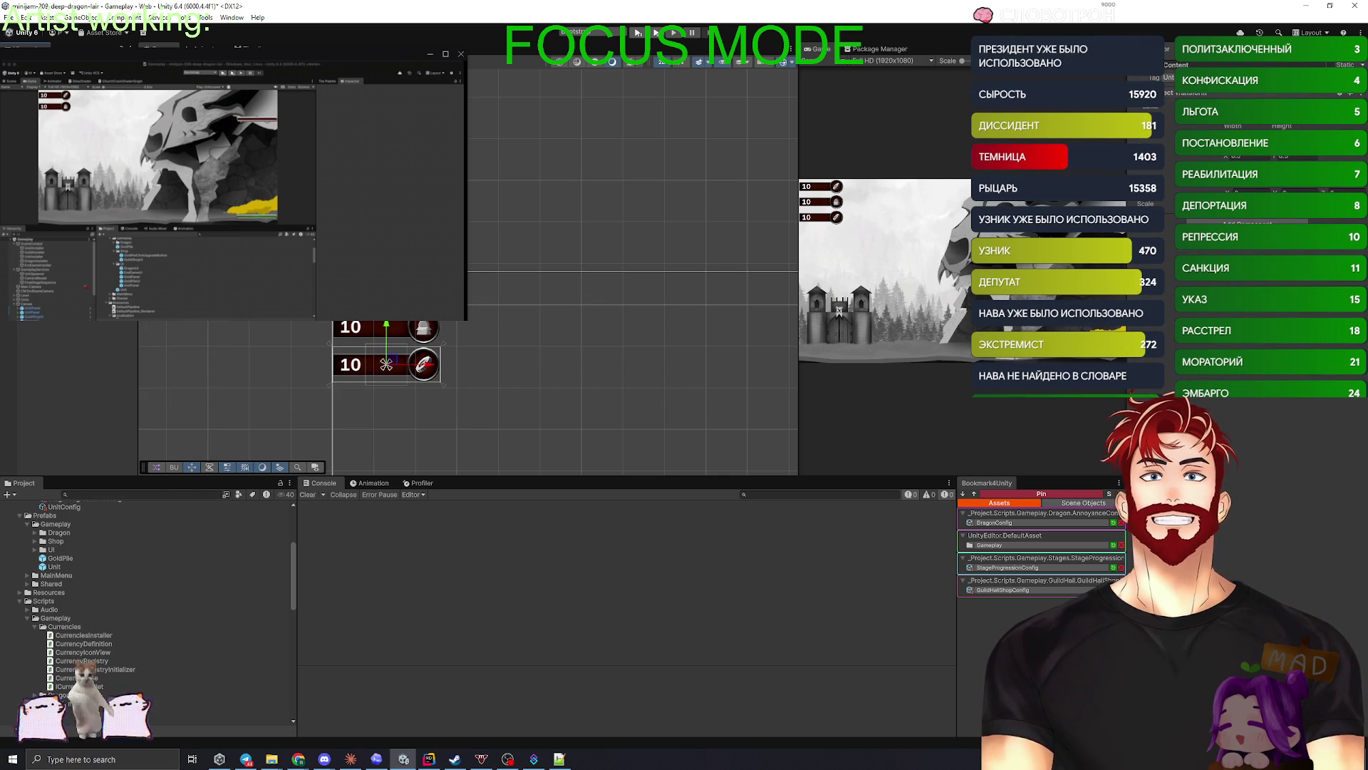
right_click(71, 322)
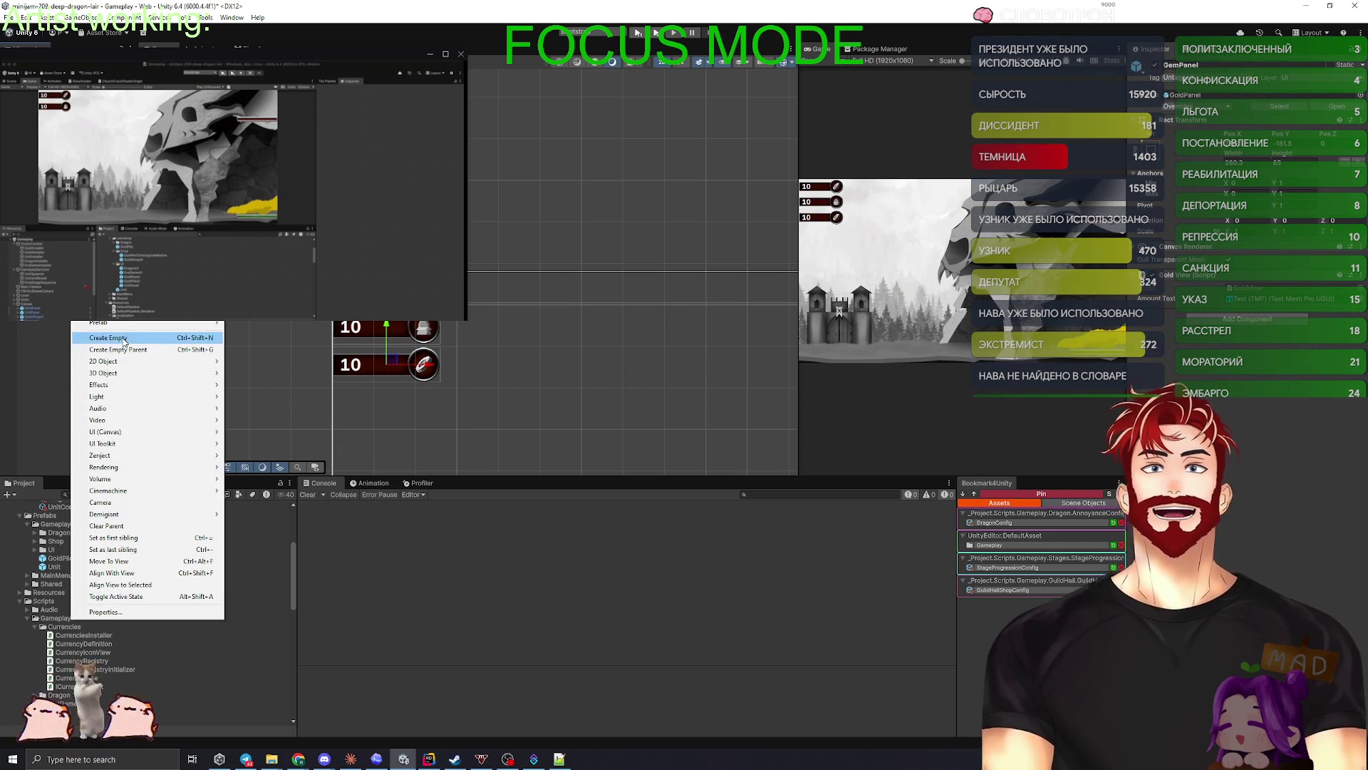
mouse_move(119, 323)
click(261, 418)
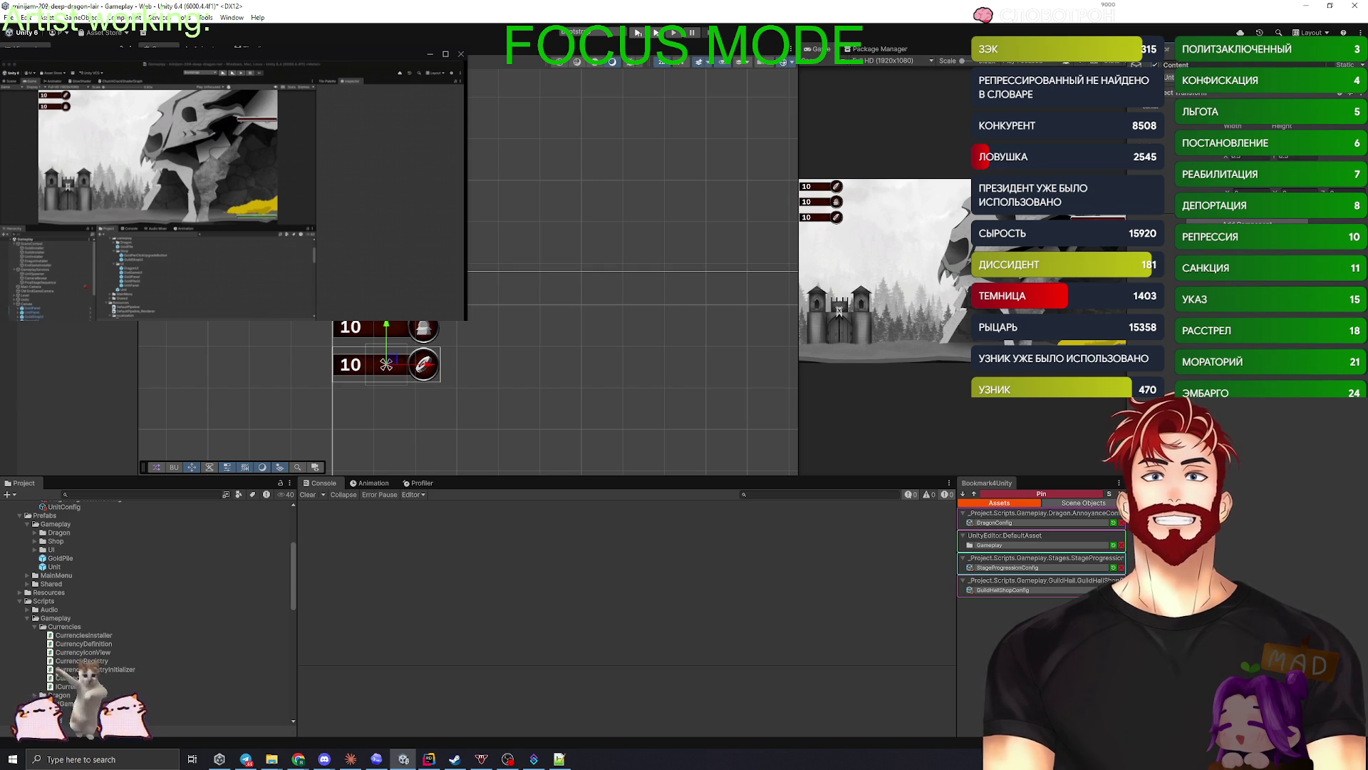
- Swap GemPanel's Gold View script for the Gem Installer and start changing its coin icon sprite
click(386, 365)
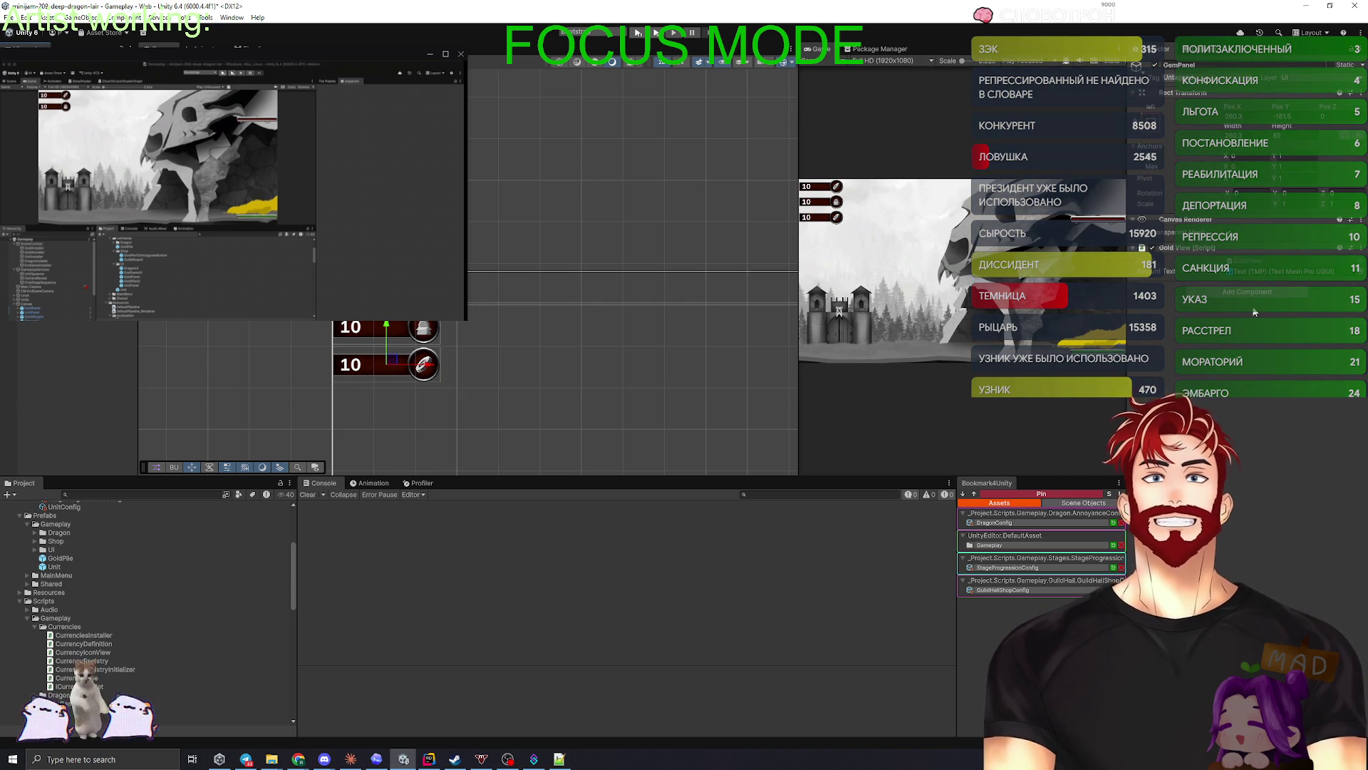
click(1360, 247)
click(1276, 274)
click(1232, 254)
click(1216, 289)
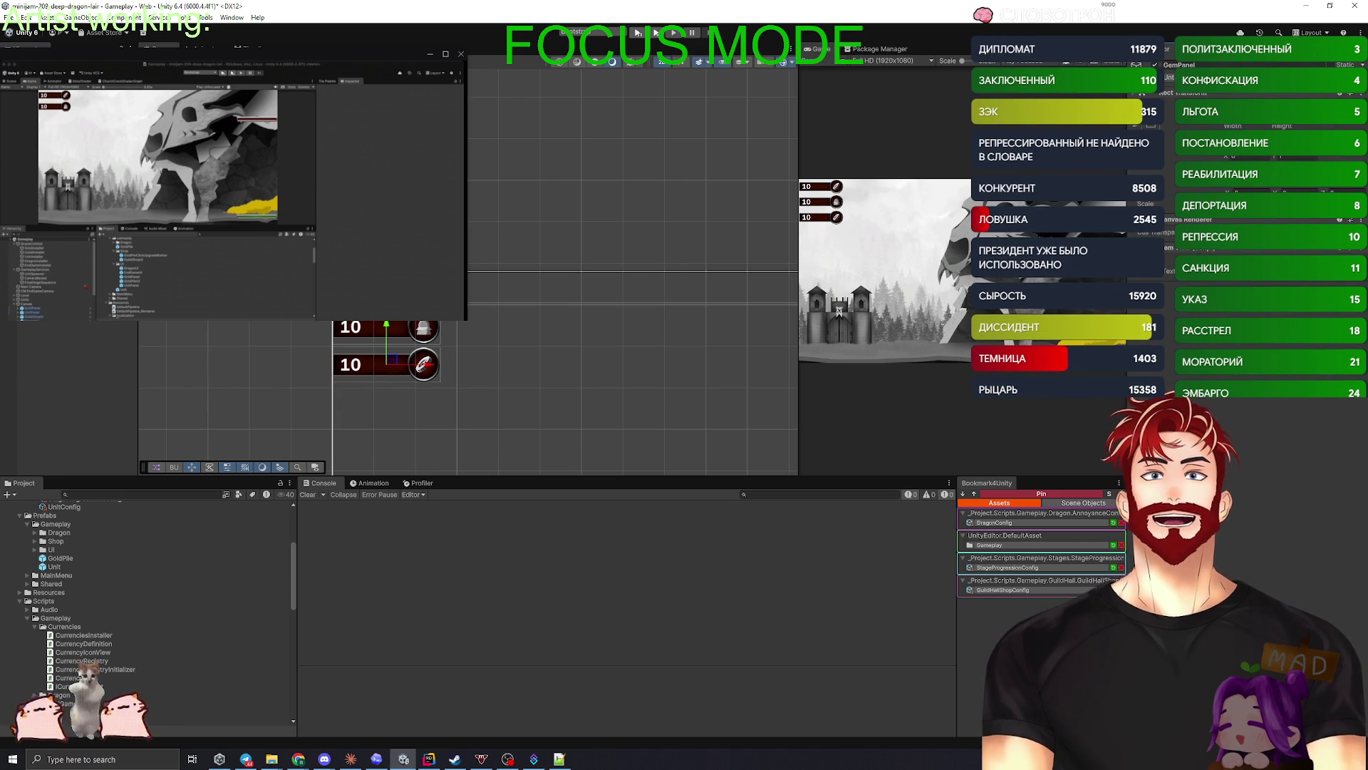
click(437, 363)
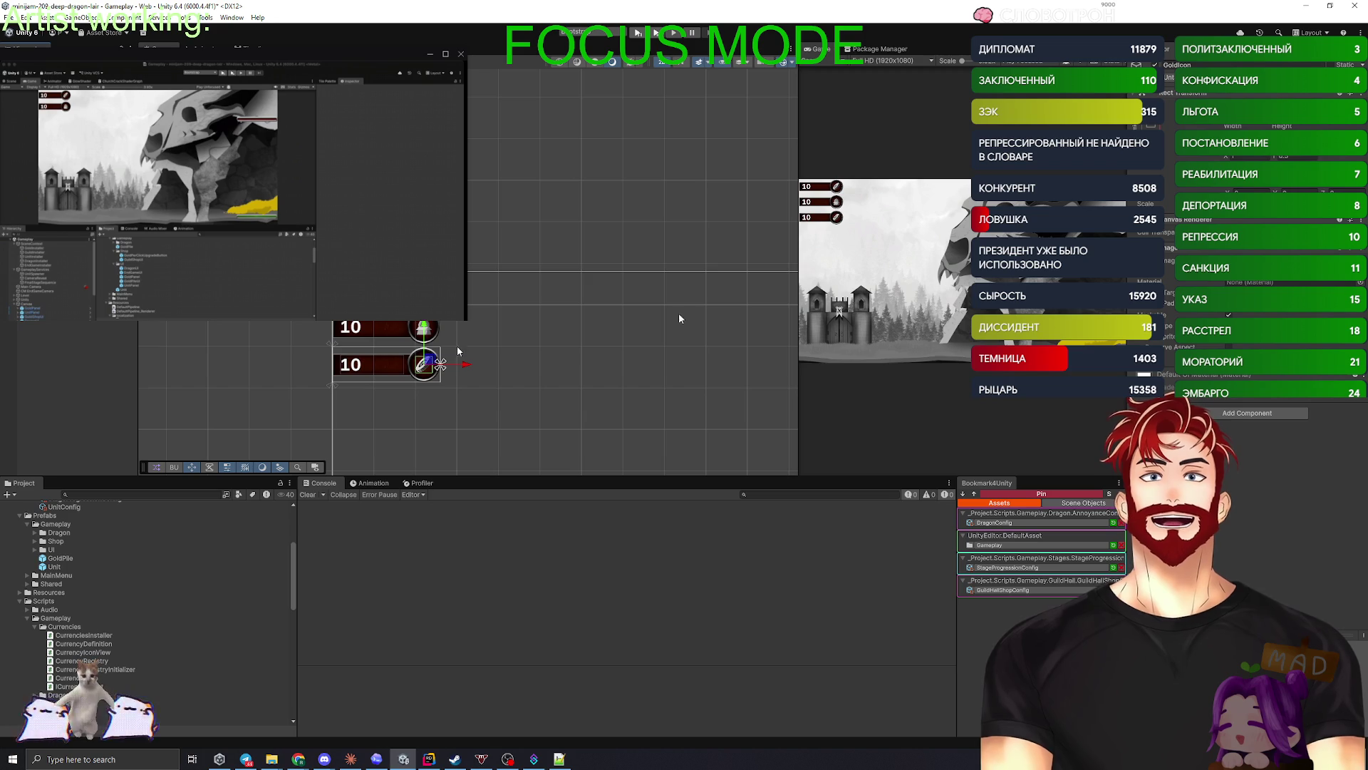
click(1360, 260)
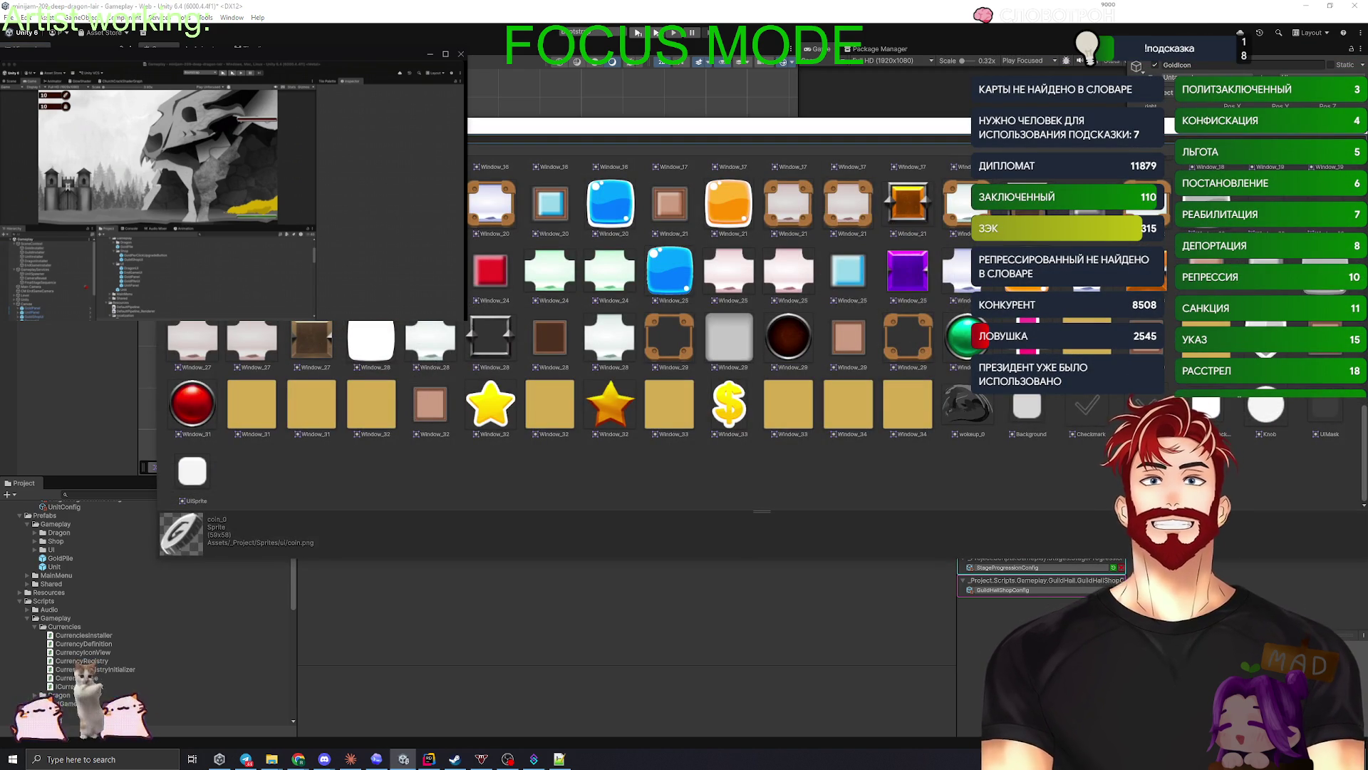
- Give the GemPanel icon the purple gem sprite, select the gem counter, and bring up GemView.cs in Rider
double_click(907, 271)
click(154, 326)
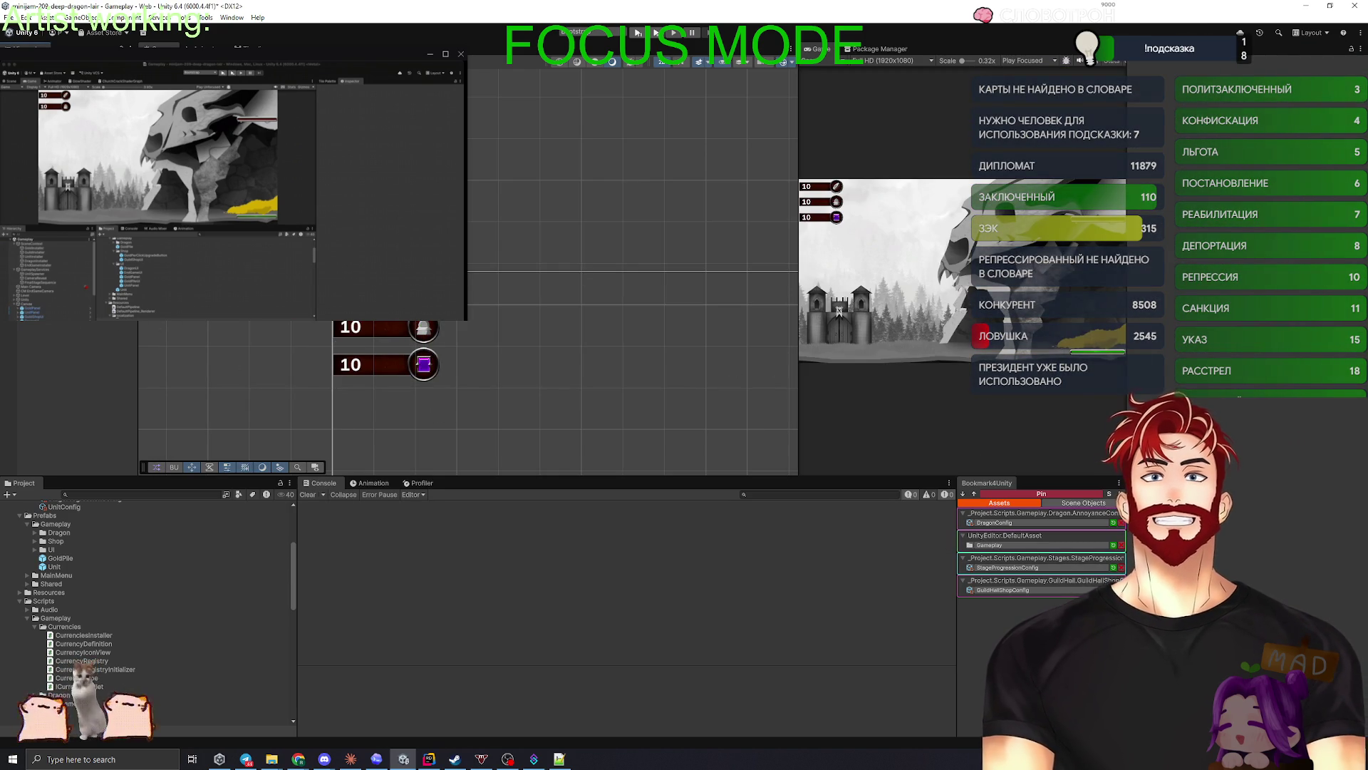
click(423, 364)
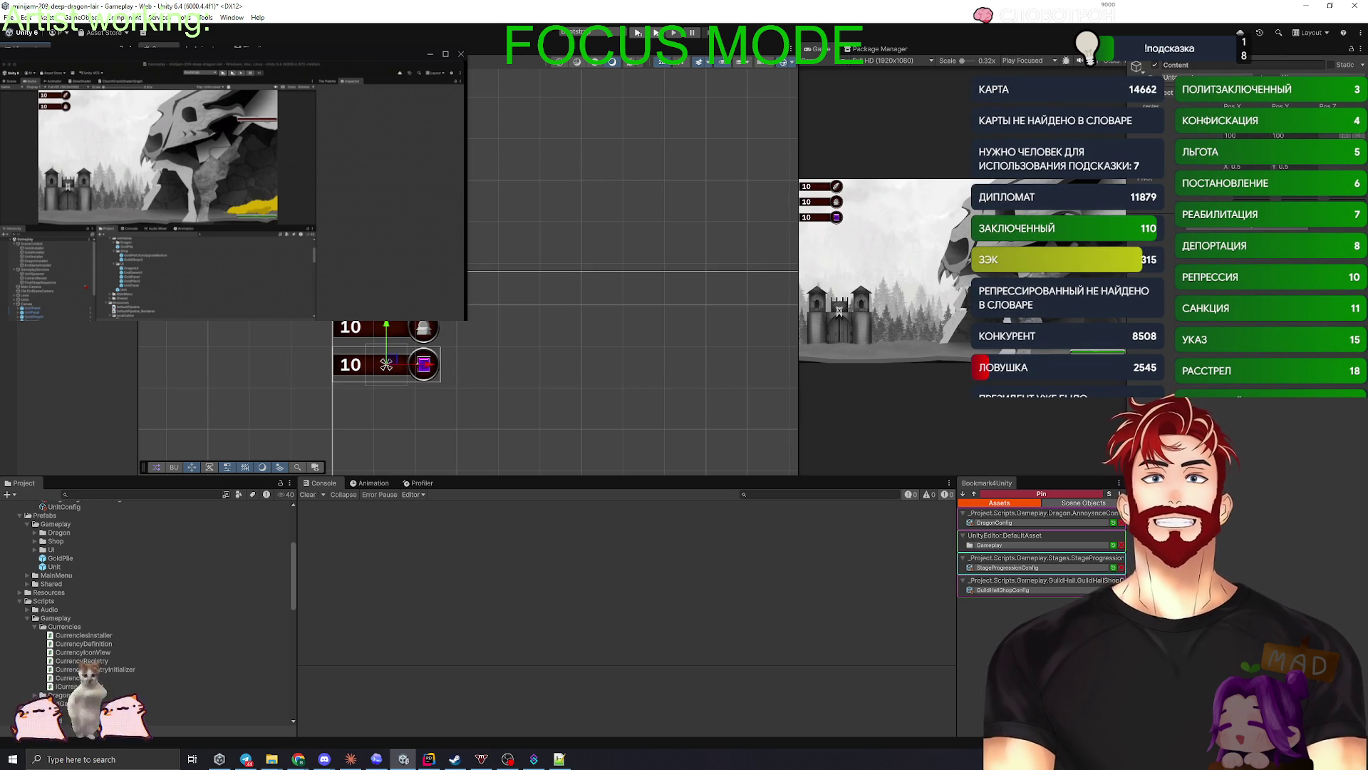
key(alt+Tab)
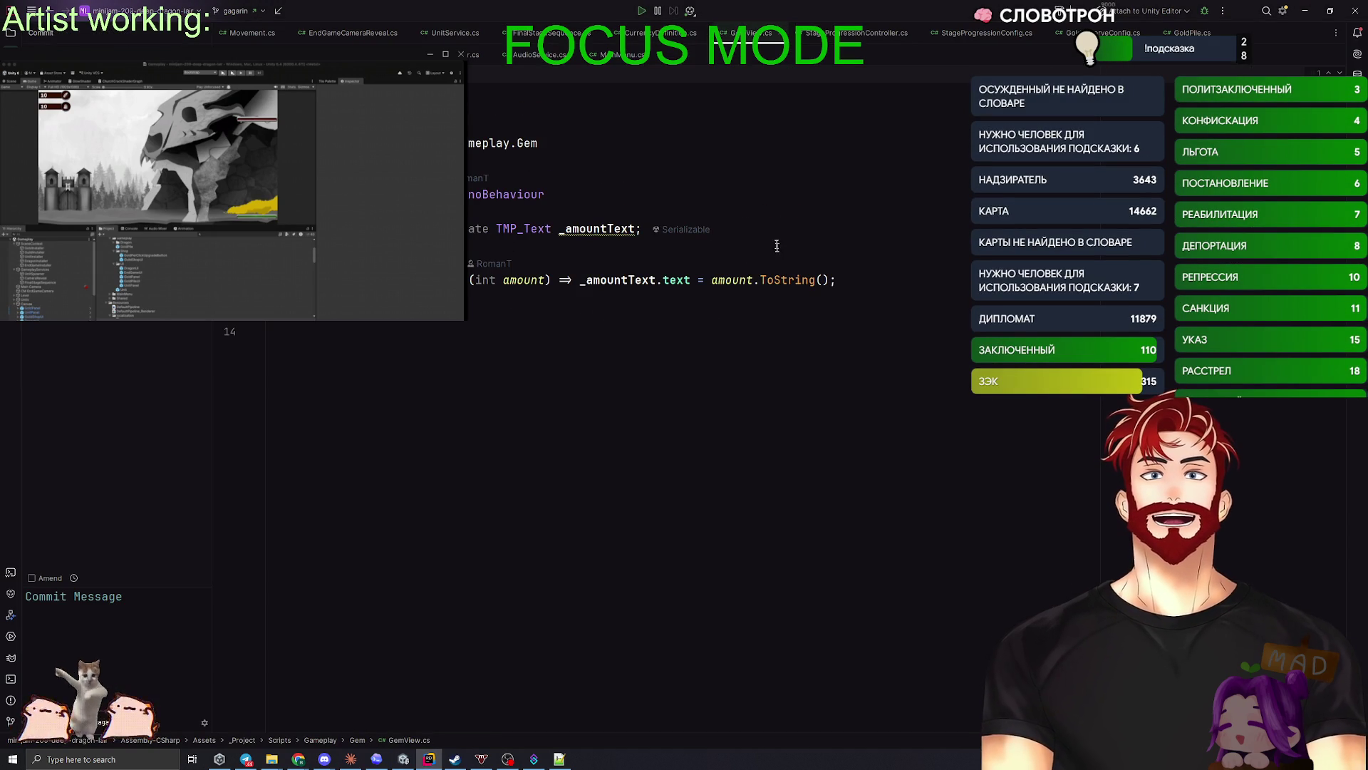
- Convert SetAmount to a block body and start an if block checking amount > 0
click(820, 230)
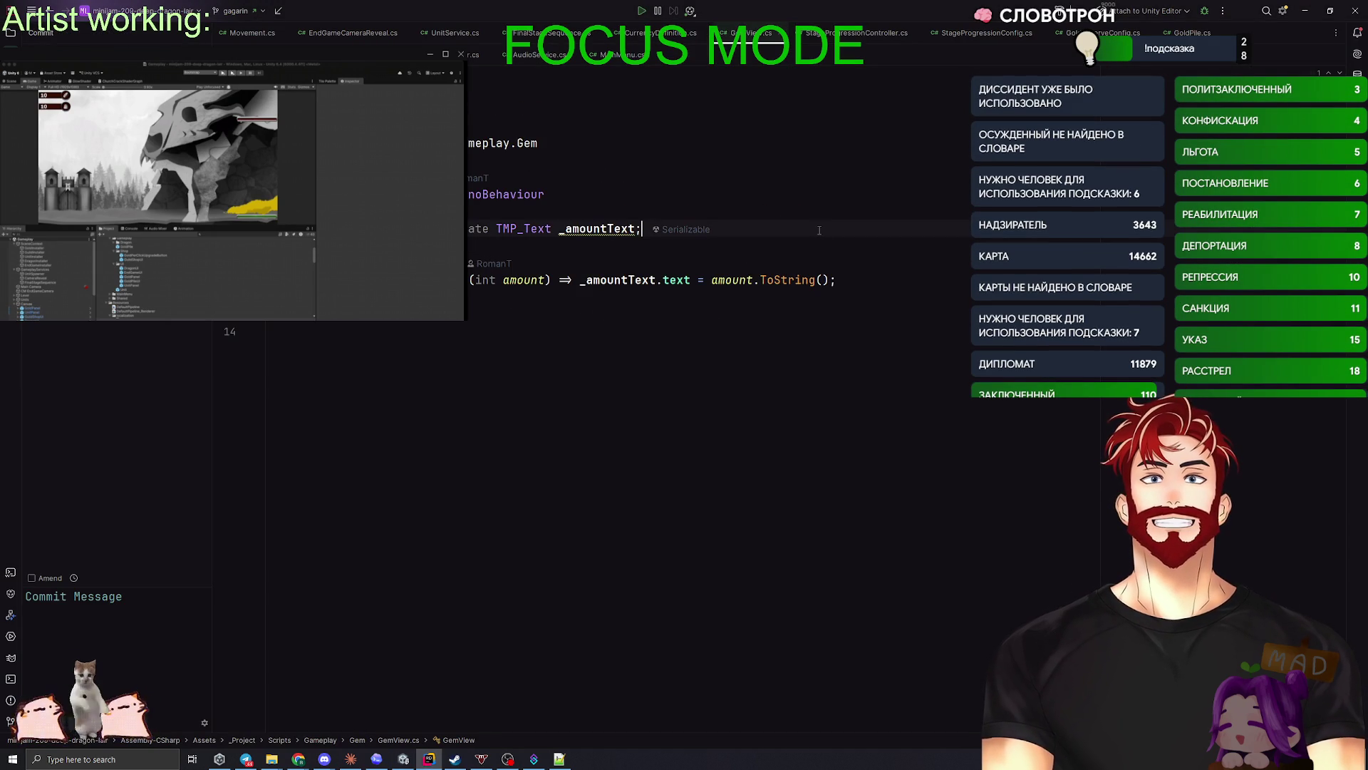
click(552, 280)
key(alt+Return)
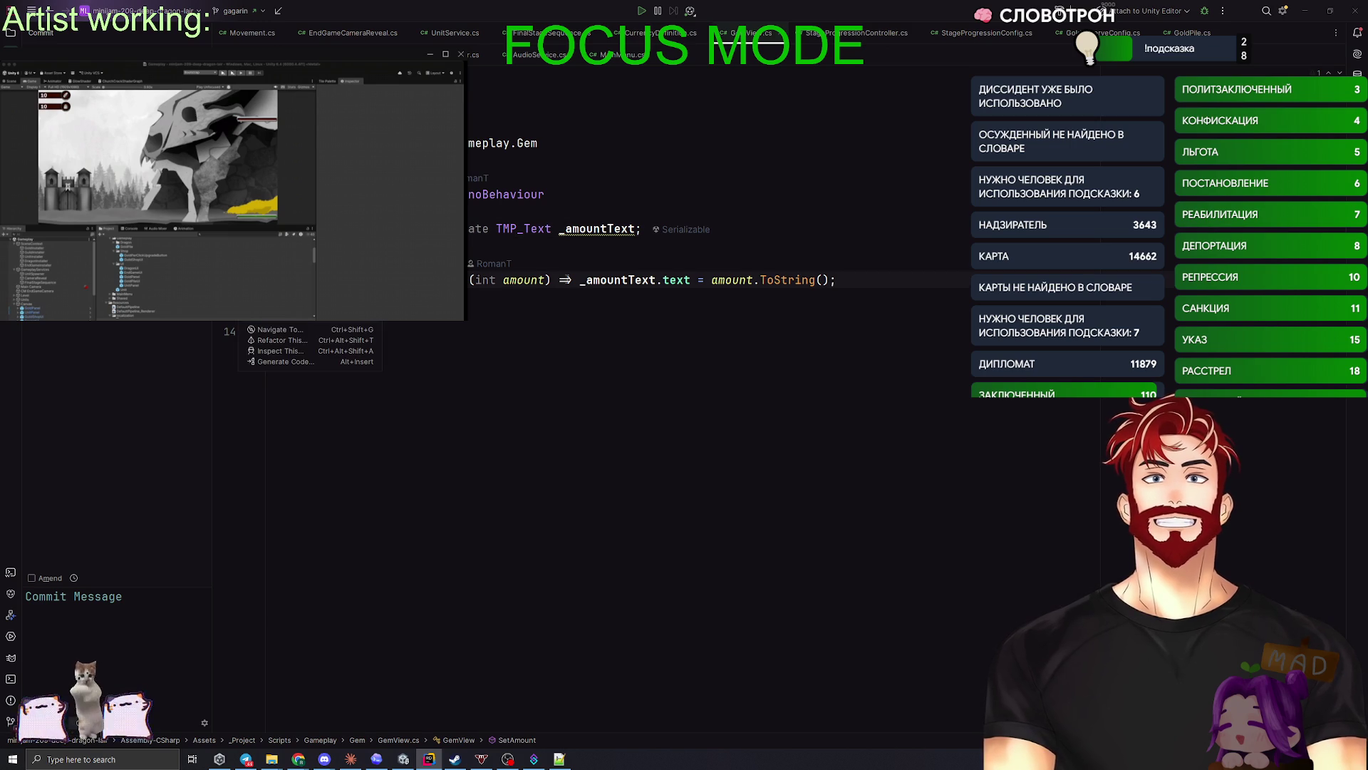
key(Return)
key(Return)
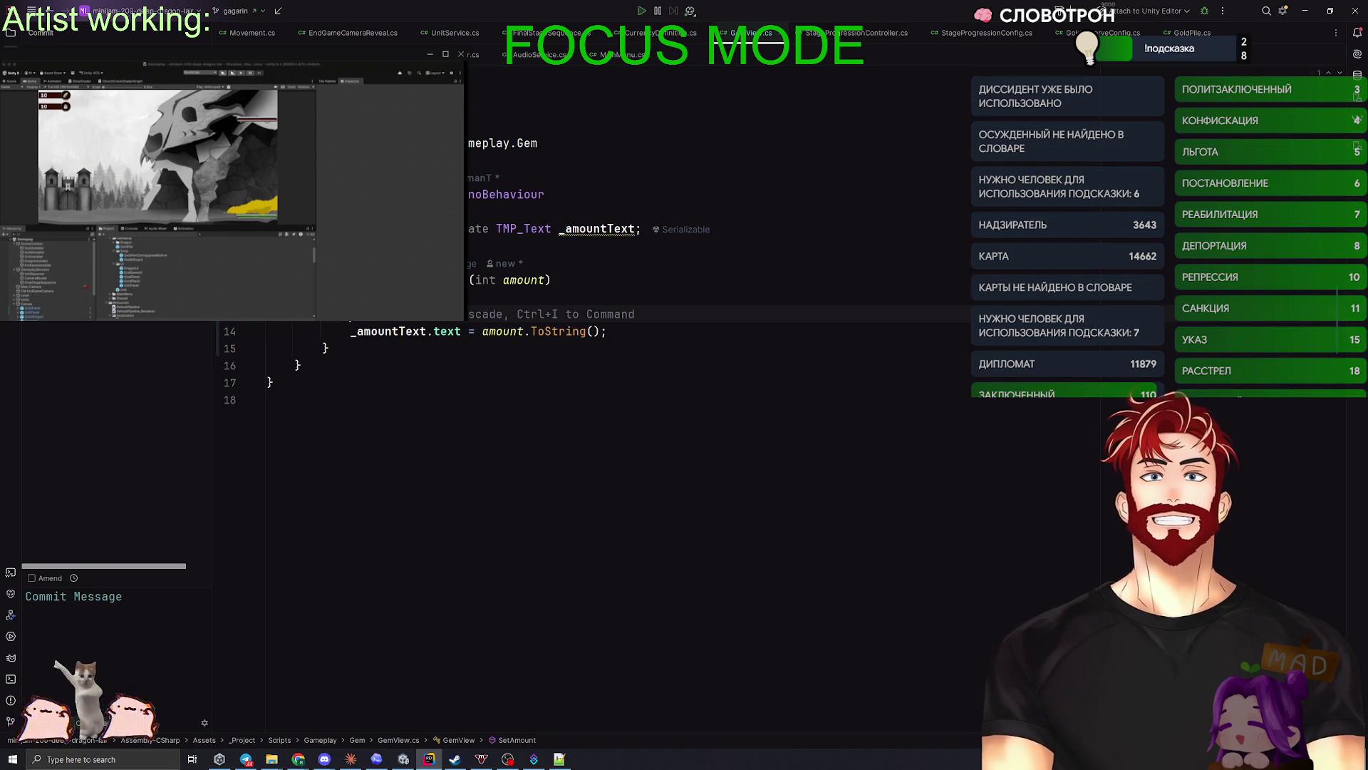
text(a)
key(Escape)
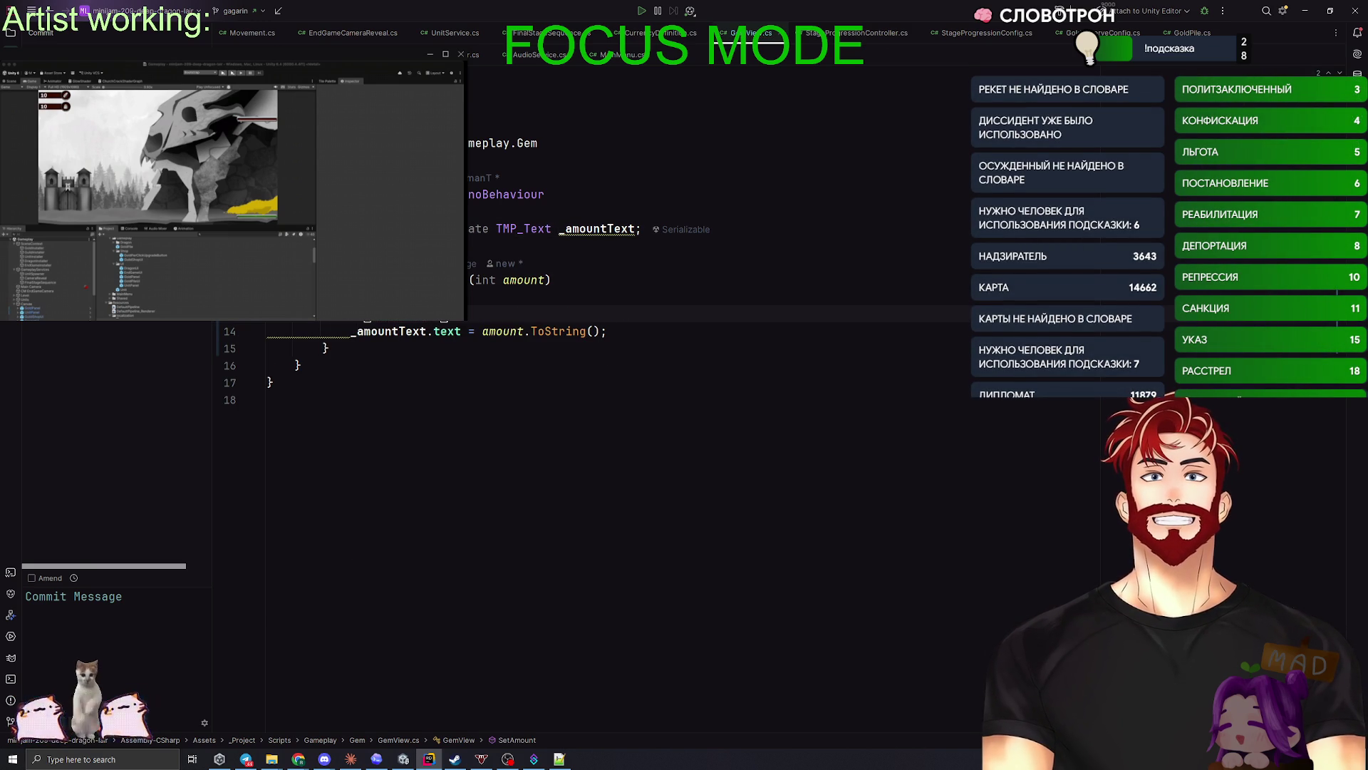
key(Return)
text({)
key(Return)
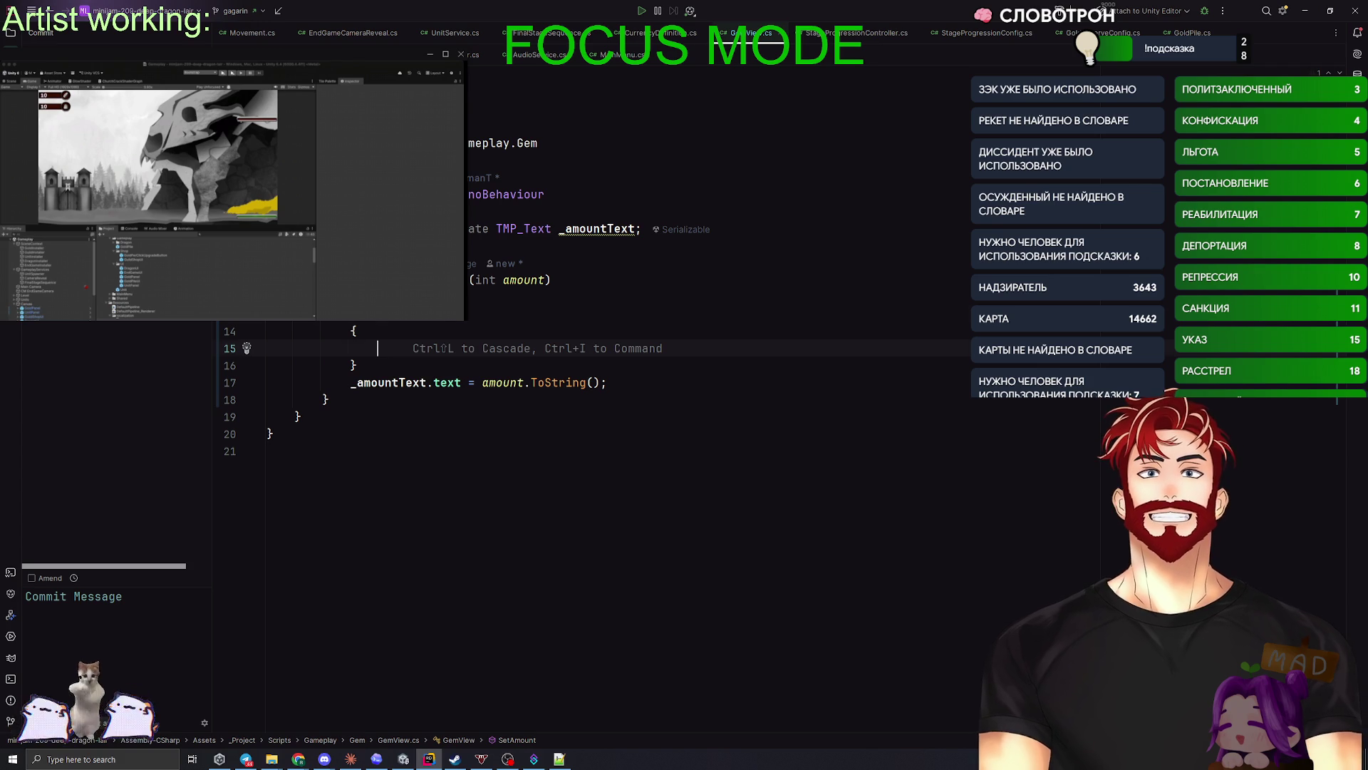
key(Up)
key(Up)
text(0))
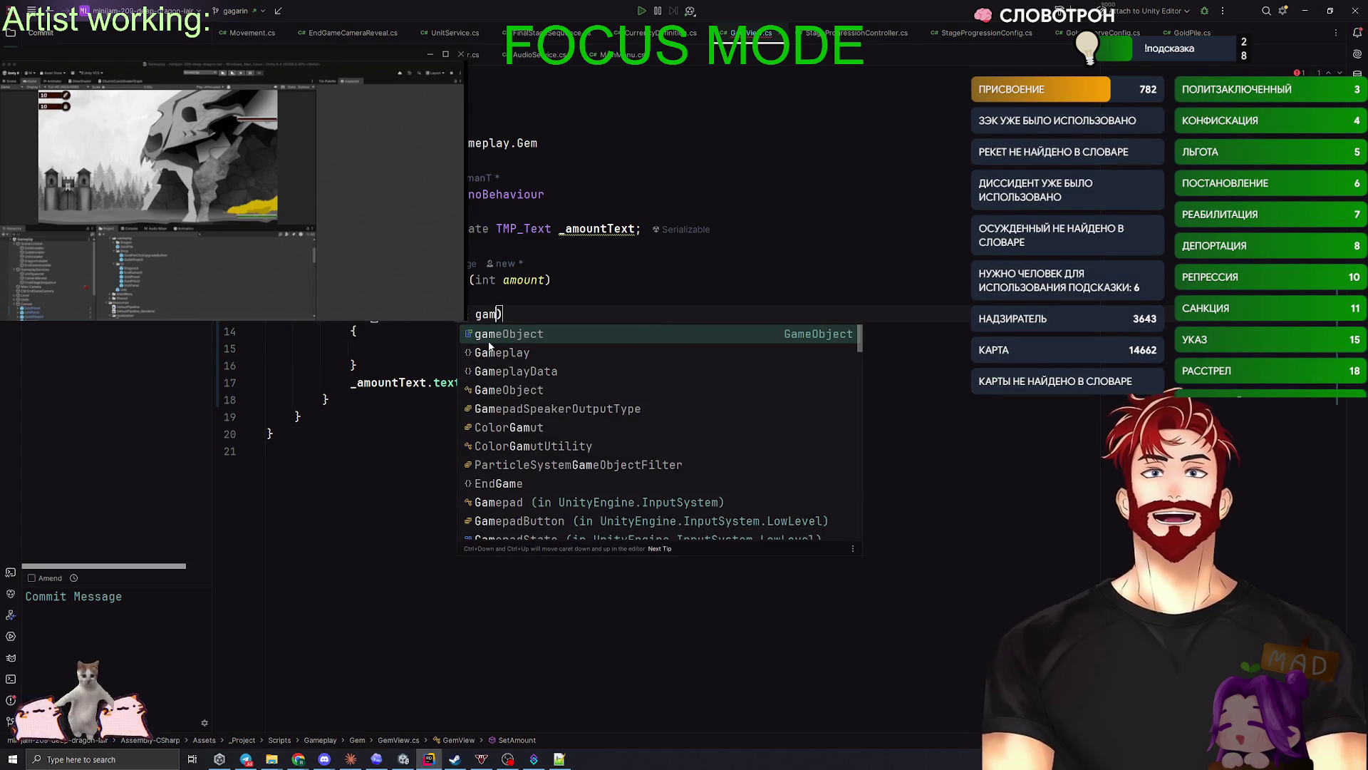
- Change GemView's base class from MonoBehaviour to ContentUi
double_click(505, 194)
text(Cont)
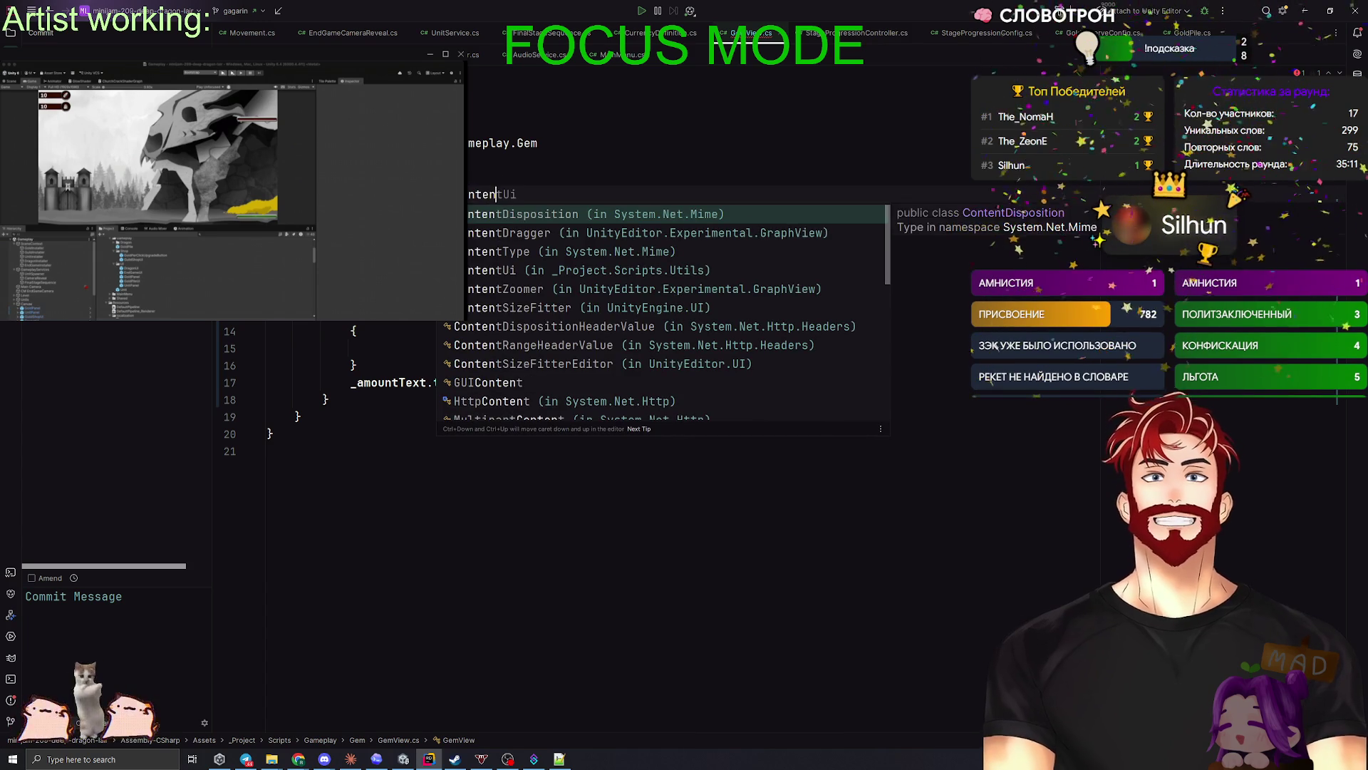
key(Down)
key(Down)
key(Down)
key(Return)
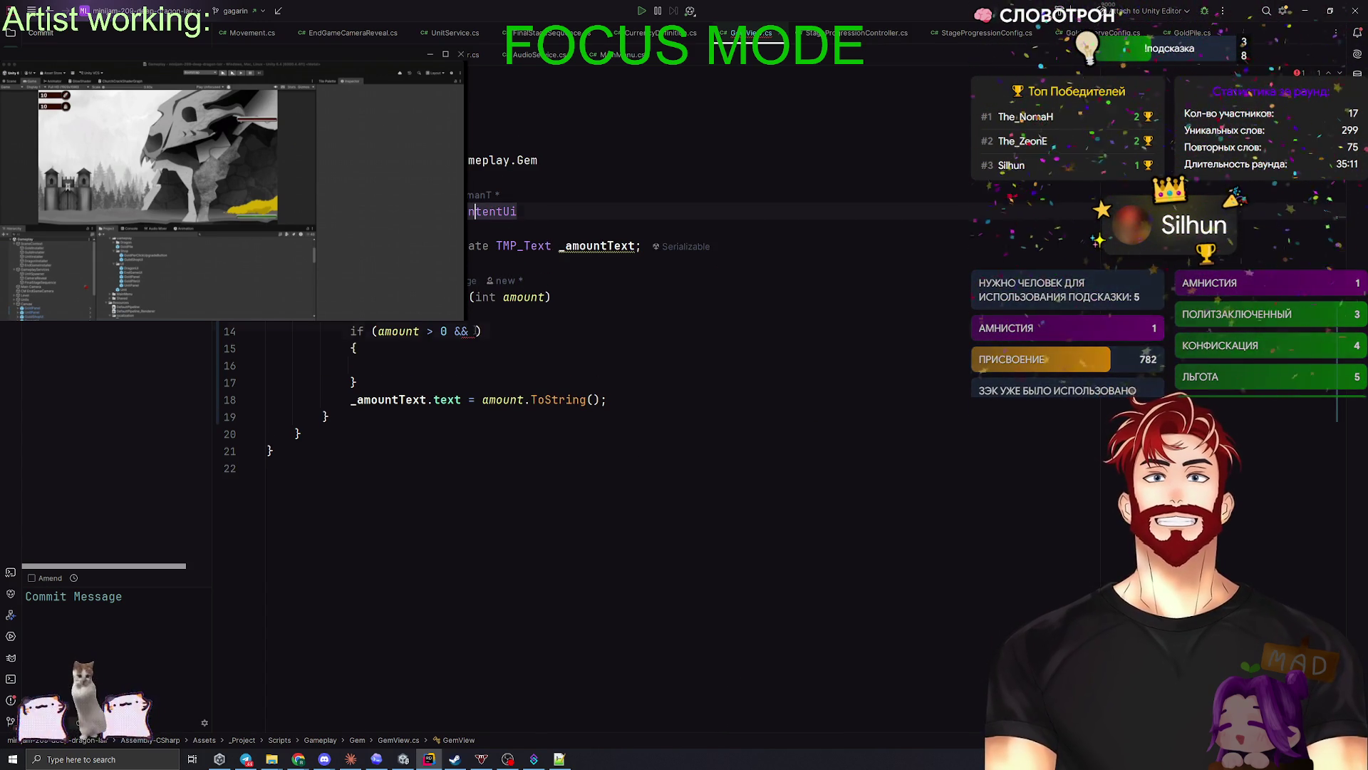
- Extend the if condition with !content.gameObject.activeSelf, leaving the body empty
key(ctrl+shift+BackSpace)
text(content)
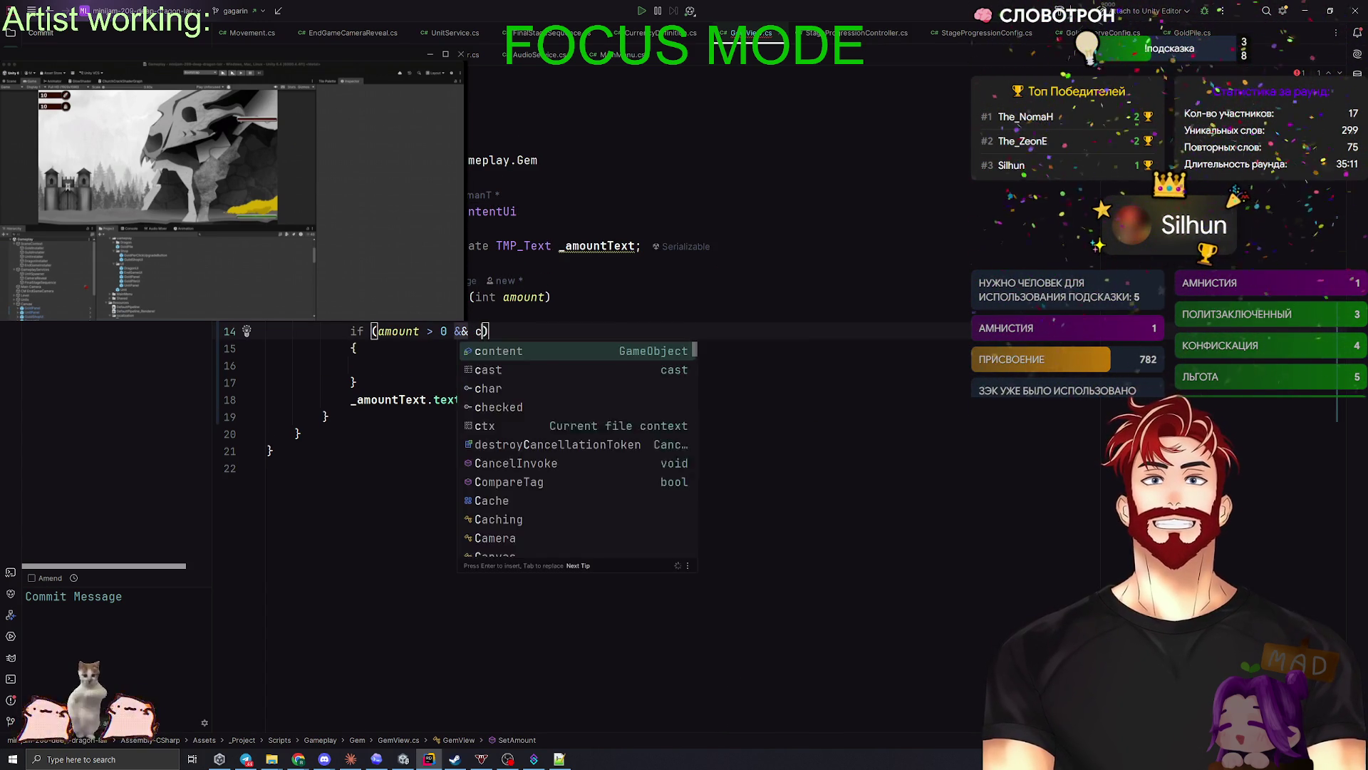
text(.isAc)
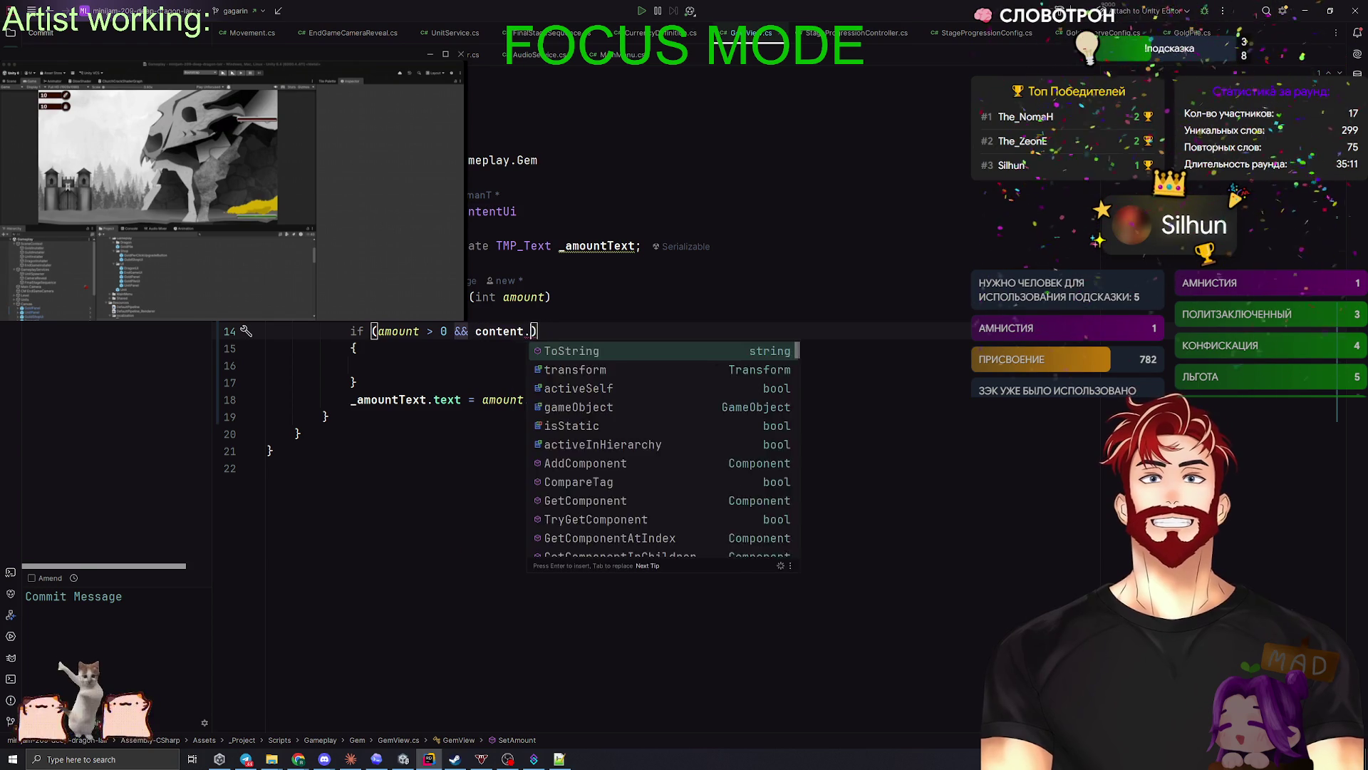
key(BackSpace)
key(BackSpace)
key(BackSpace)
text(ga)
key(Return)
text(.isAc)
key(BackSpace)
key(BackSpace)
key(BackSpace)
text(ac)
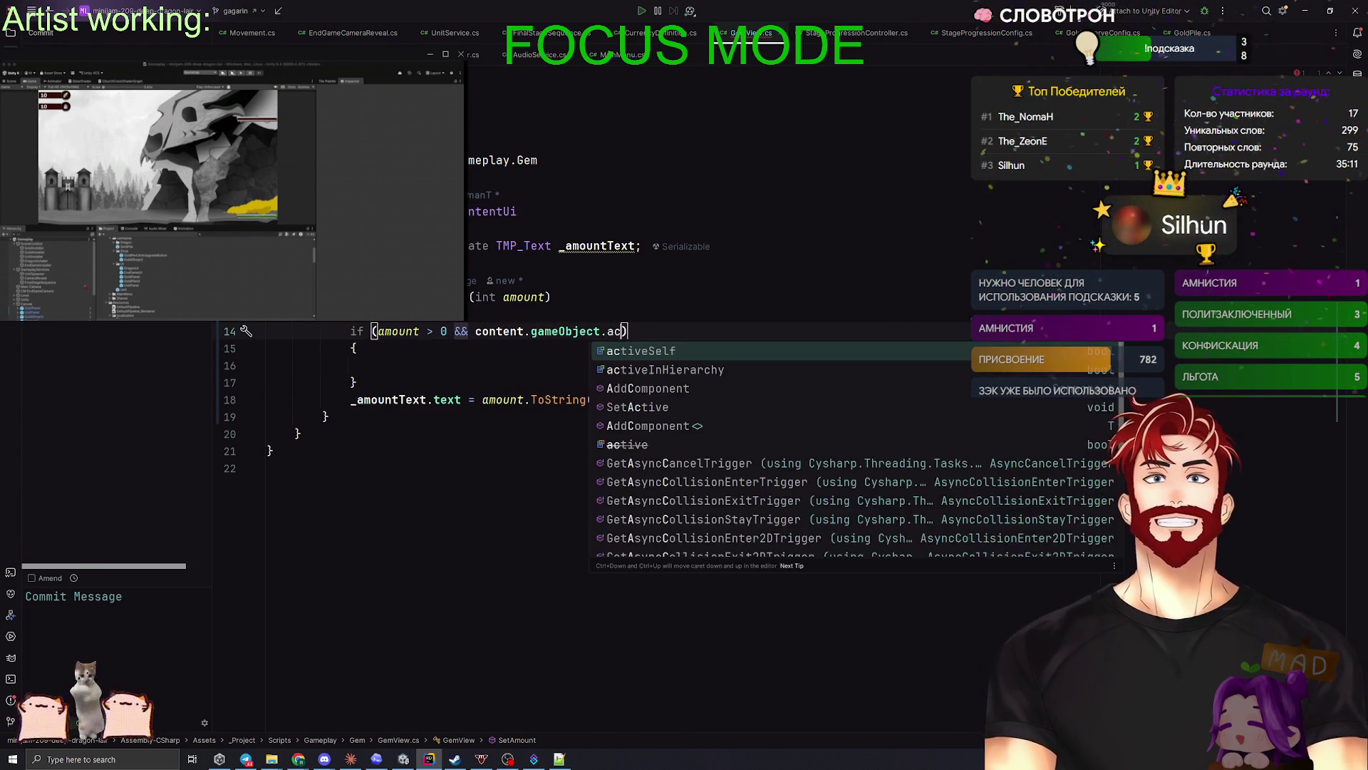
key(Return)
key(ctrl+Left)
key(ctrl+Left)
key(ctrl+Left)
text(!)
click(508, 355)
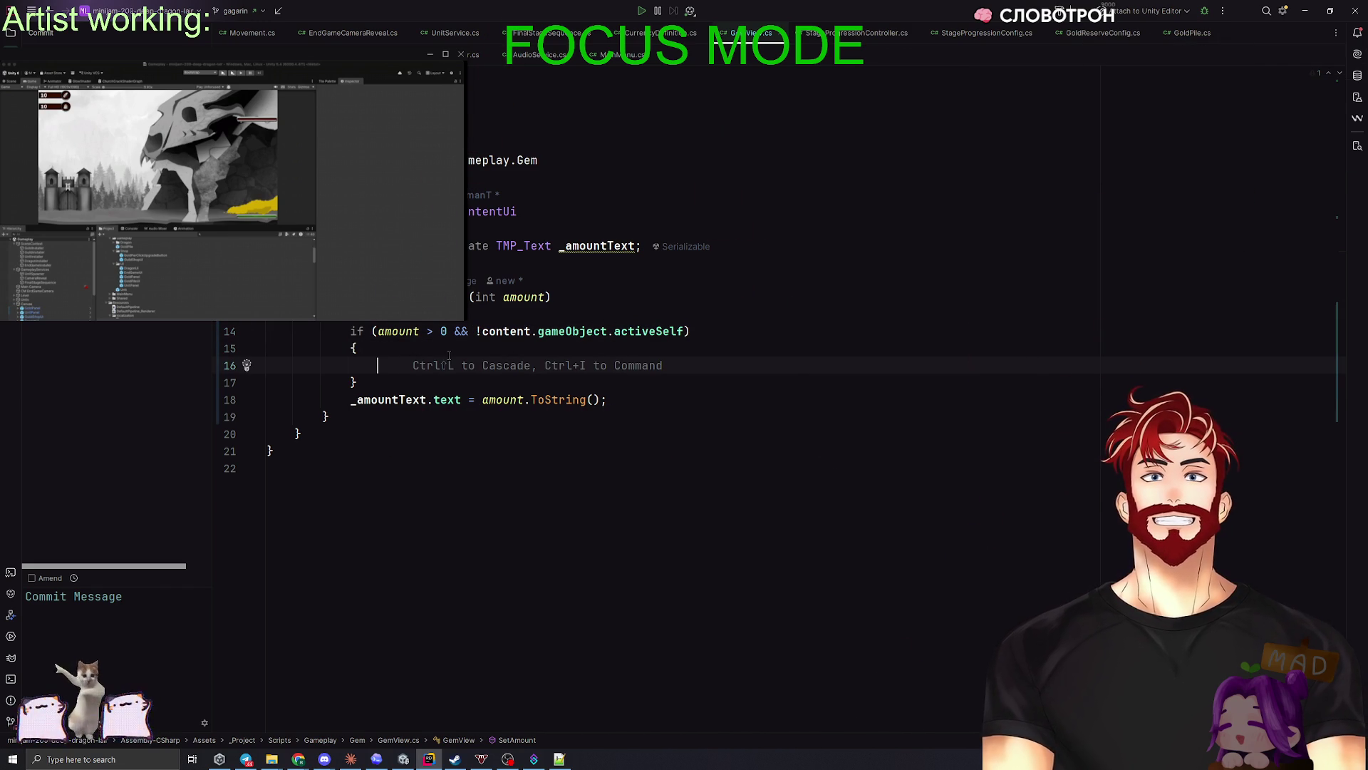
- Add a Show(); call inside GemView's if block and start an else branch after it
click(422, 330)
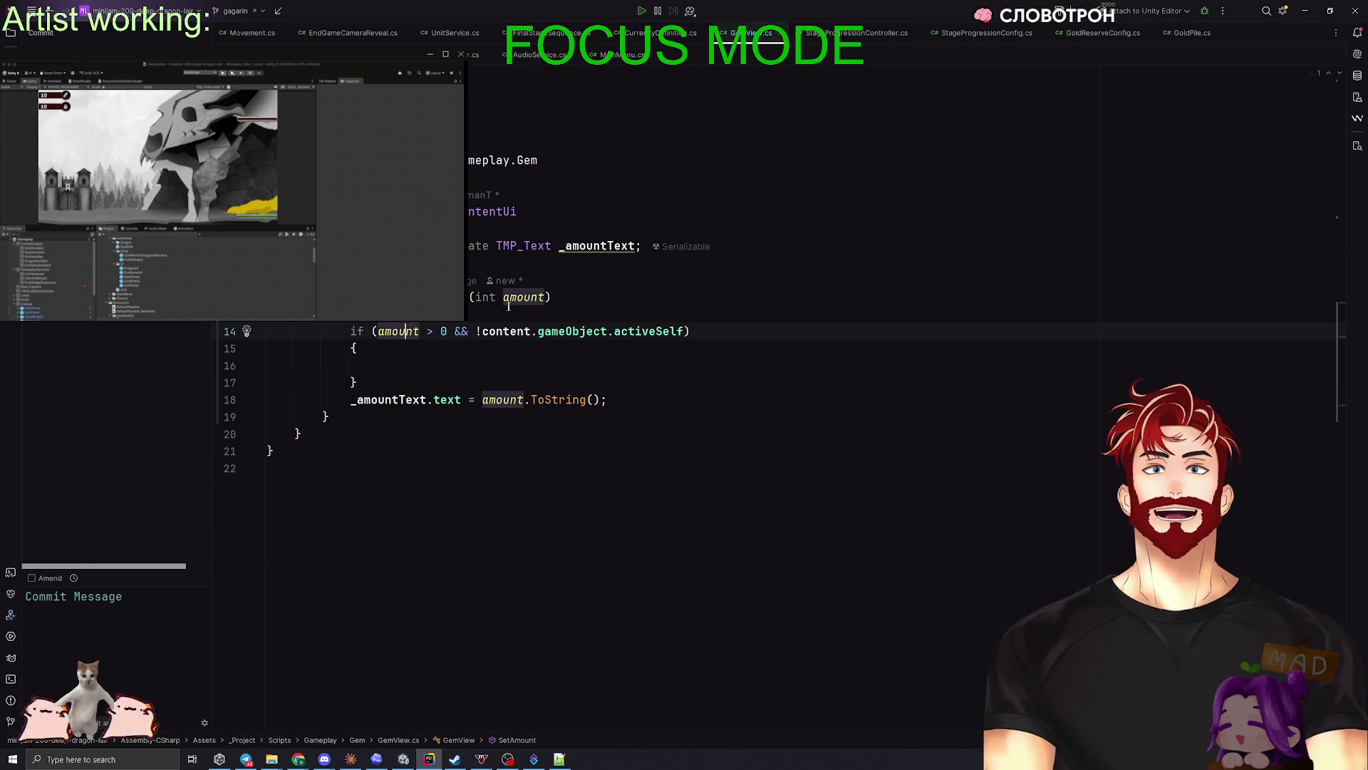
click(635, 331)
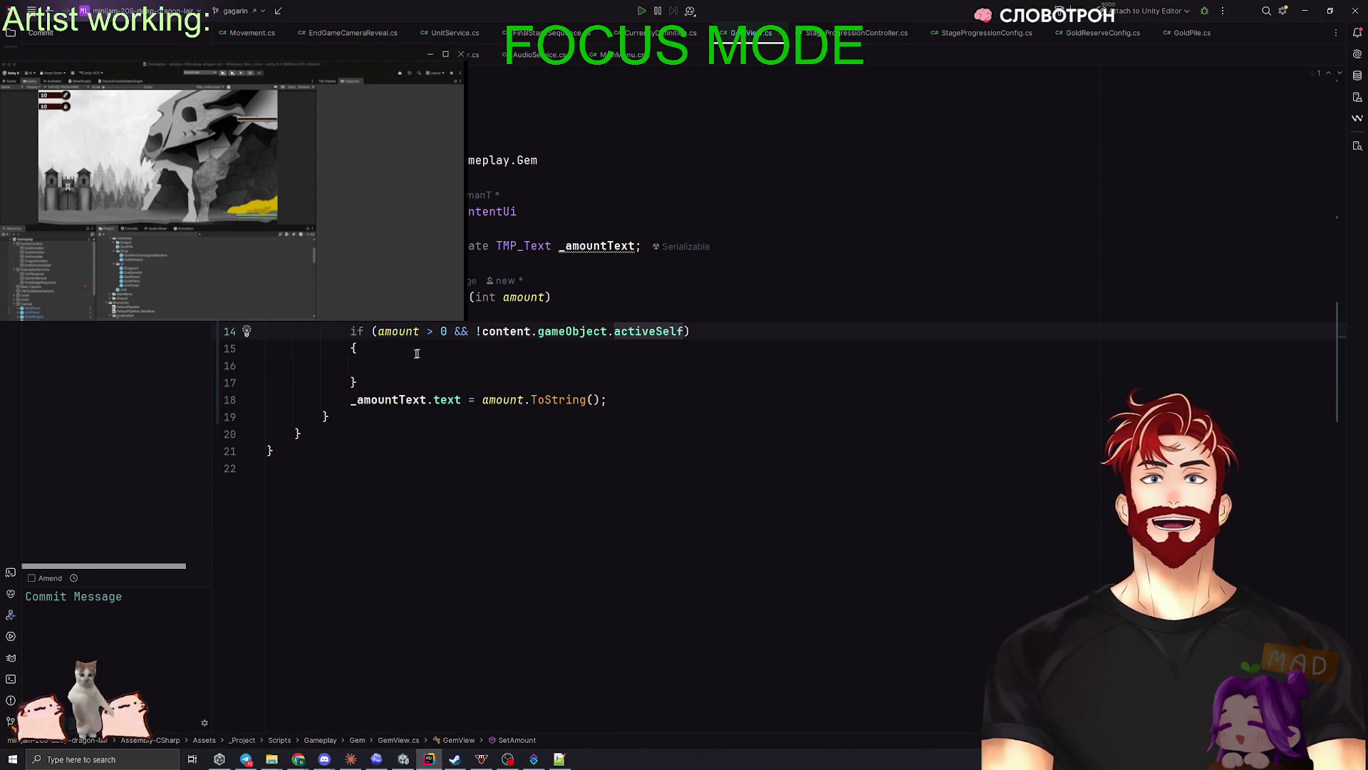
click(402, 364)
text(Show();)
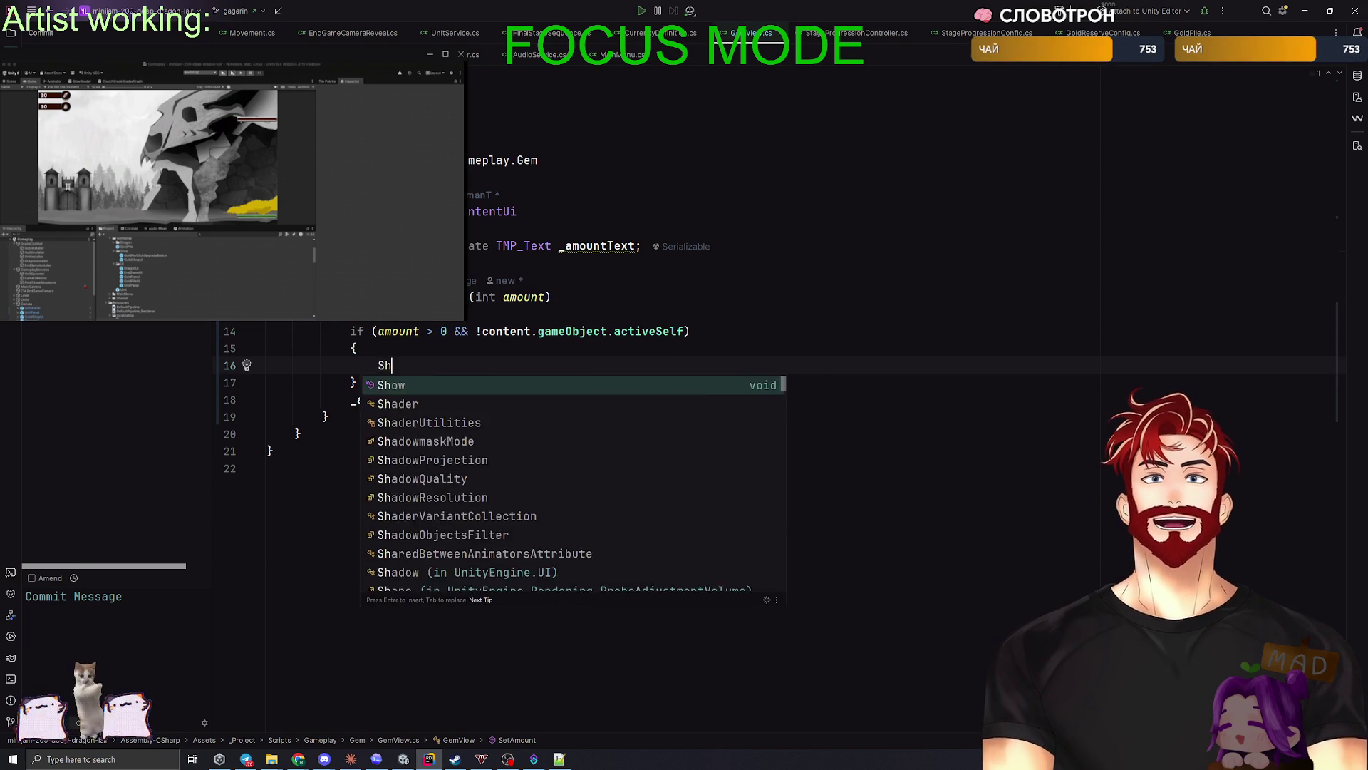
click(384, 385)
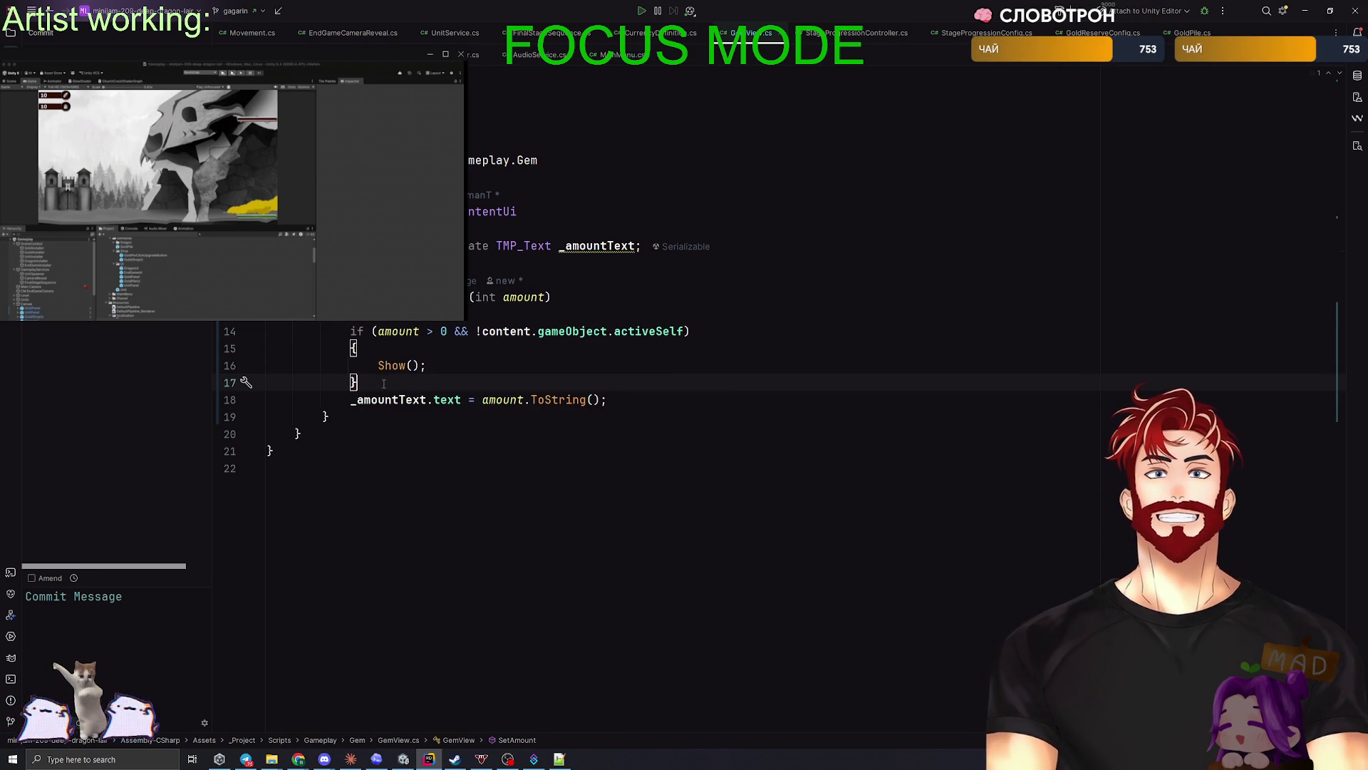
text( else)
key(Return)
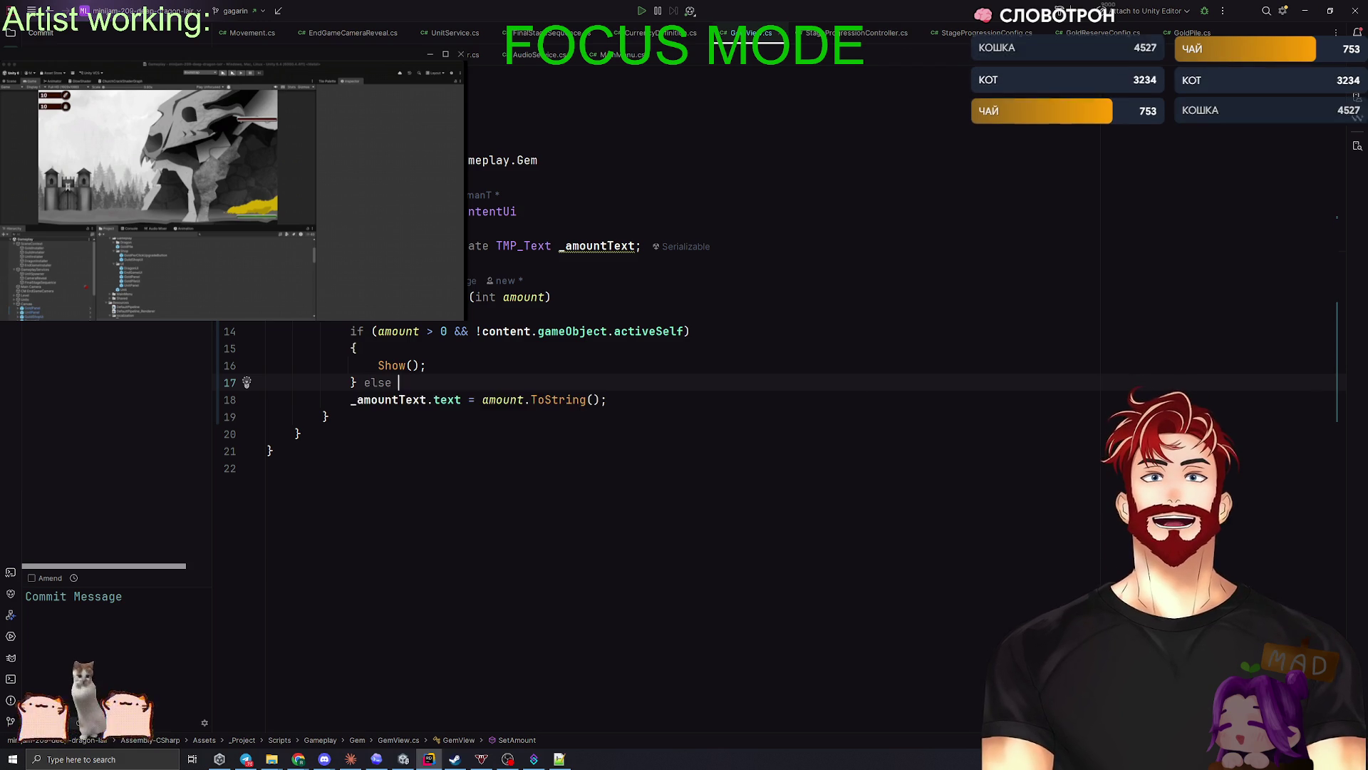
text({)
- Remove the empty else block, leaving Show(); as the only body of the if
click(433, 330)
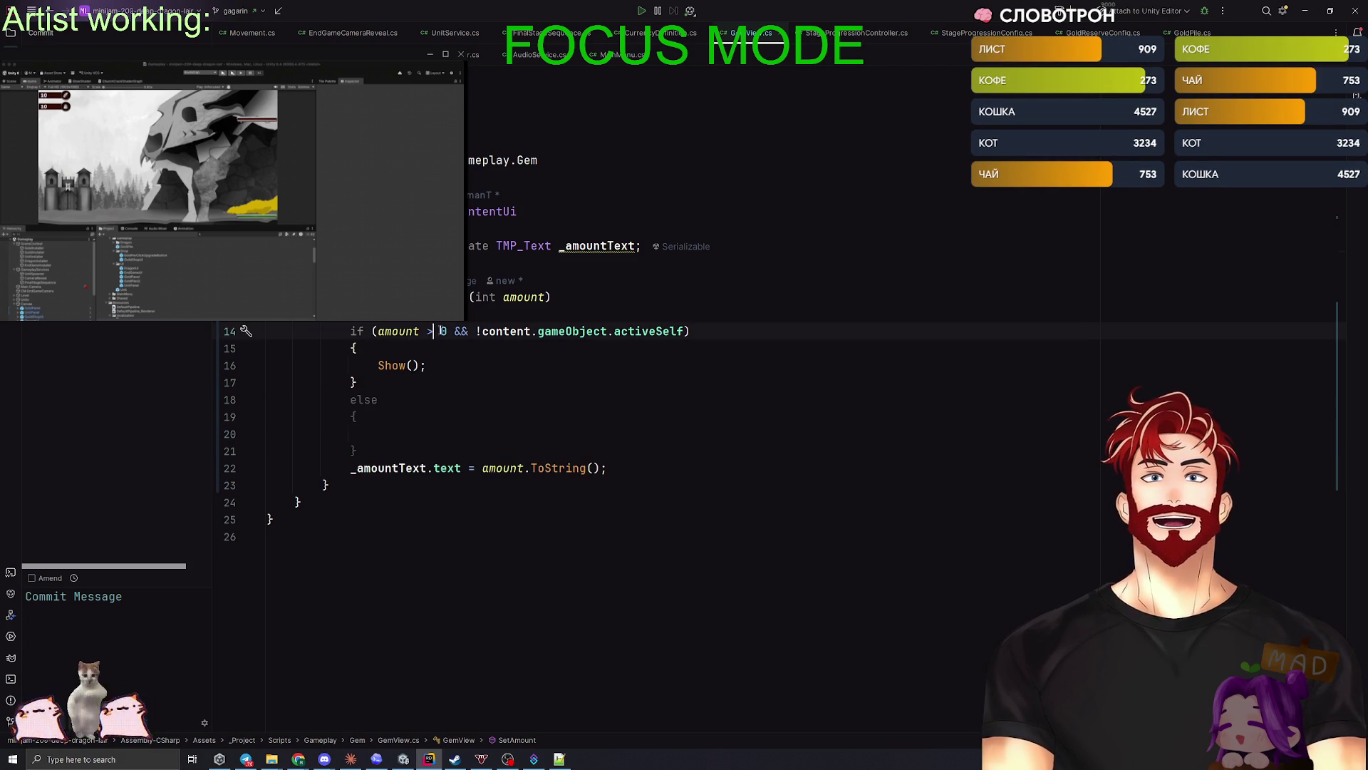
click(641, 331)
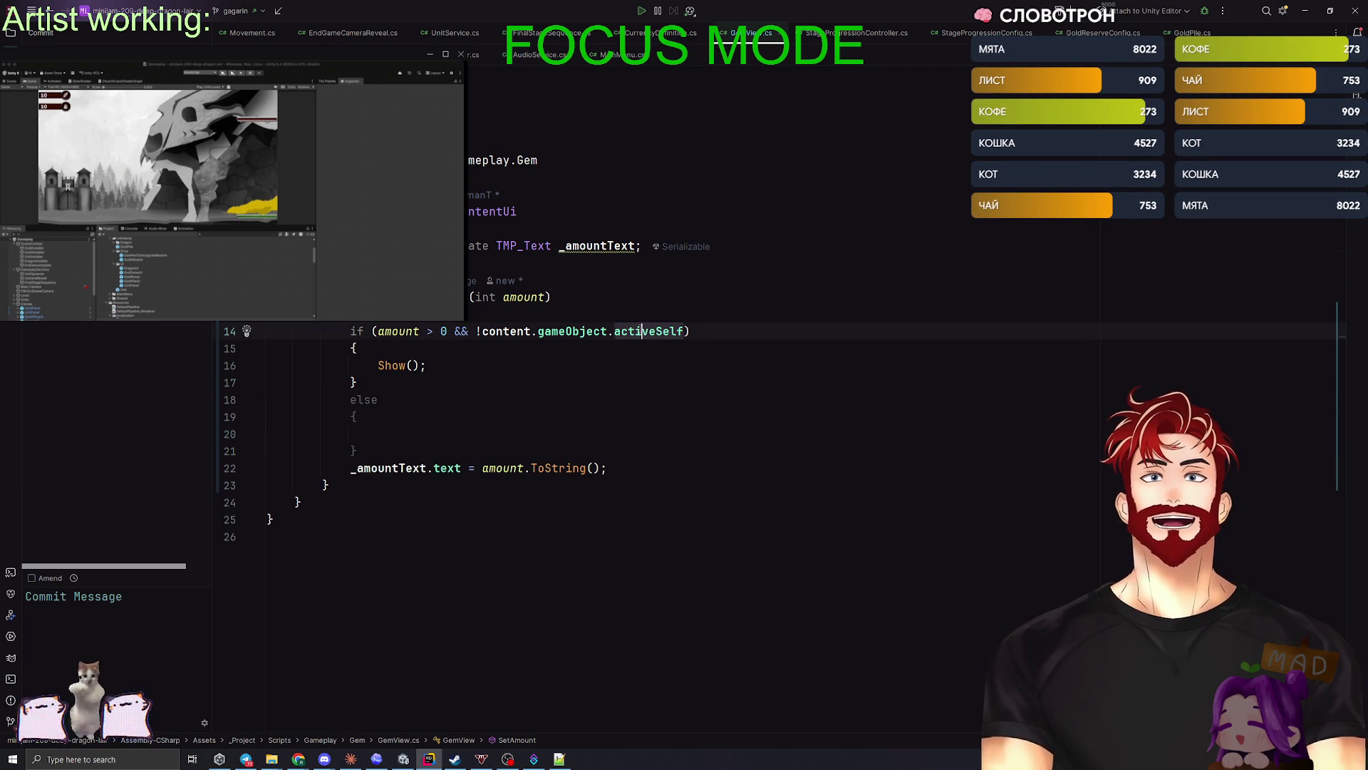
click(406, 431)
key(ctrl+z)
key(ctrl+z)
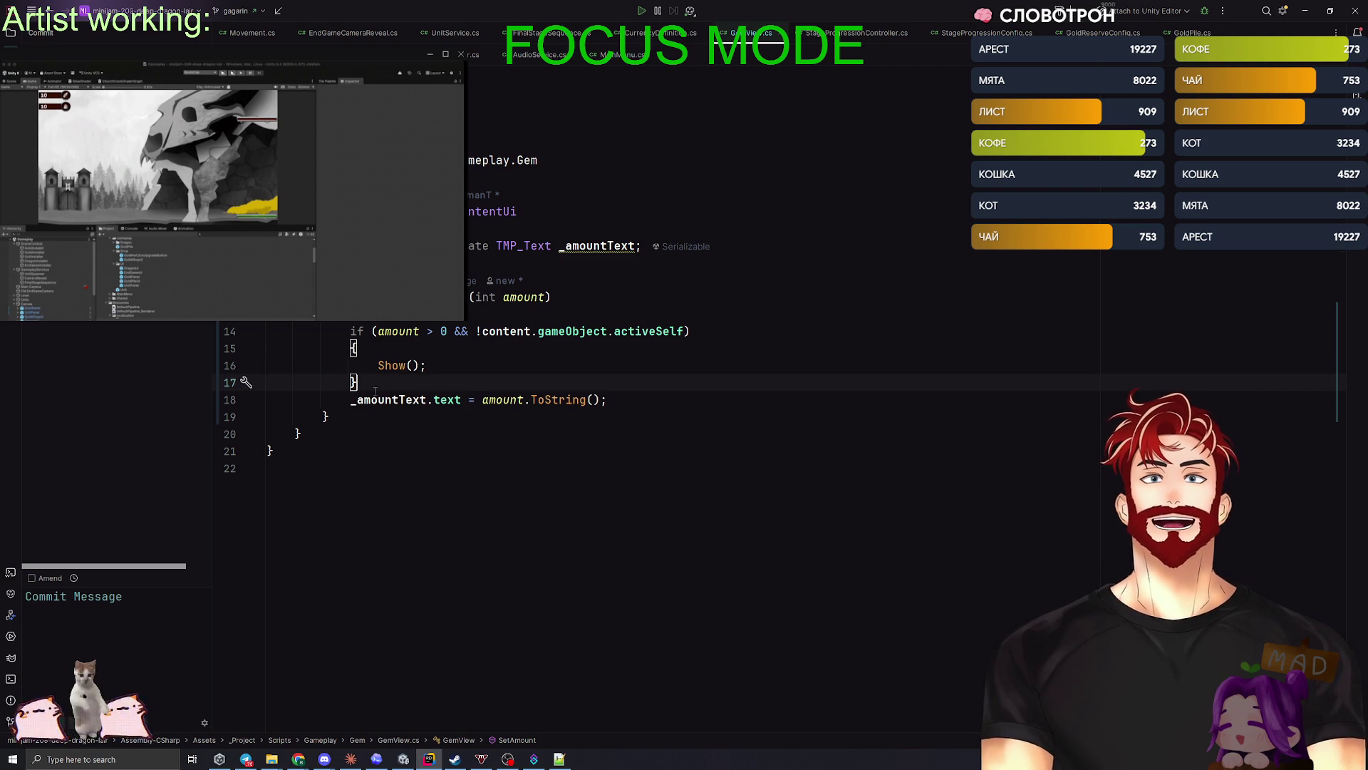
key(Return)
key(Up)
key(Up)
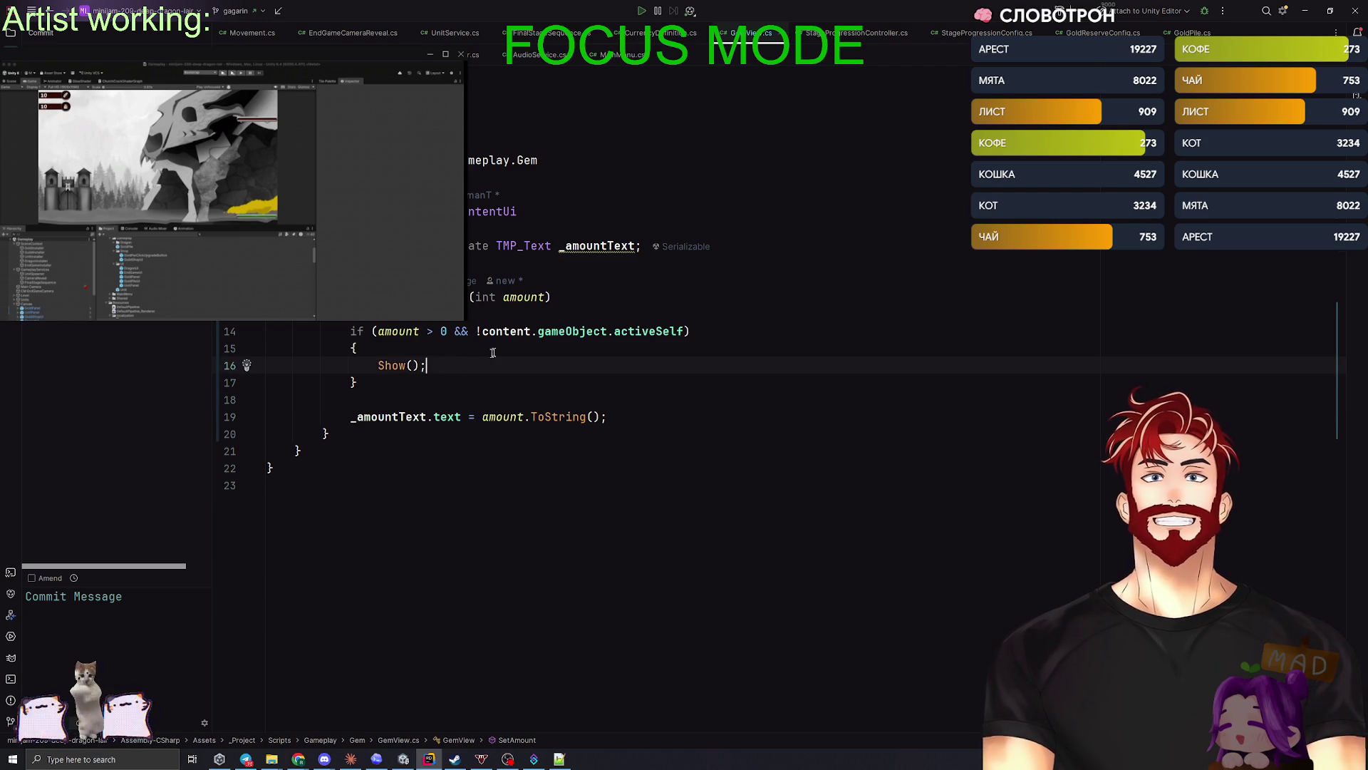
- Swap the two && operands of the if condition, then return to Unity to recompile
click(440, 330)
click(387, 386)
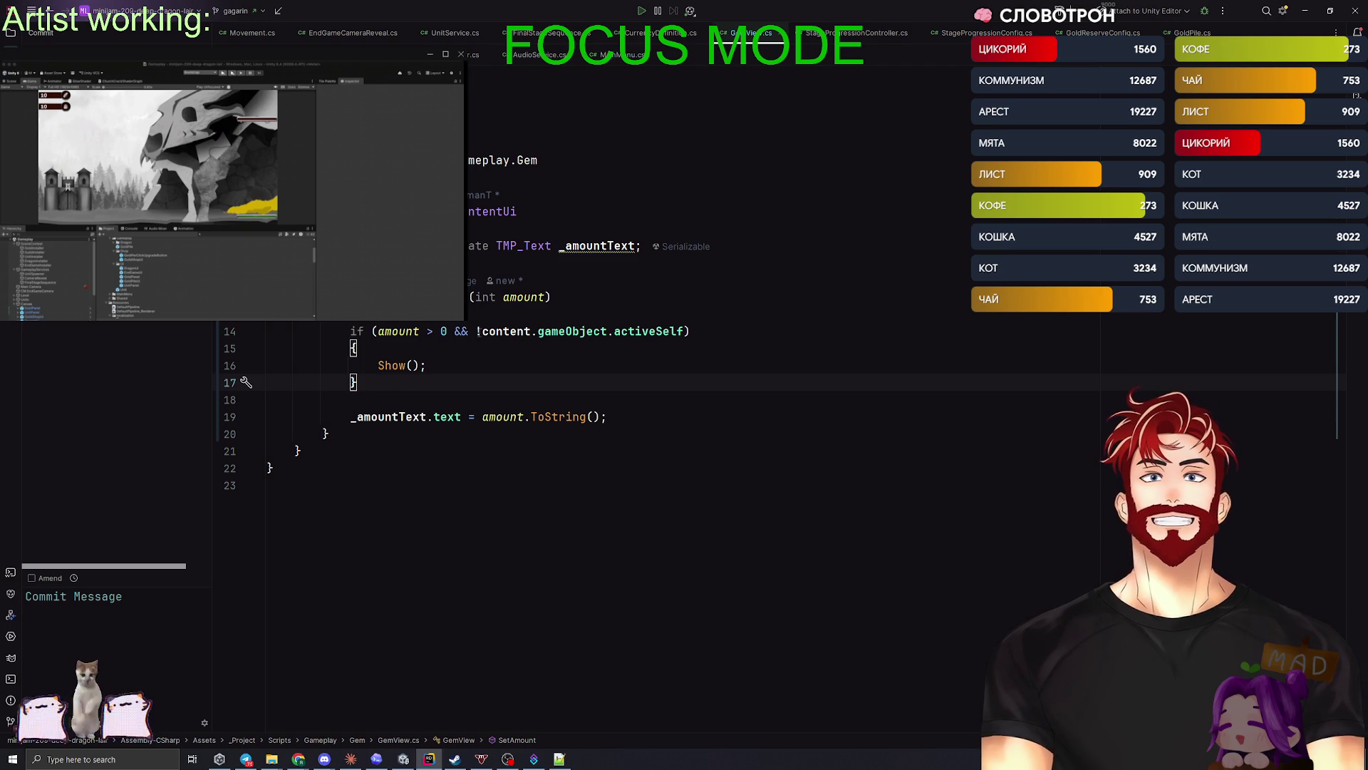
click(459, 331)
key(alt+Return)
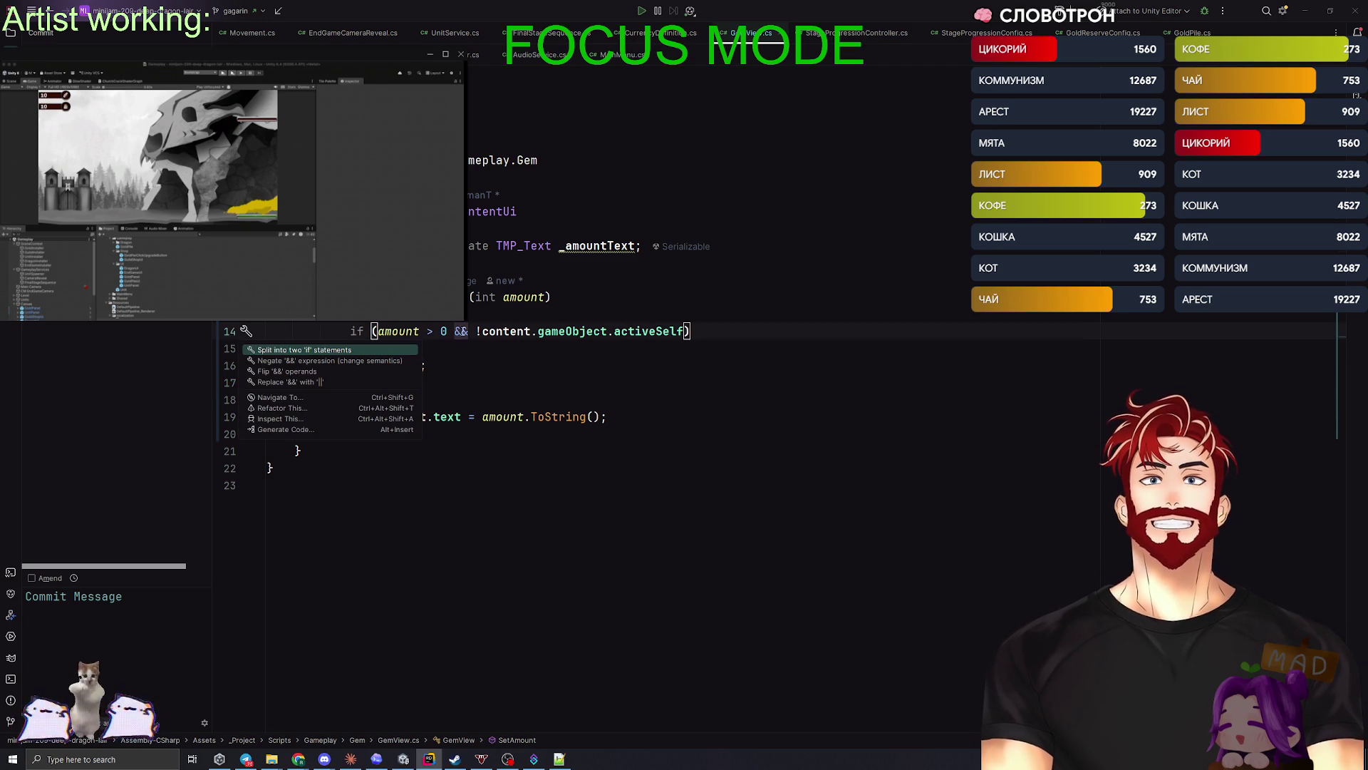
key(Down)
key(Down)
key(Return)
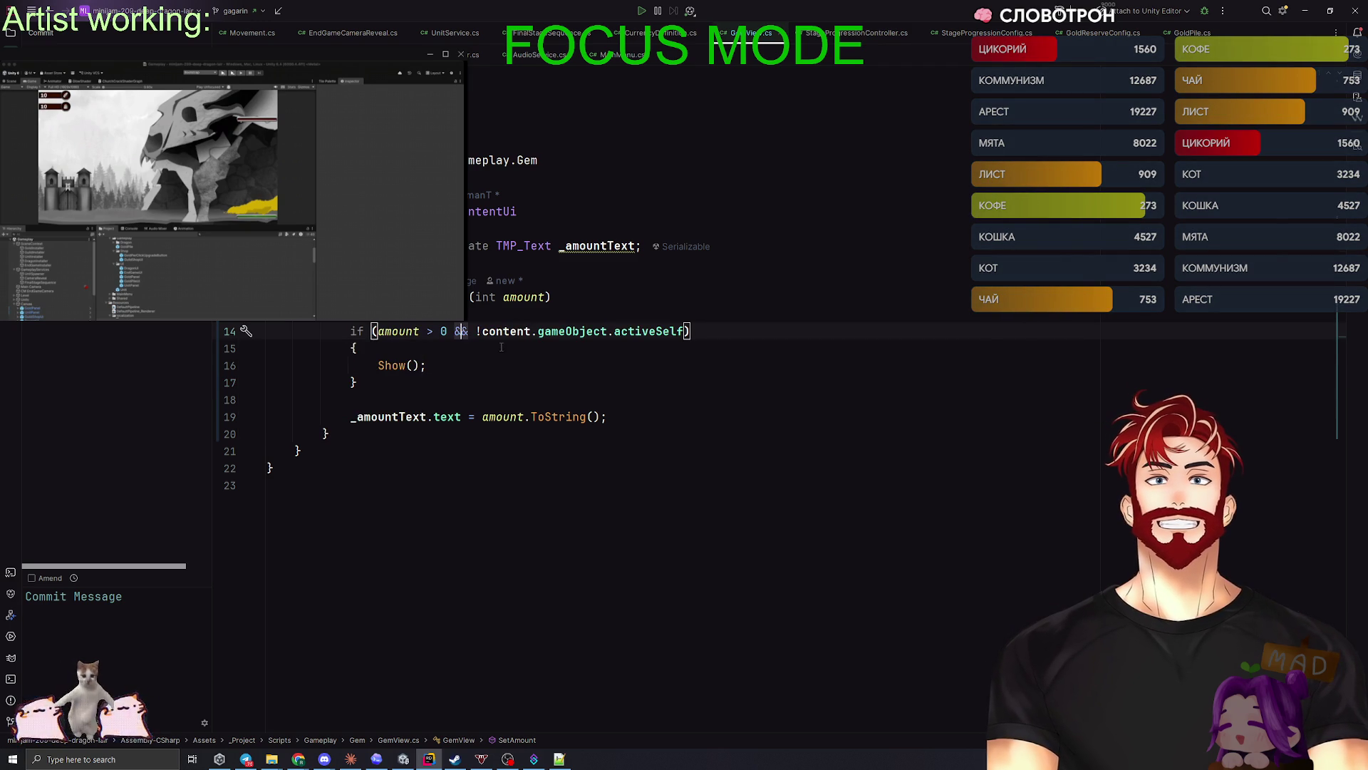
key(Down)
key(alt+Tab)
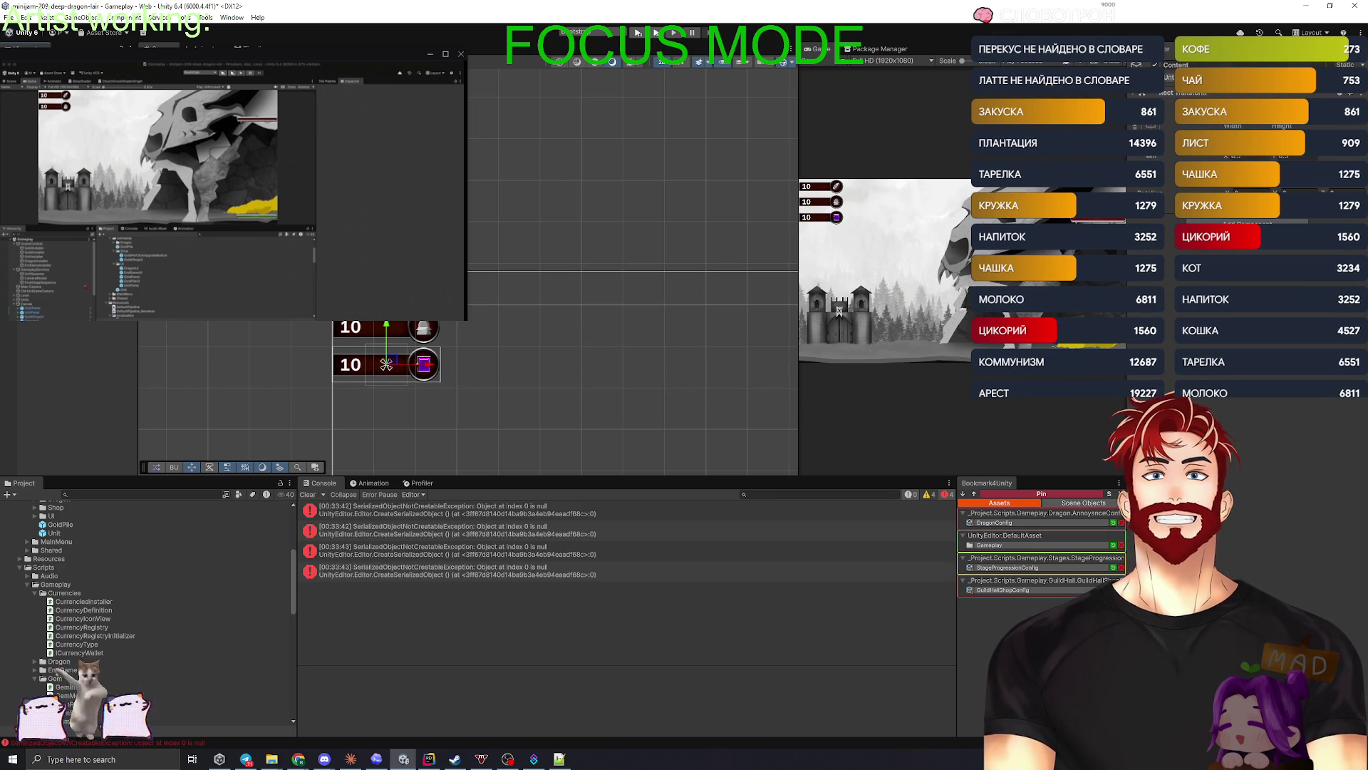
- Clear the console exceptions, delete the purple gem counter, and select the GuildShopUI prefab in Assets > Shop
click(307, 494)
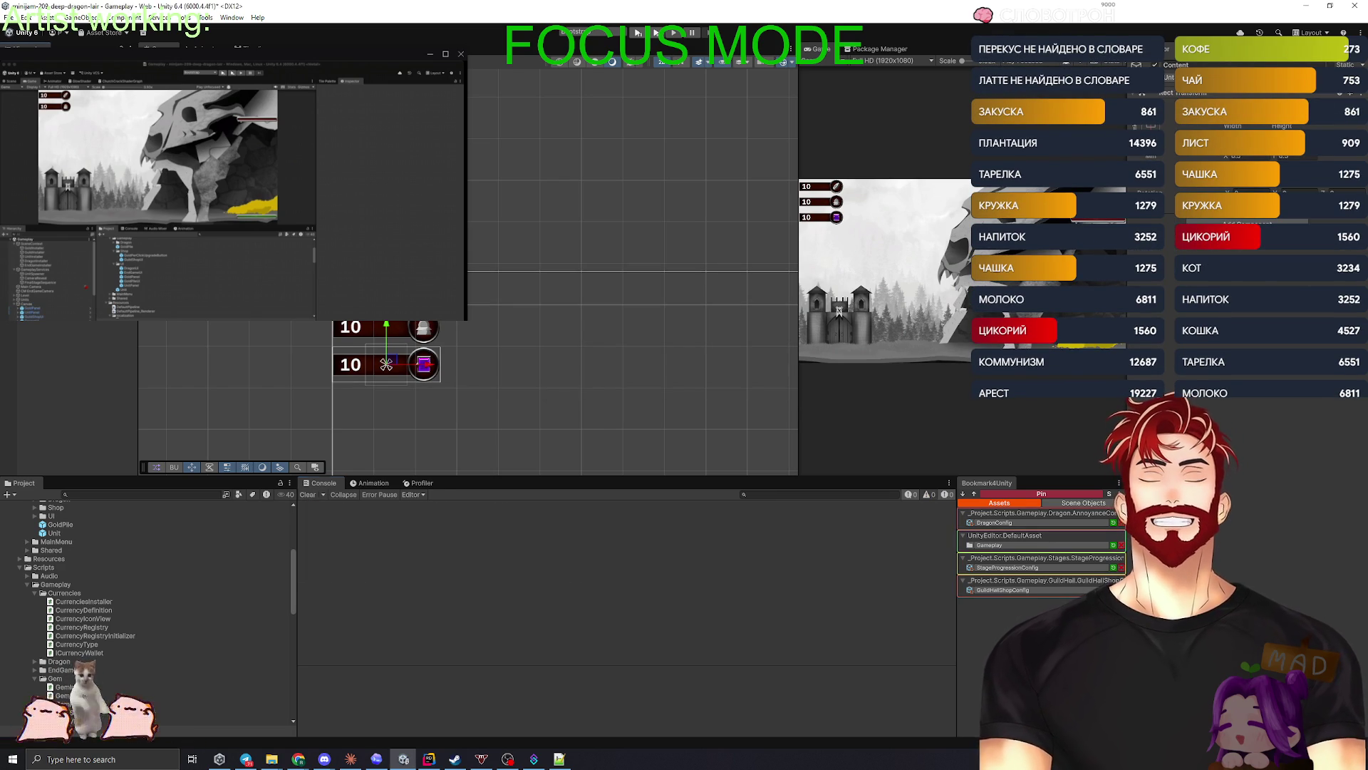
key(Delete)
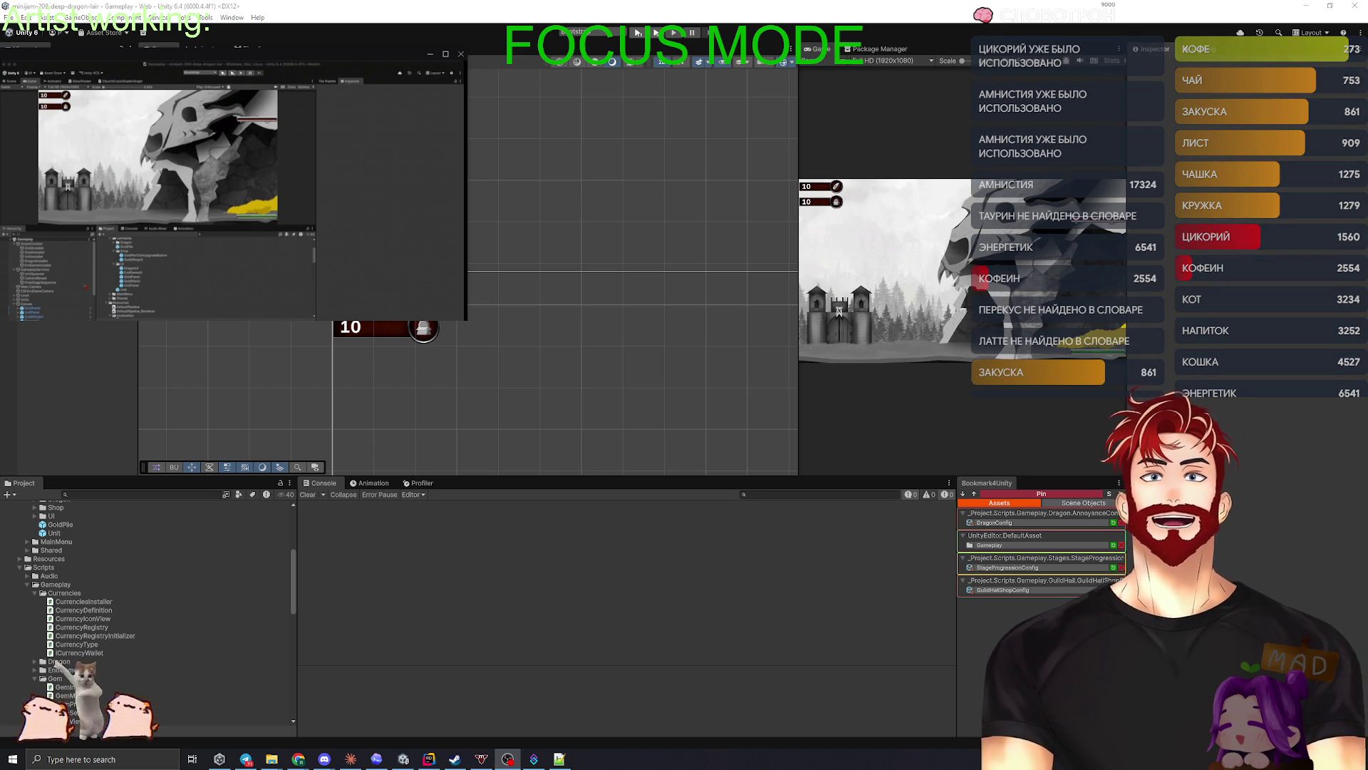
click(102, 370)
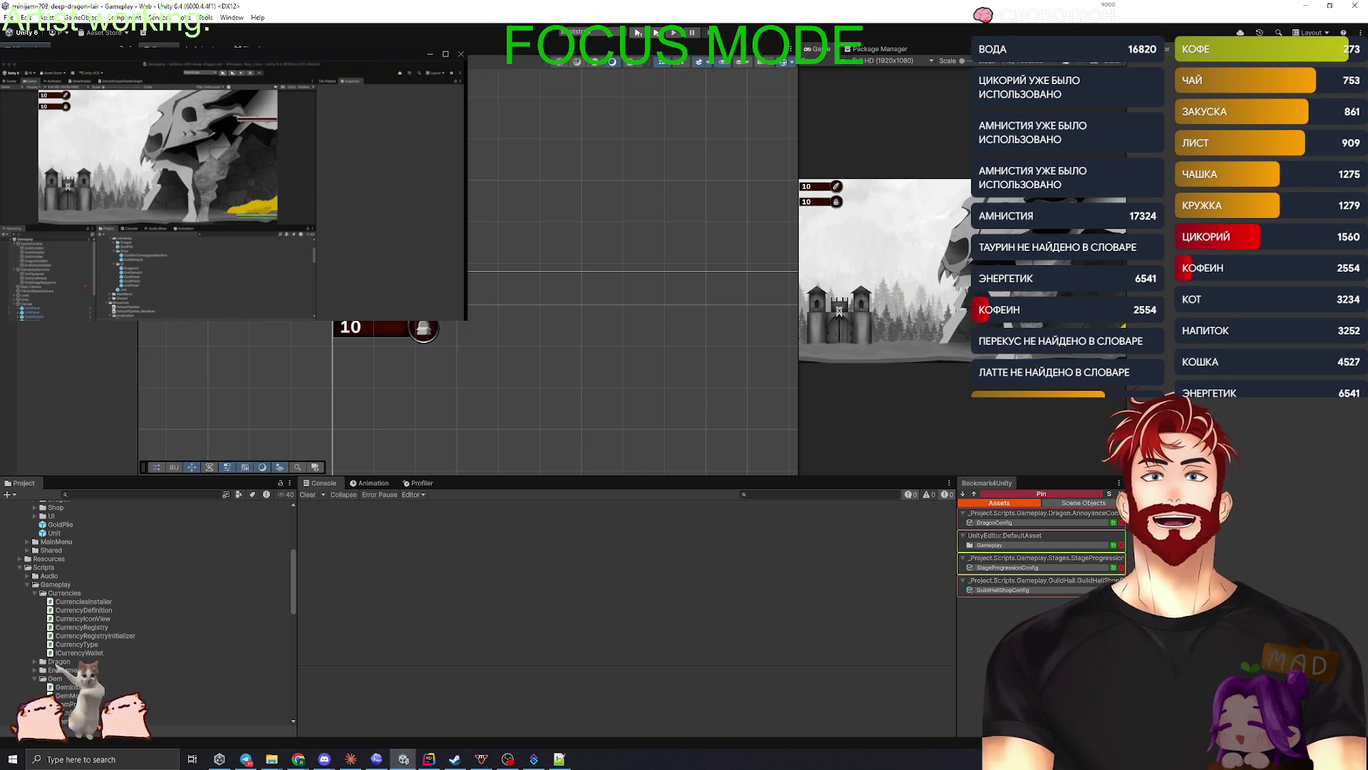
click(385, 351)
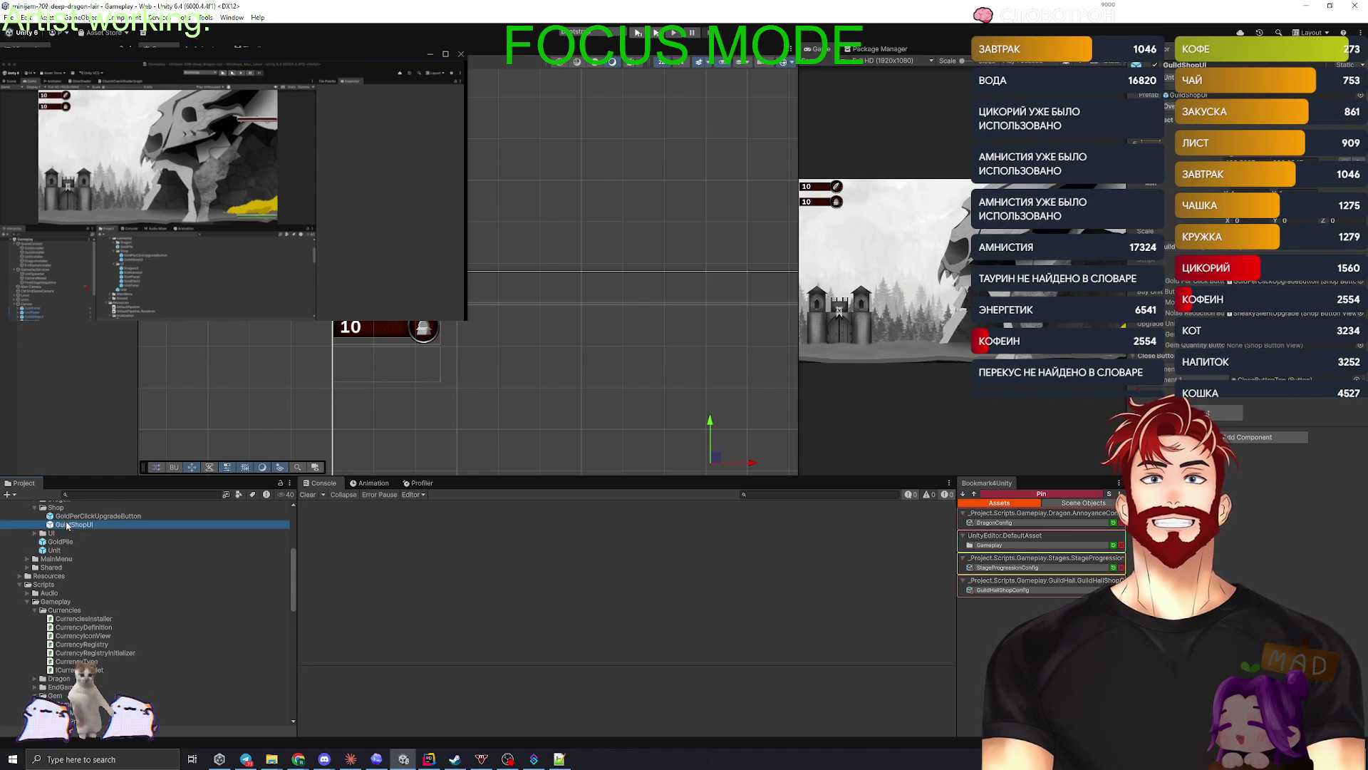
- Open GuildShopUI in Prefab Mode, zoom in on the Guild shop panel, then return to Claude Code
double_click(271, 524)
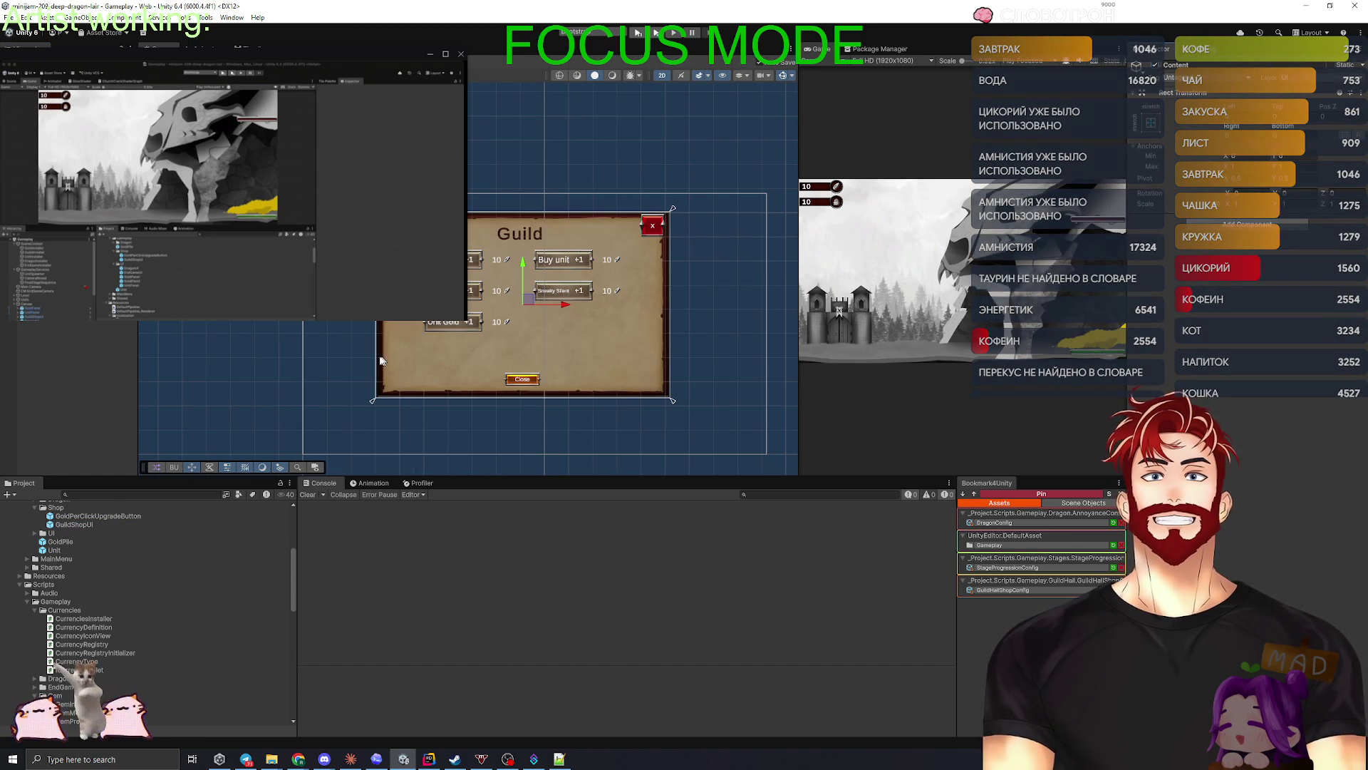
scroll(488, 370, up, 5)
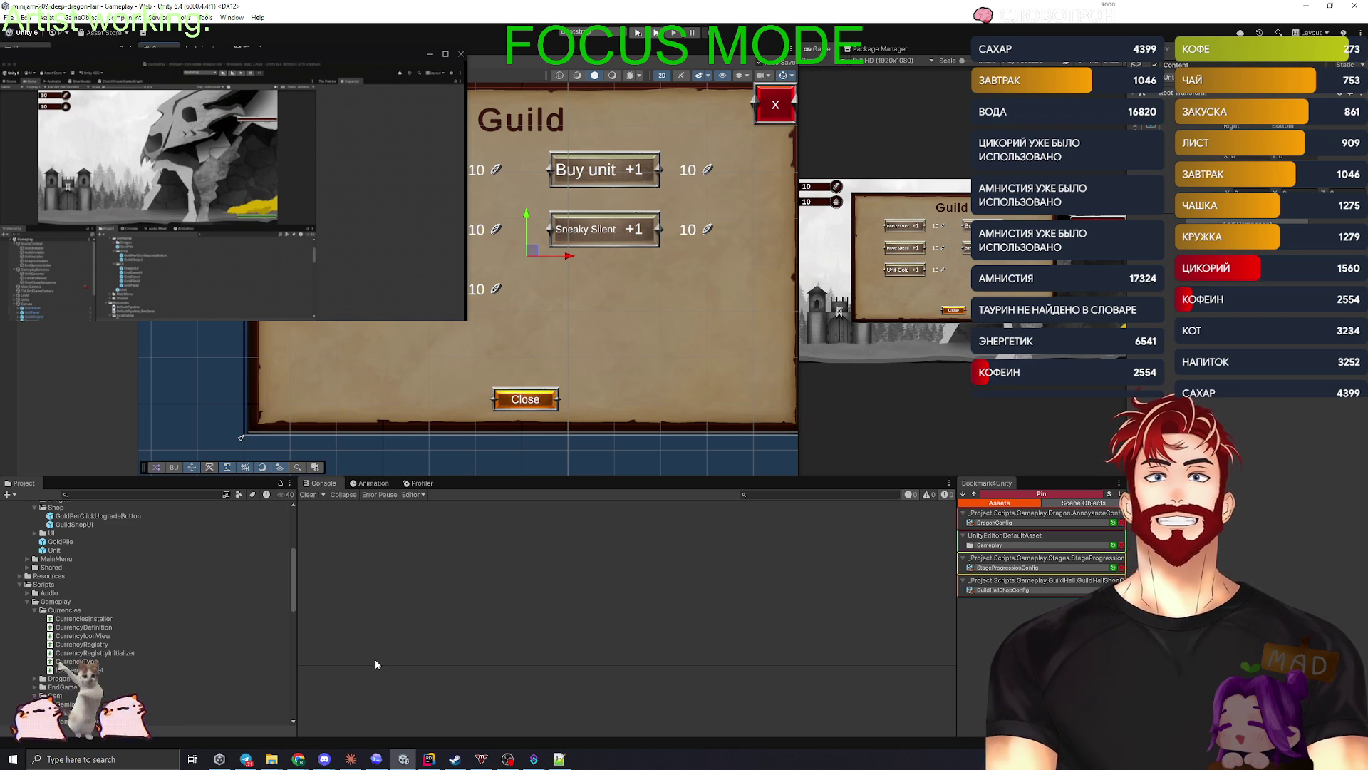
click(350, 759)
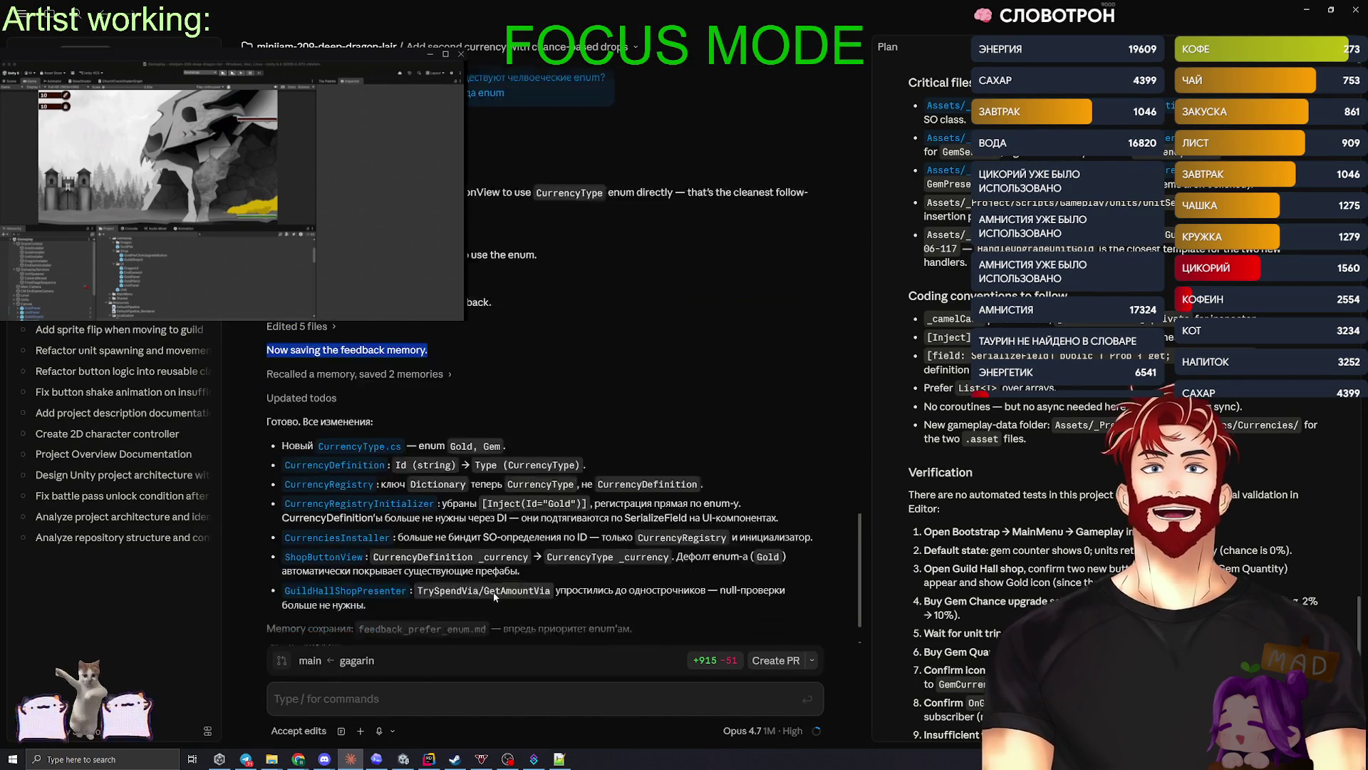
- Send a request, in Russian, that gem-currency upgrades unlock in the shop only after gems are obtained
click(357, 702)
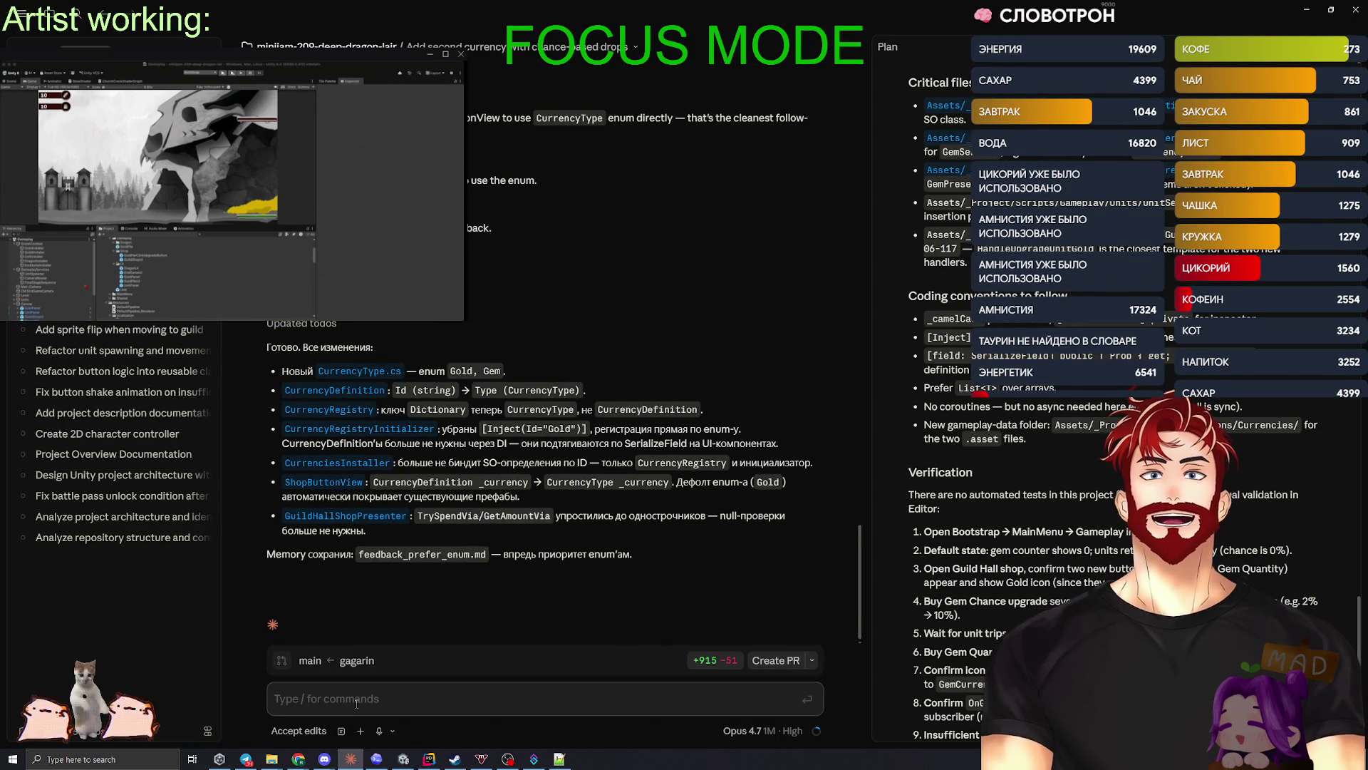
text(Дав)
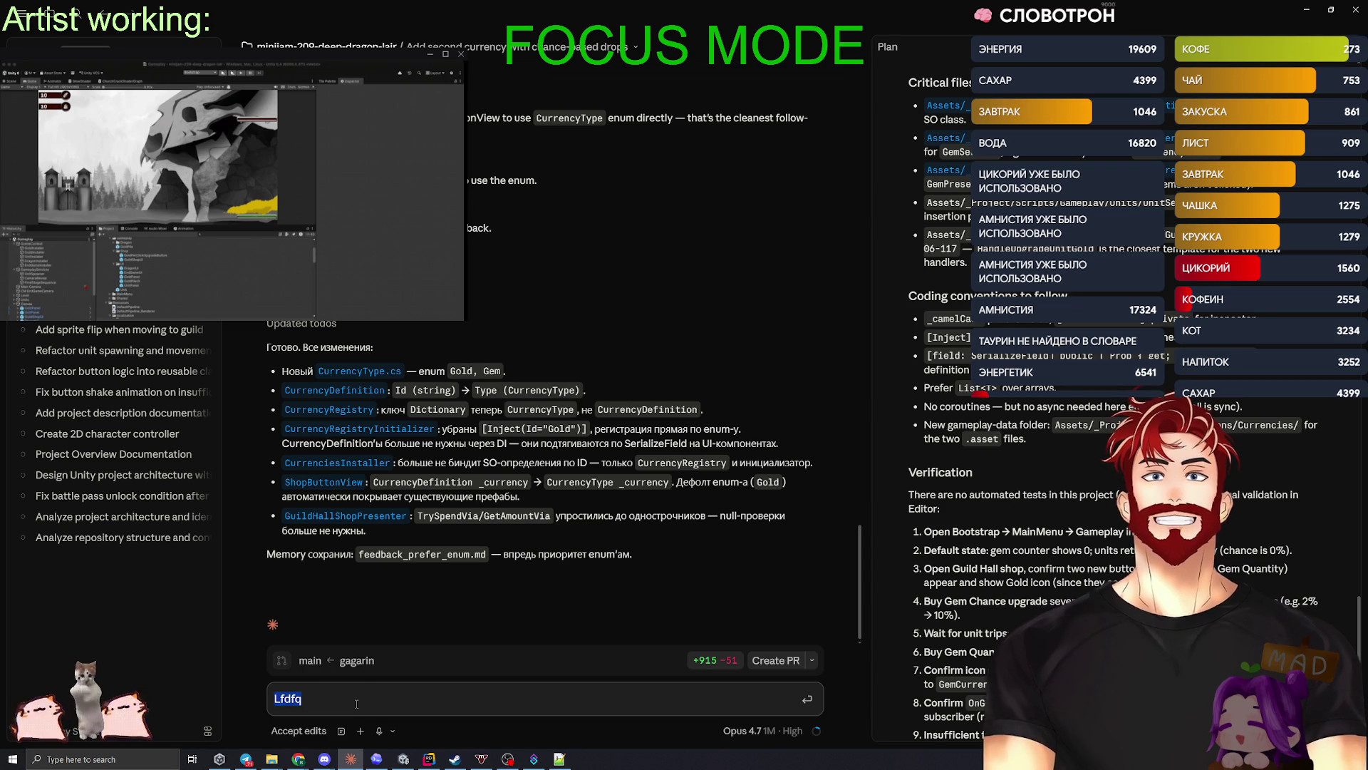
text(ай ещё сделаем)
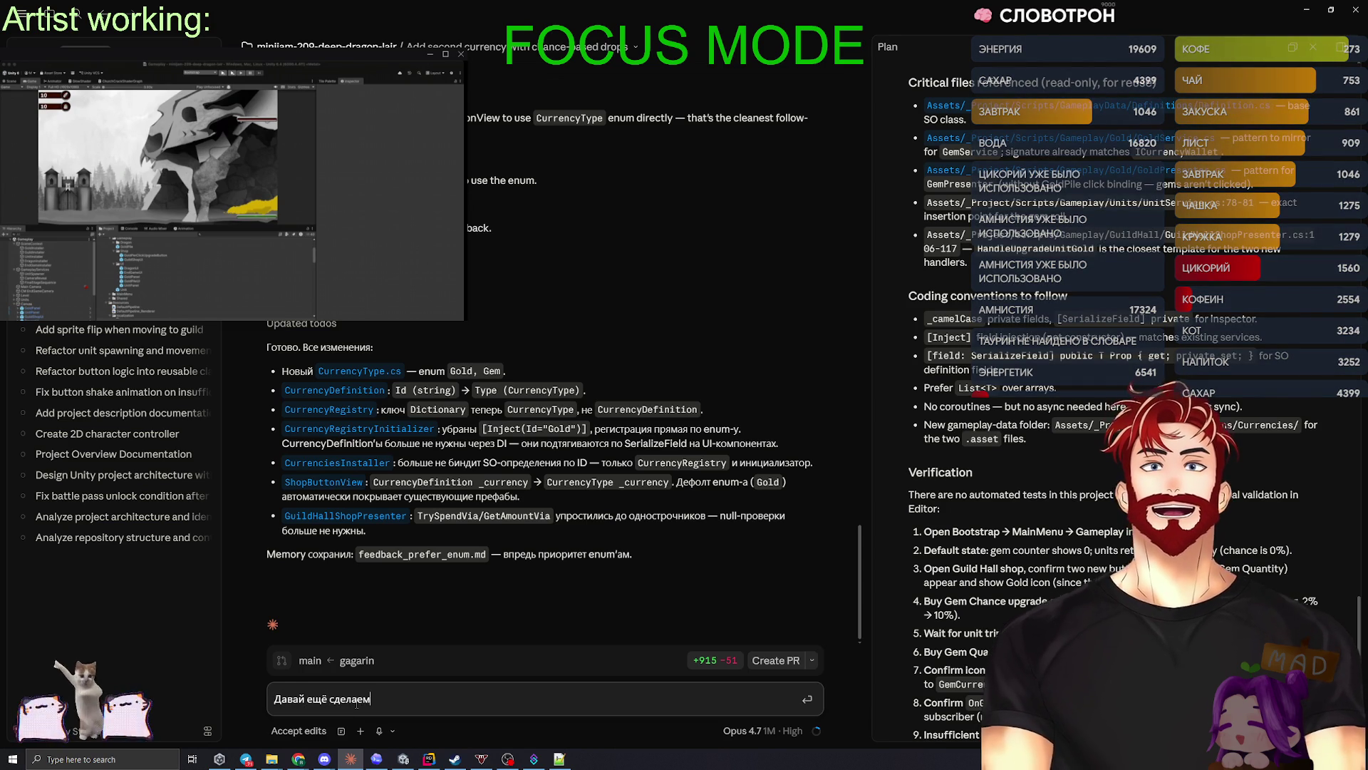
text( следующее.)
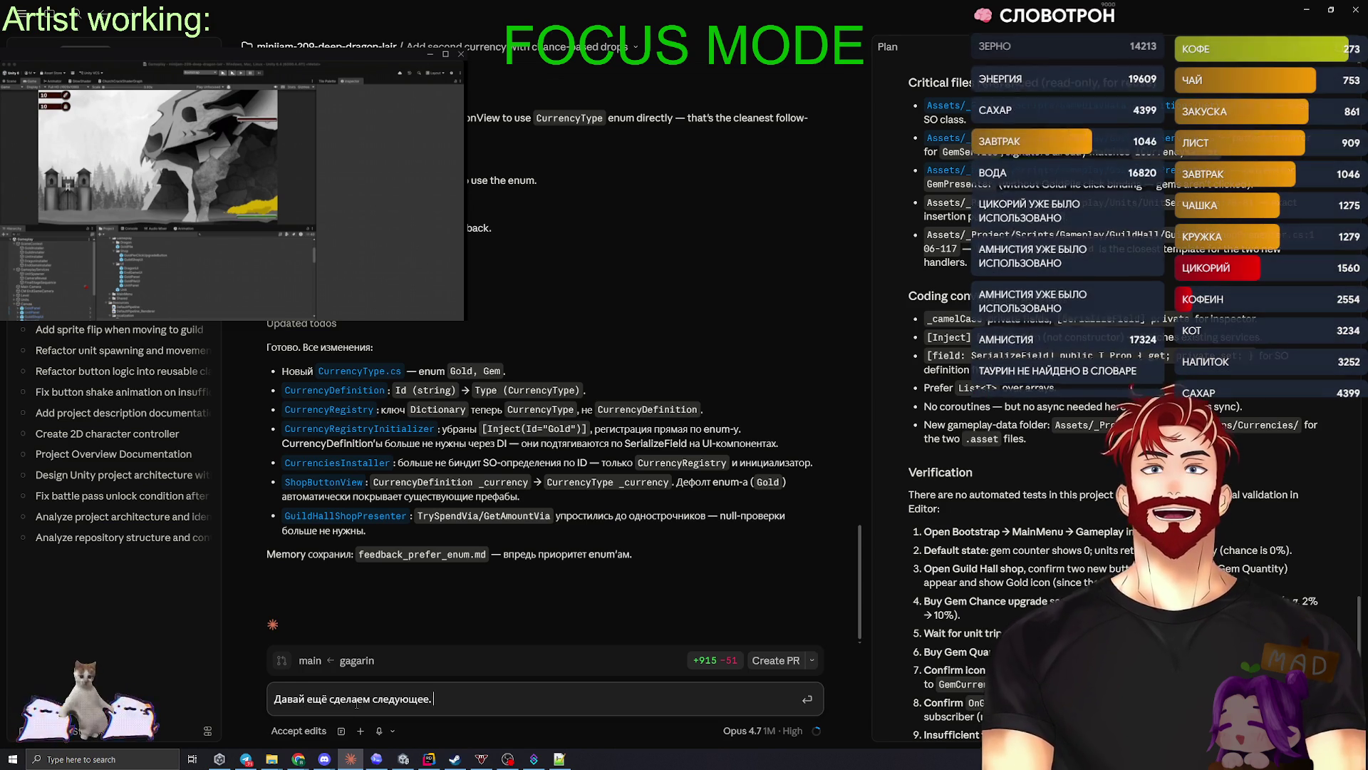
text( Я хоч)
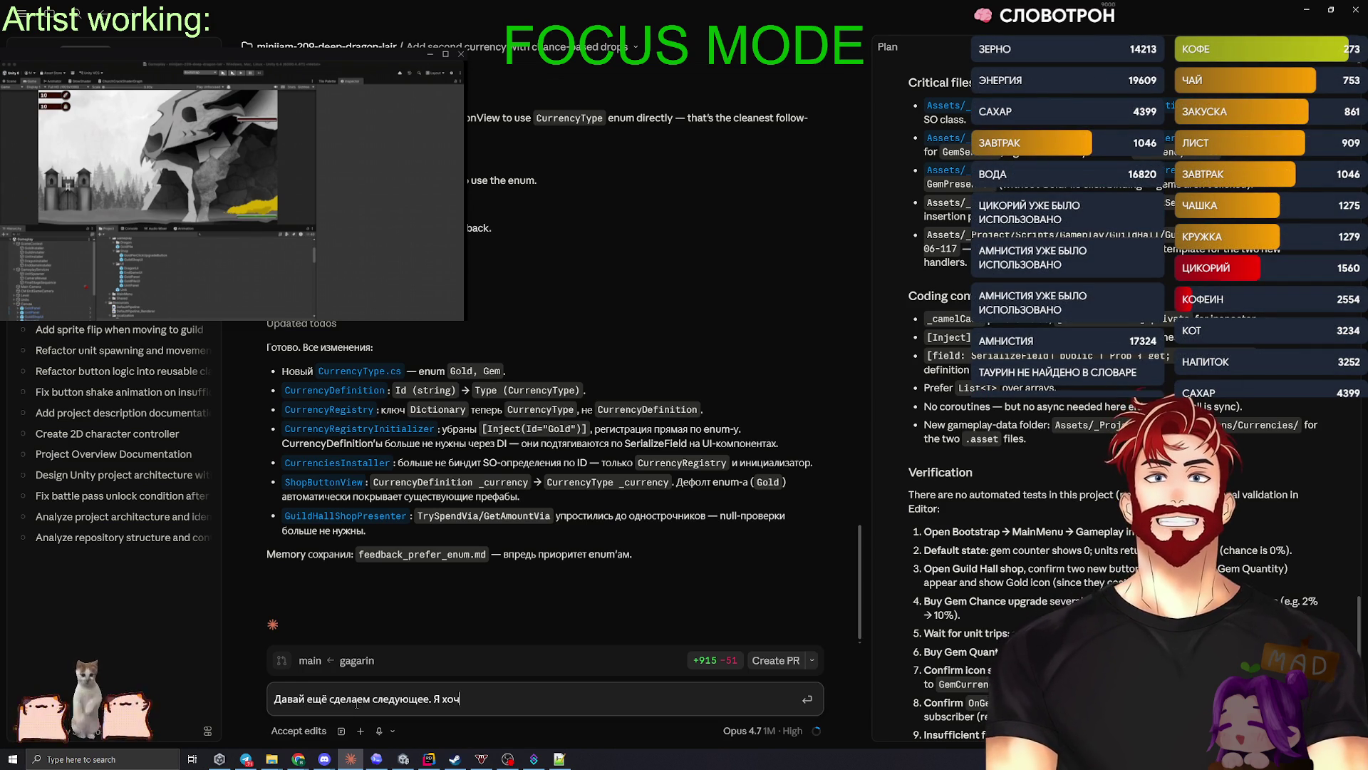
text(у чтобы те апгре)
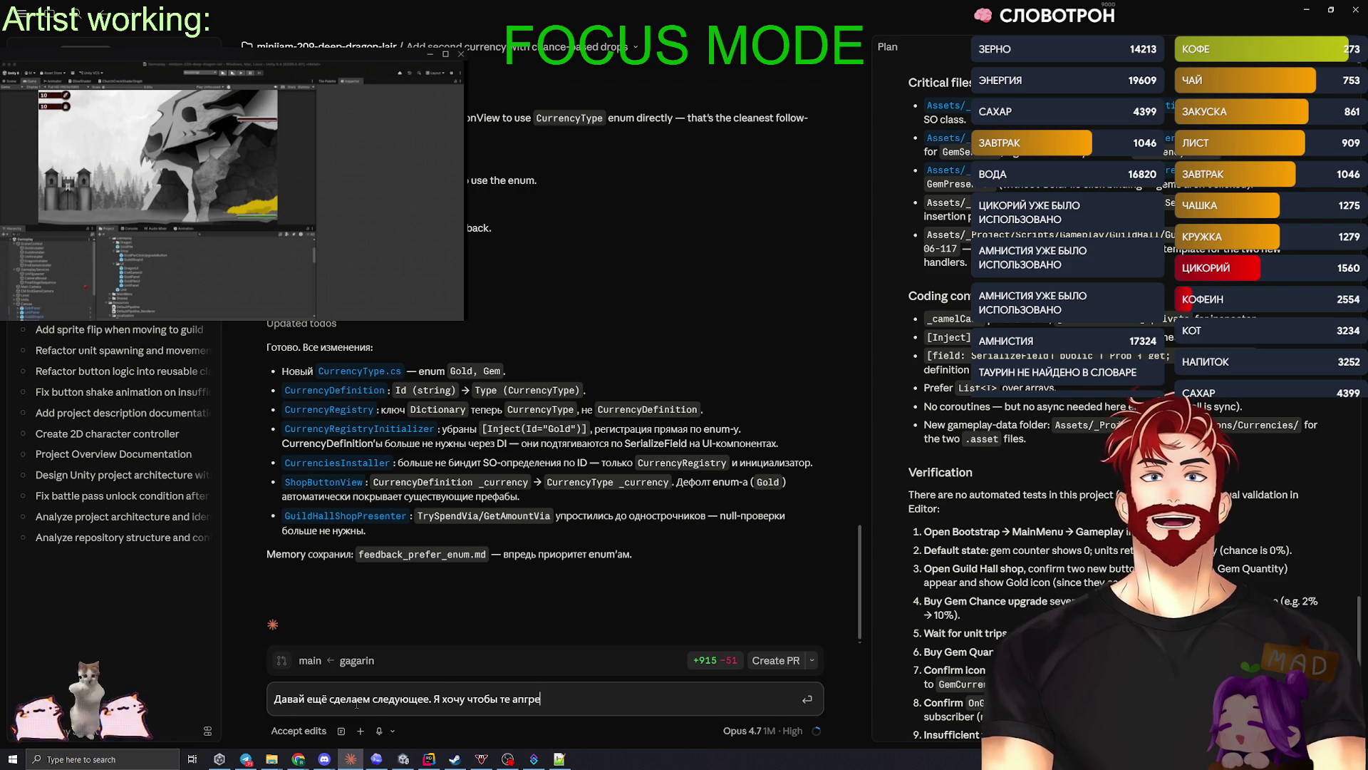
text(йды, которые)
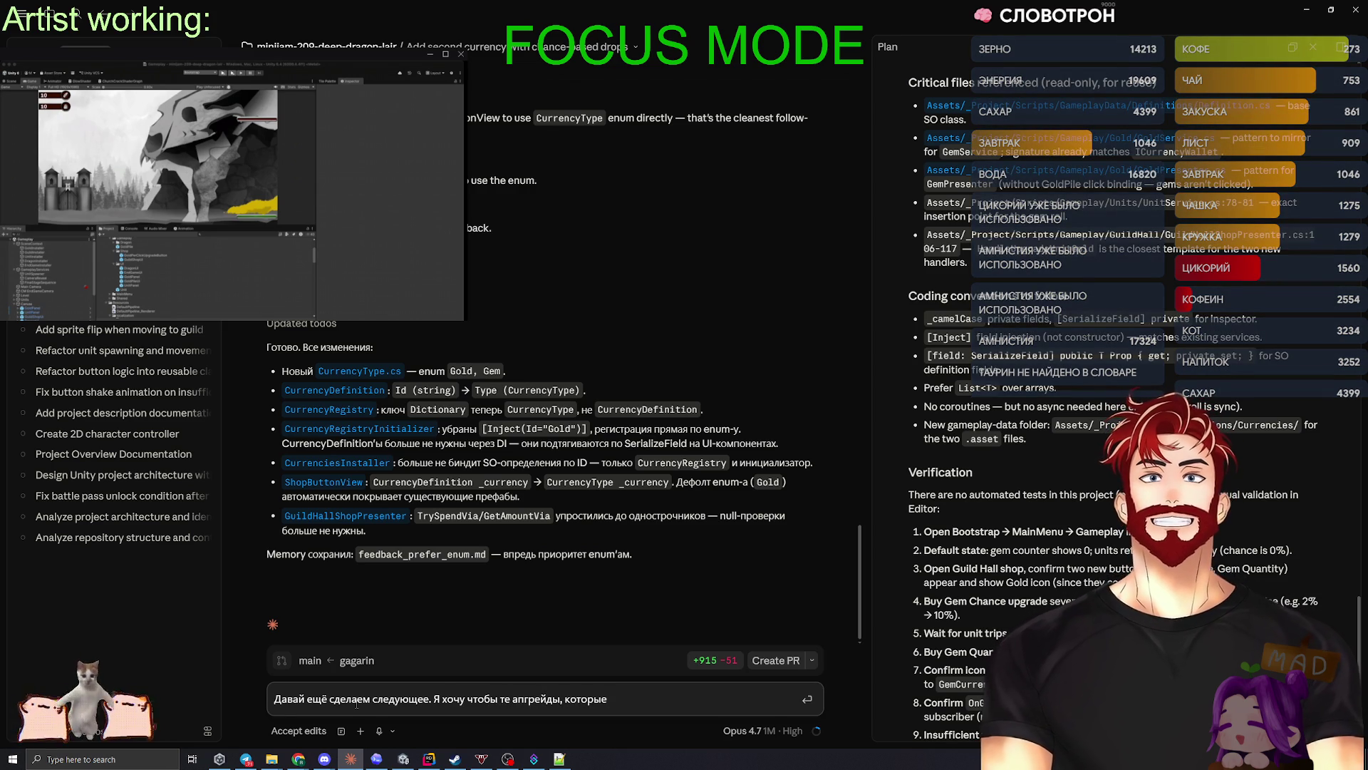
text( у насс есть)
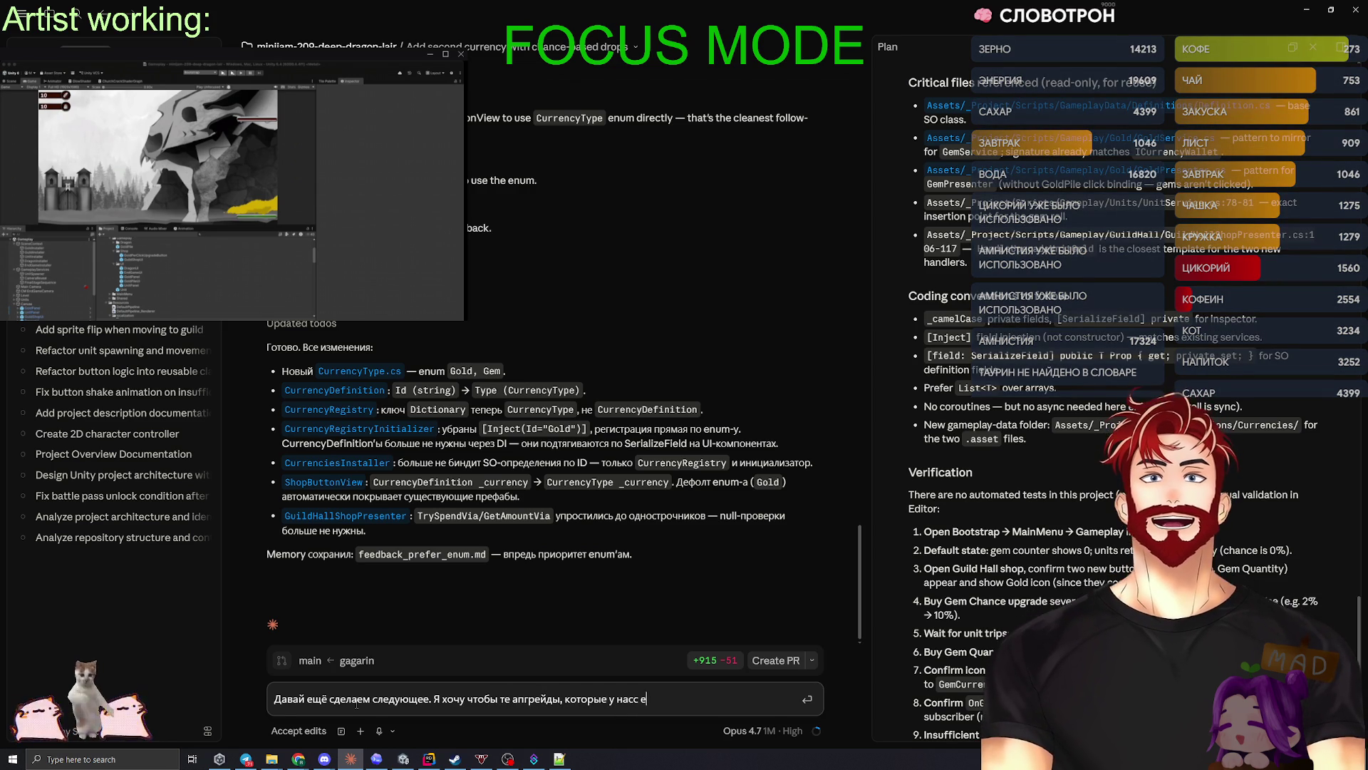
key(BackSpace)
key(BackSpace)
key(BackSpace)
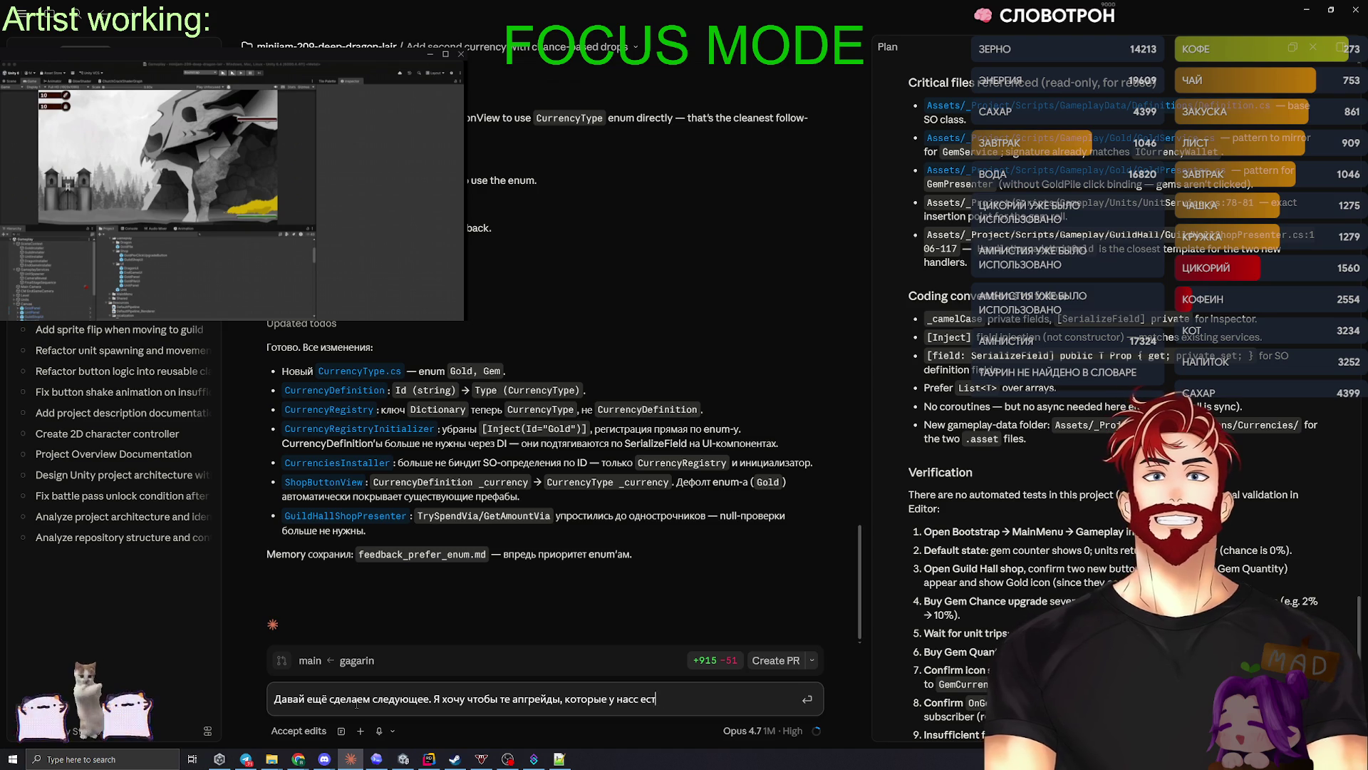
key(BackSpace)
text(есть по)
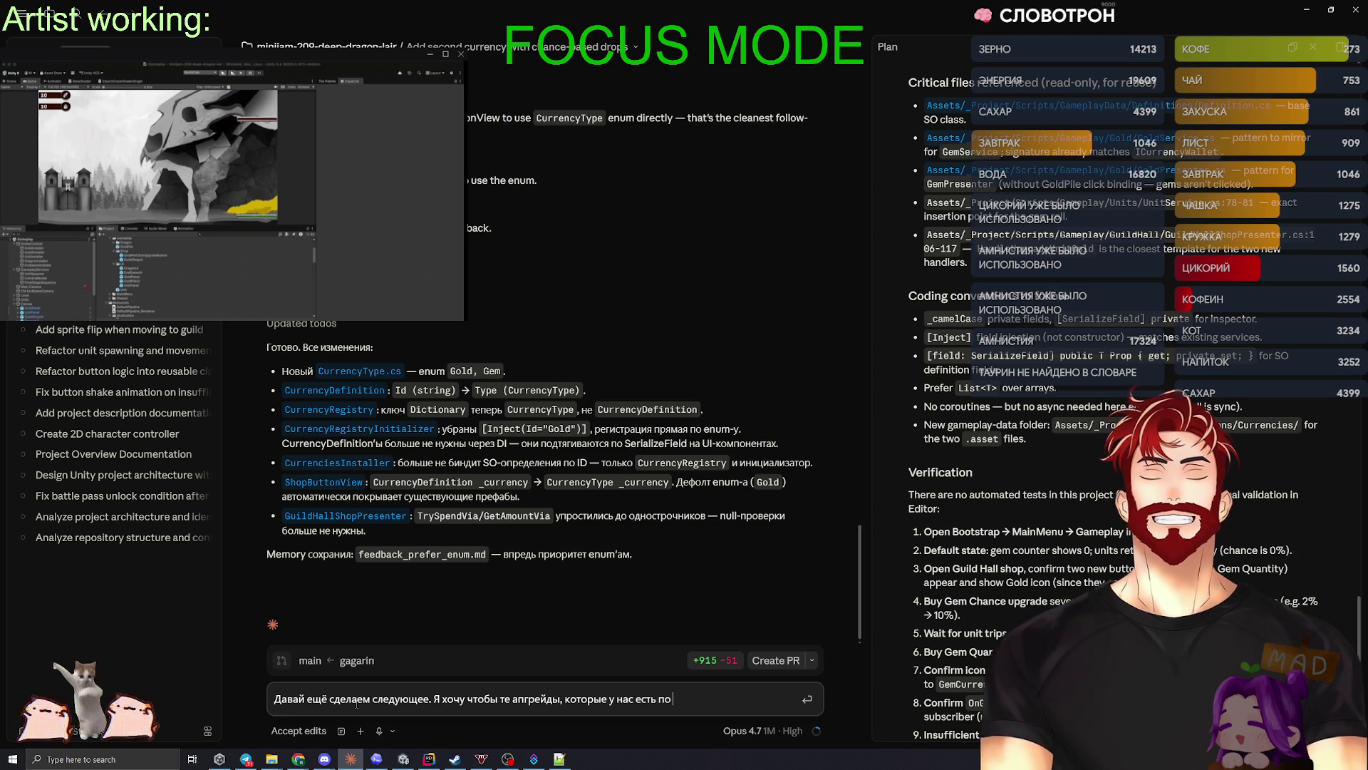
text( валюте ГЕМО)
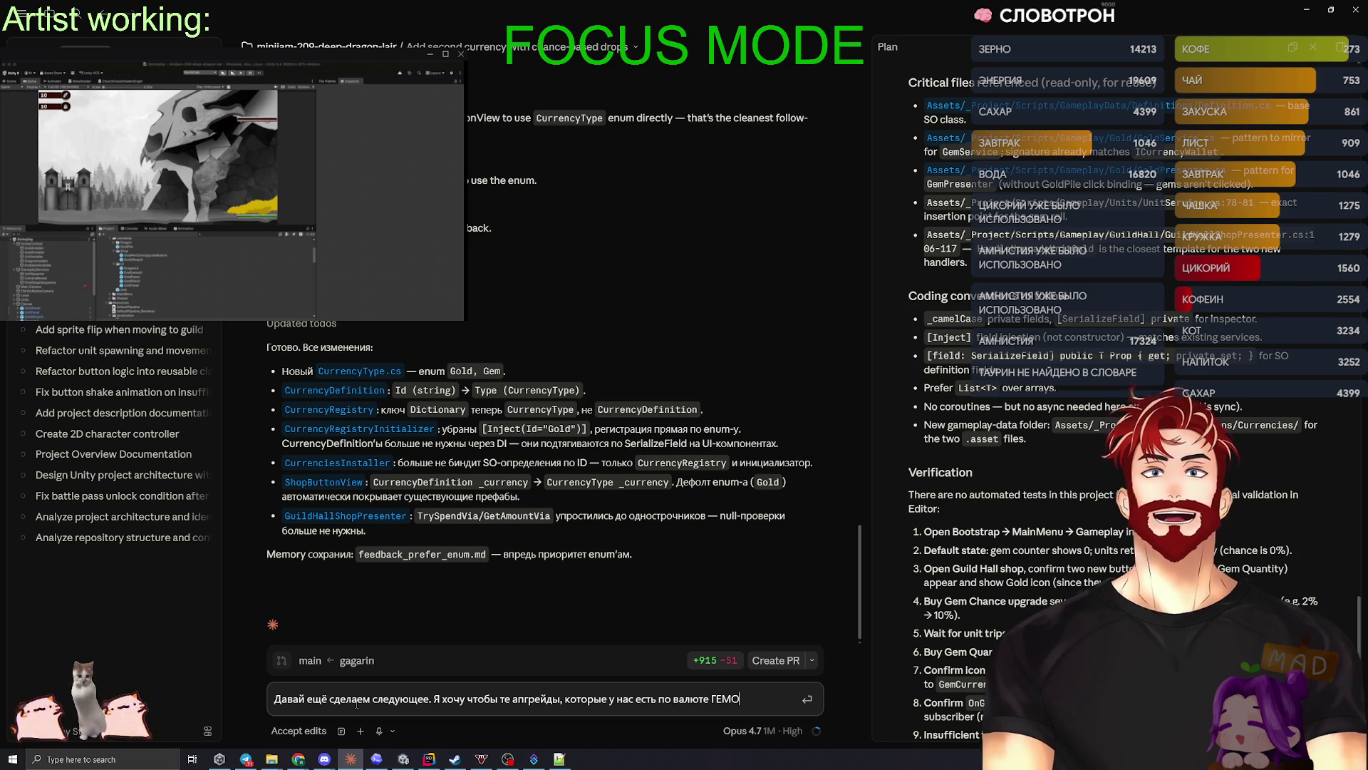
text(В )
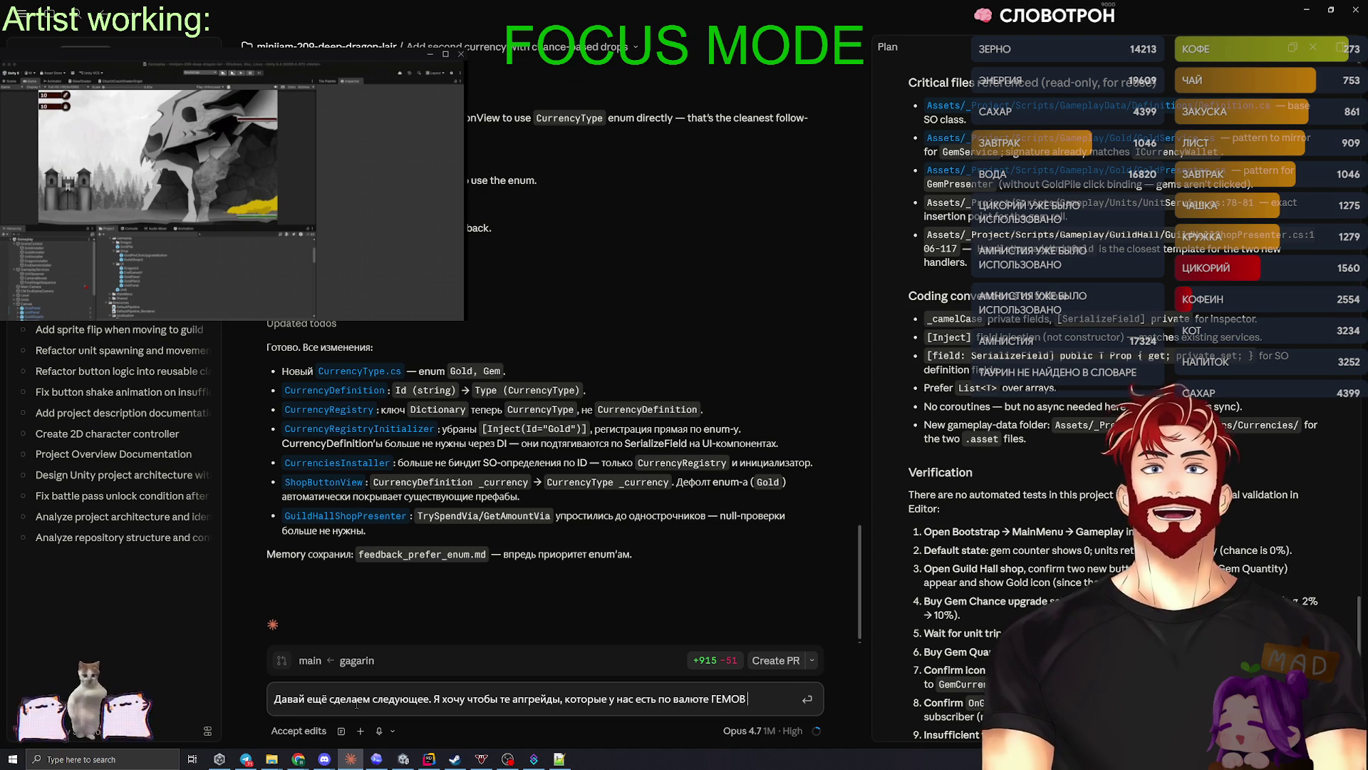
text(включ)
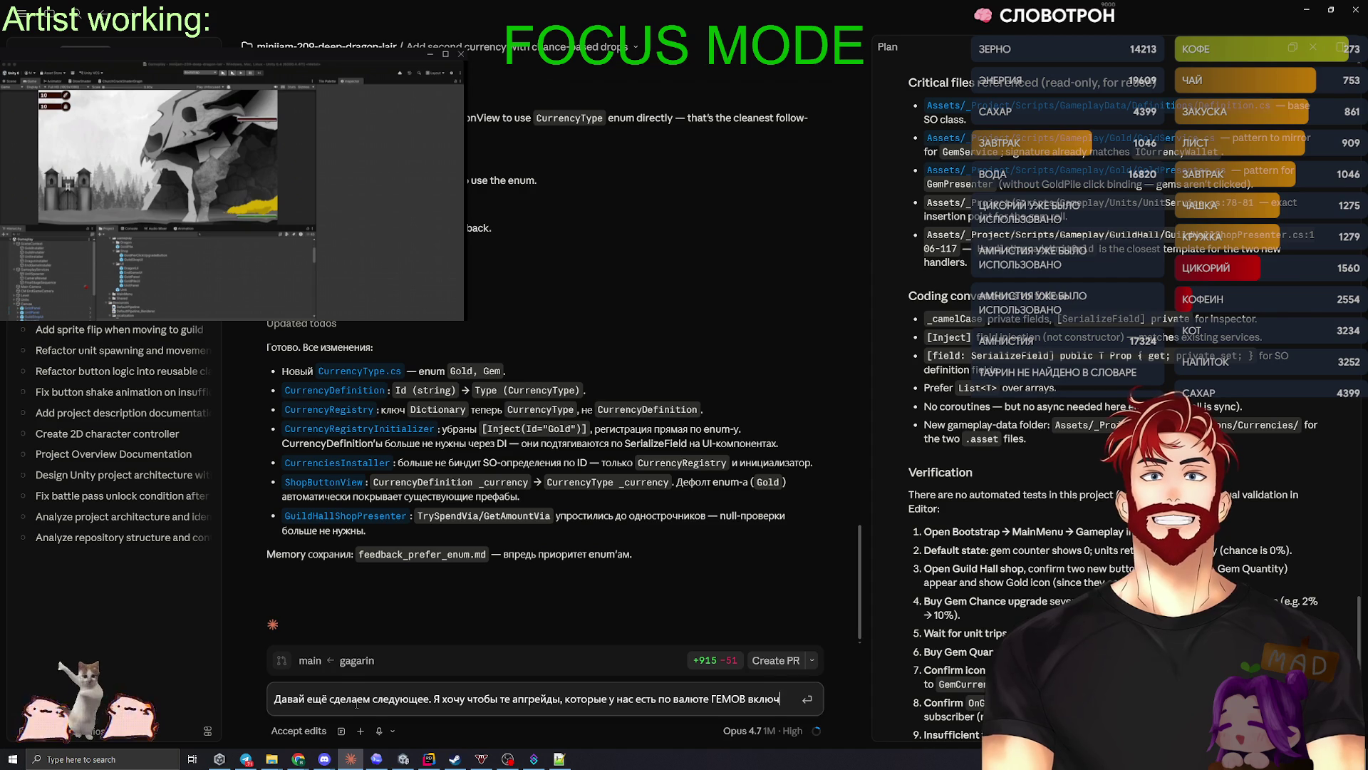
text(илались в магазине)
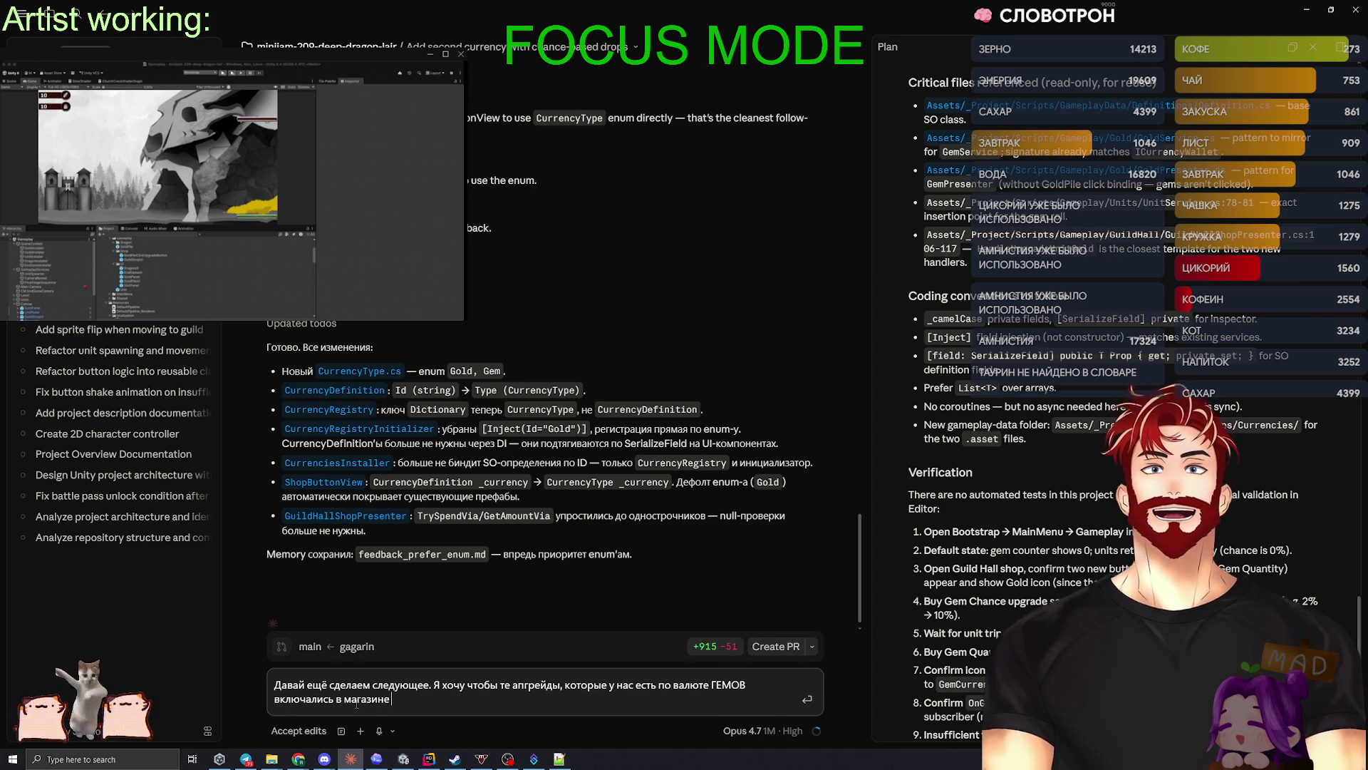
text( ТОЛЬКО после тог)
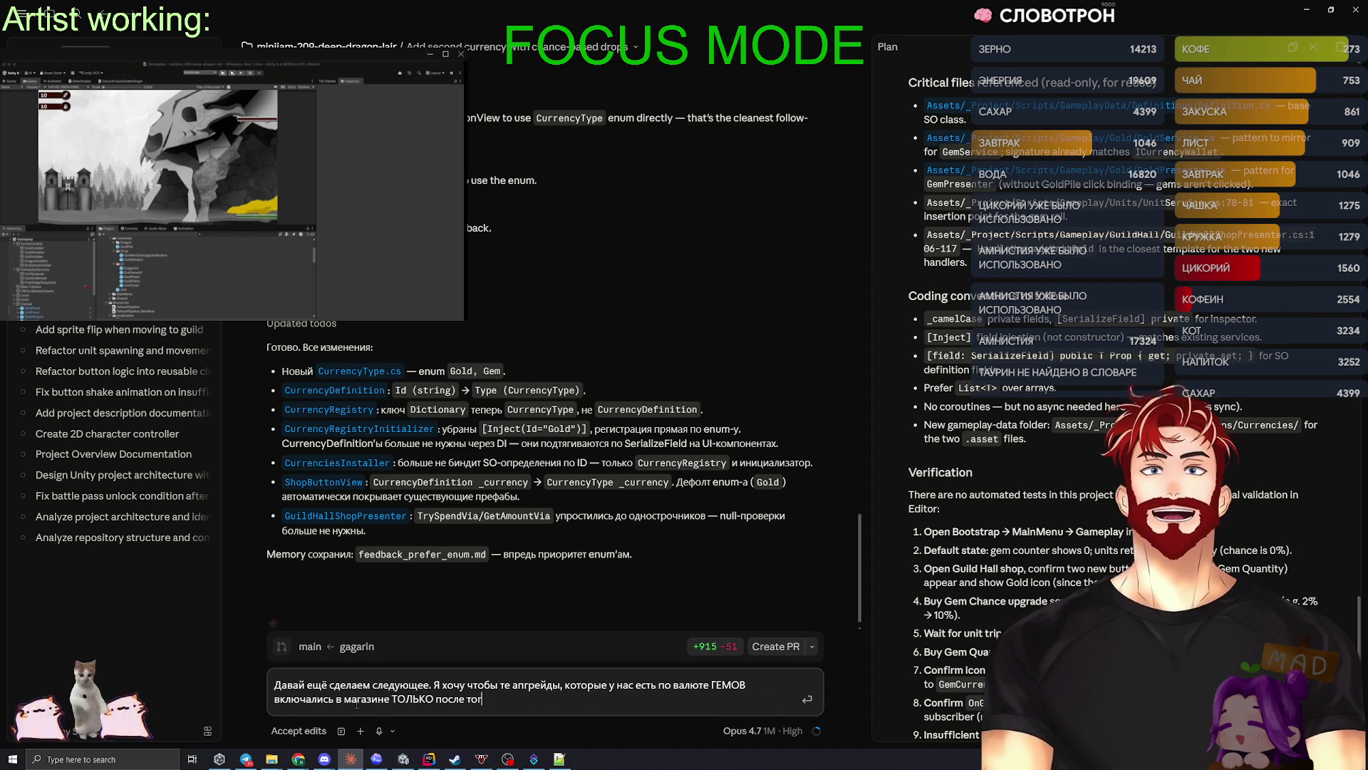
text(о, как мы добыли )
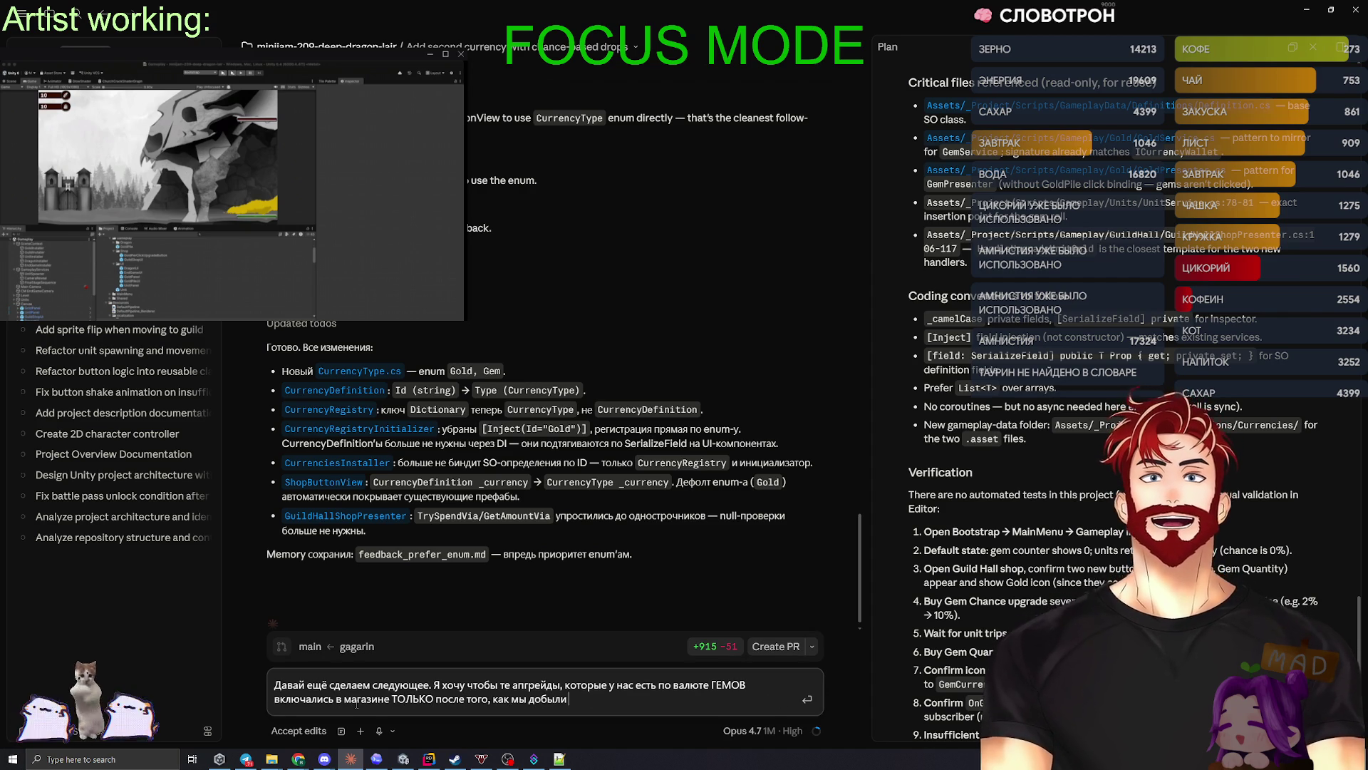
text(эти гемы, а)
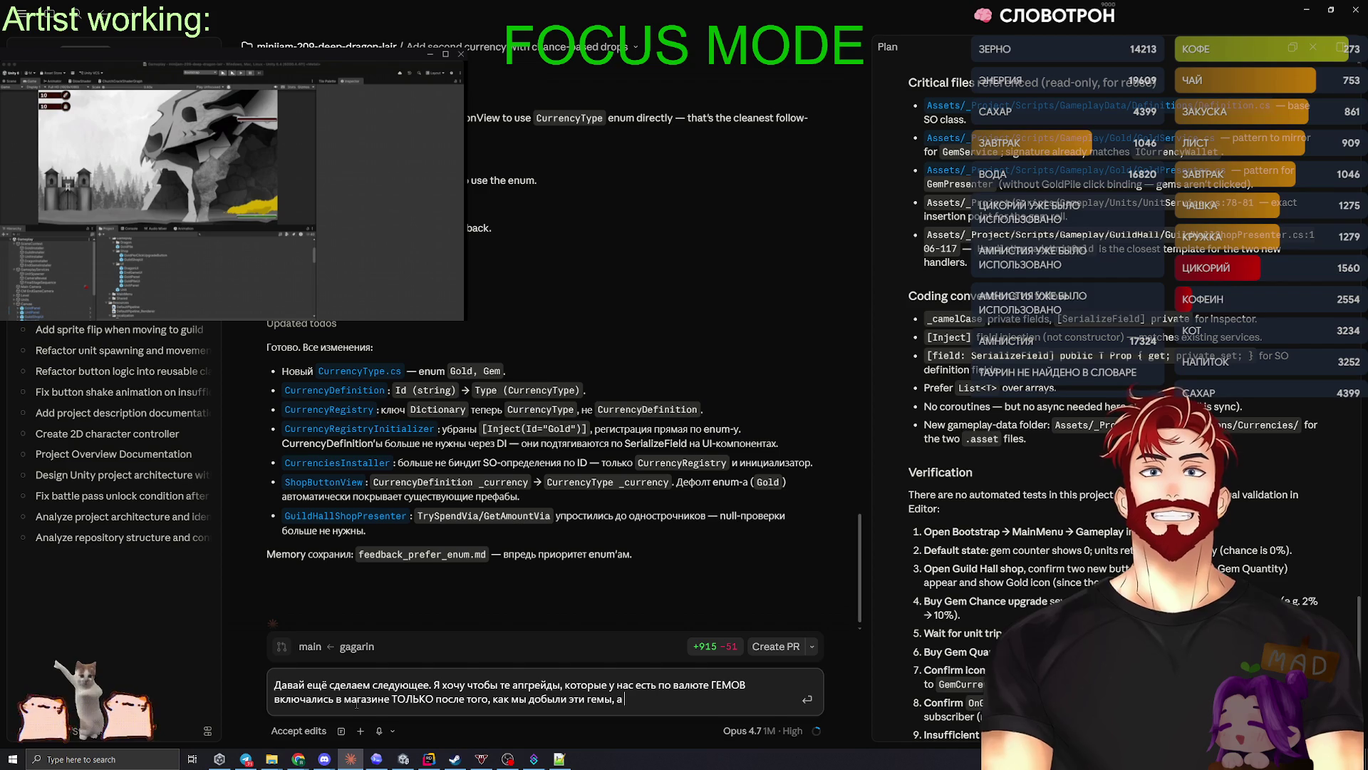
text( до этого их небыло видно)
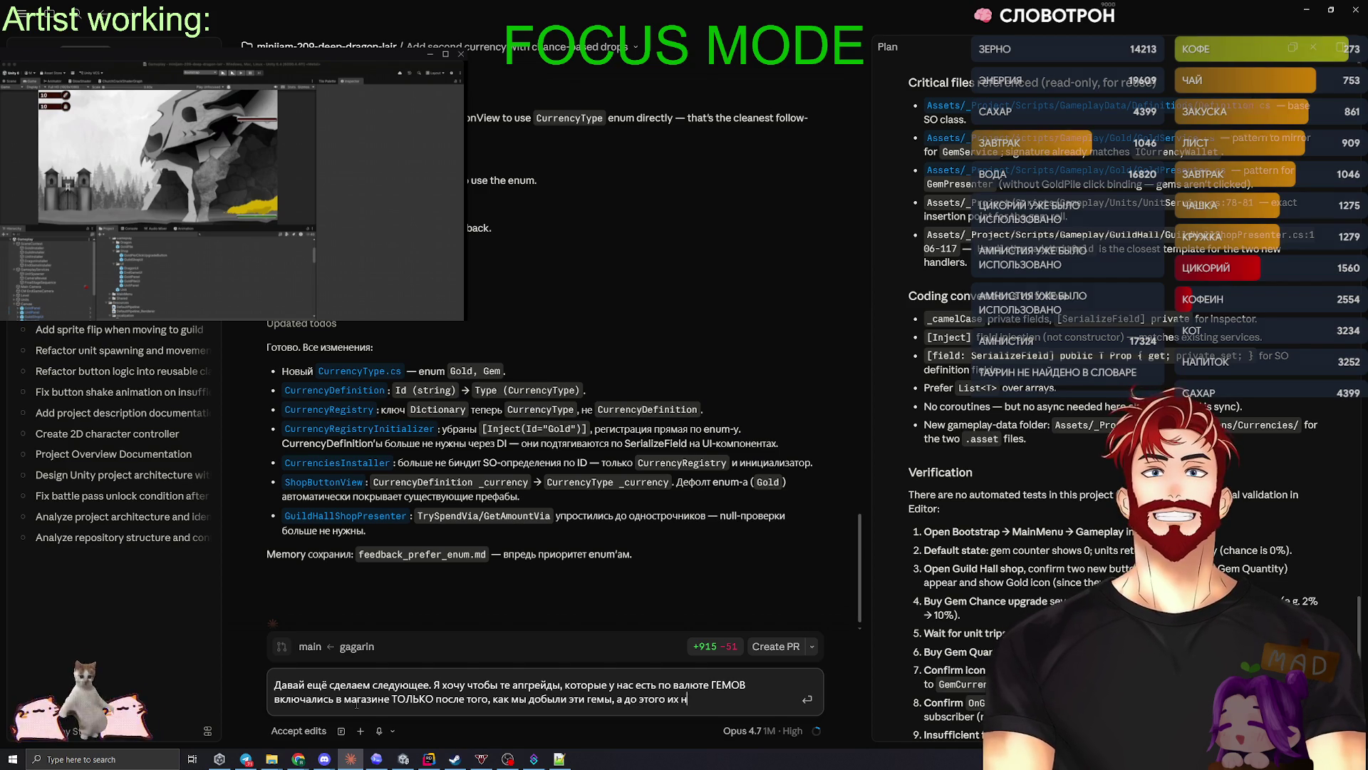
key(Return)
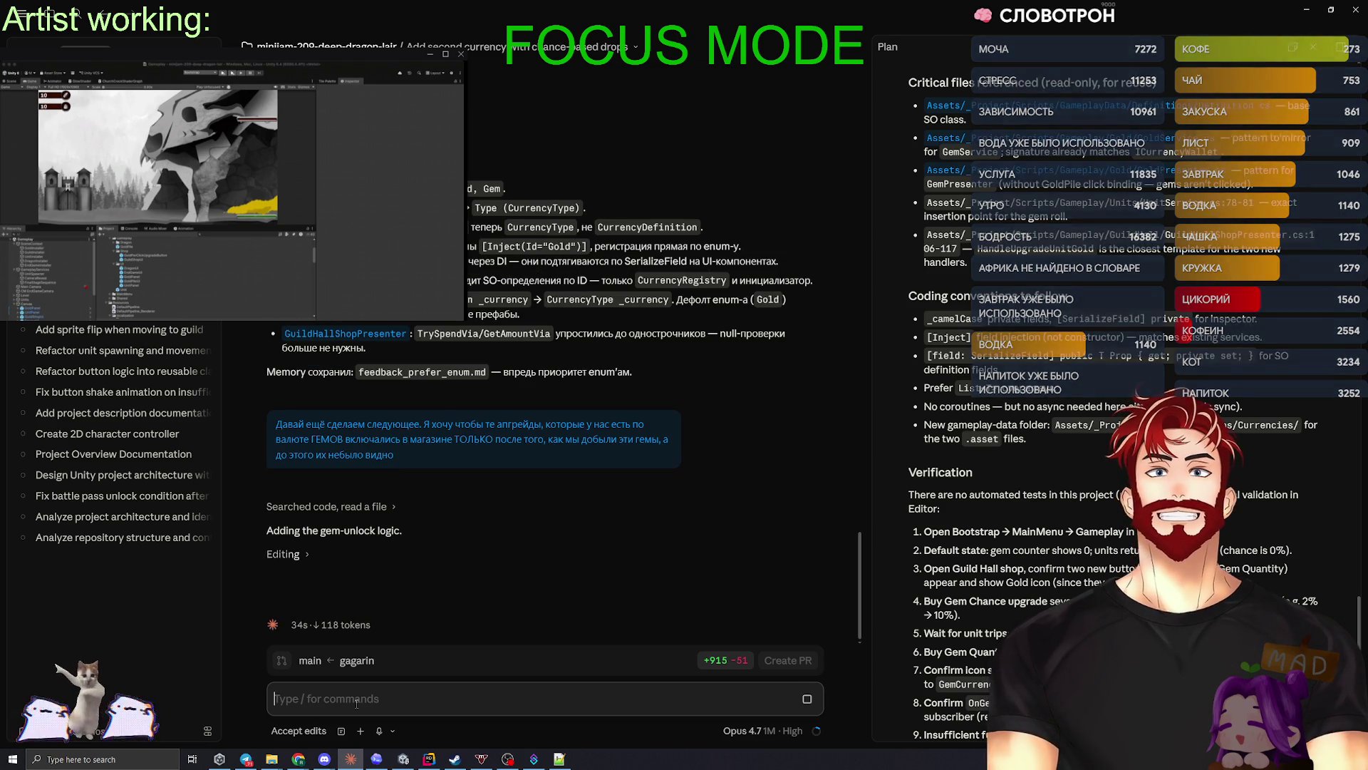
- Switch Claude Code's agent mode from Accept edits to Plan mode
click(290, 732)
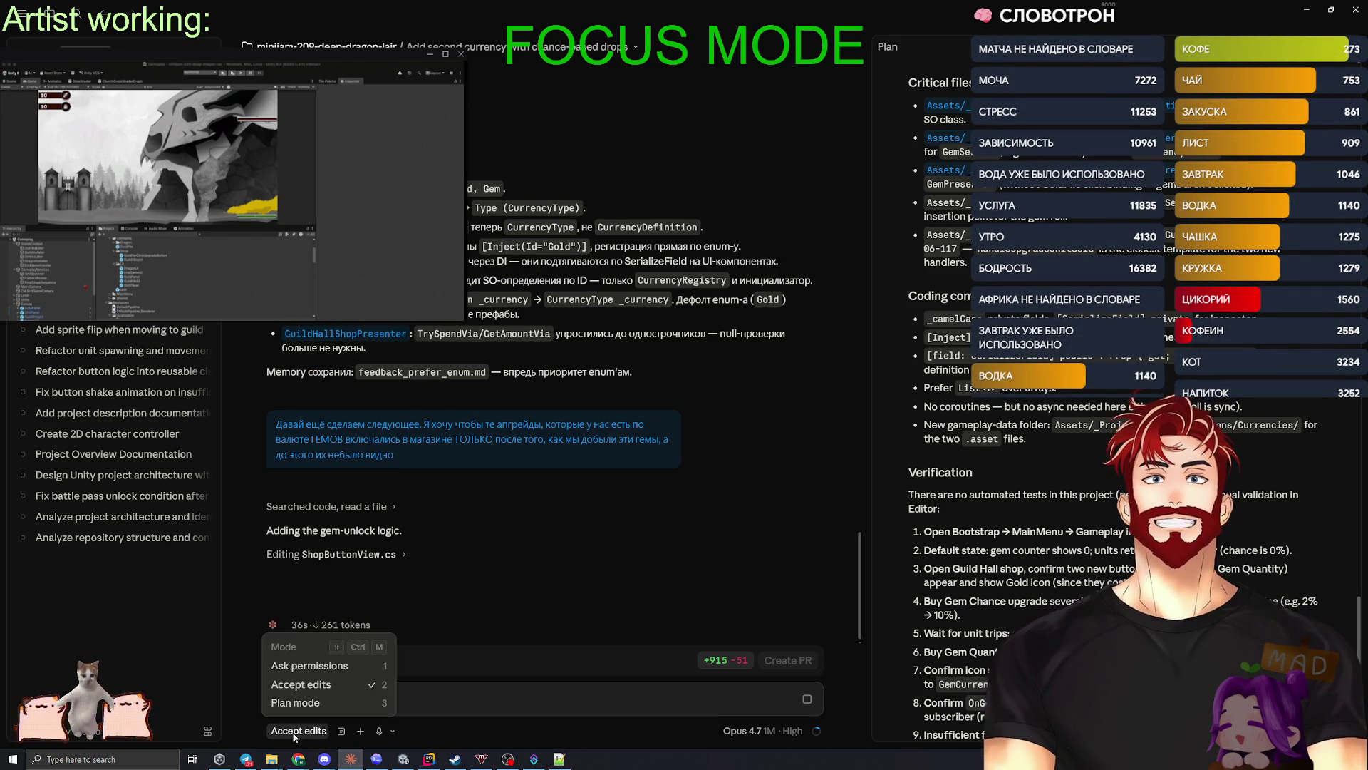
click(337, 701)
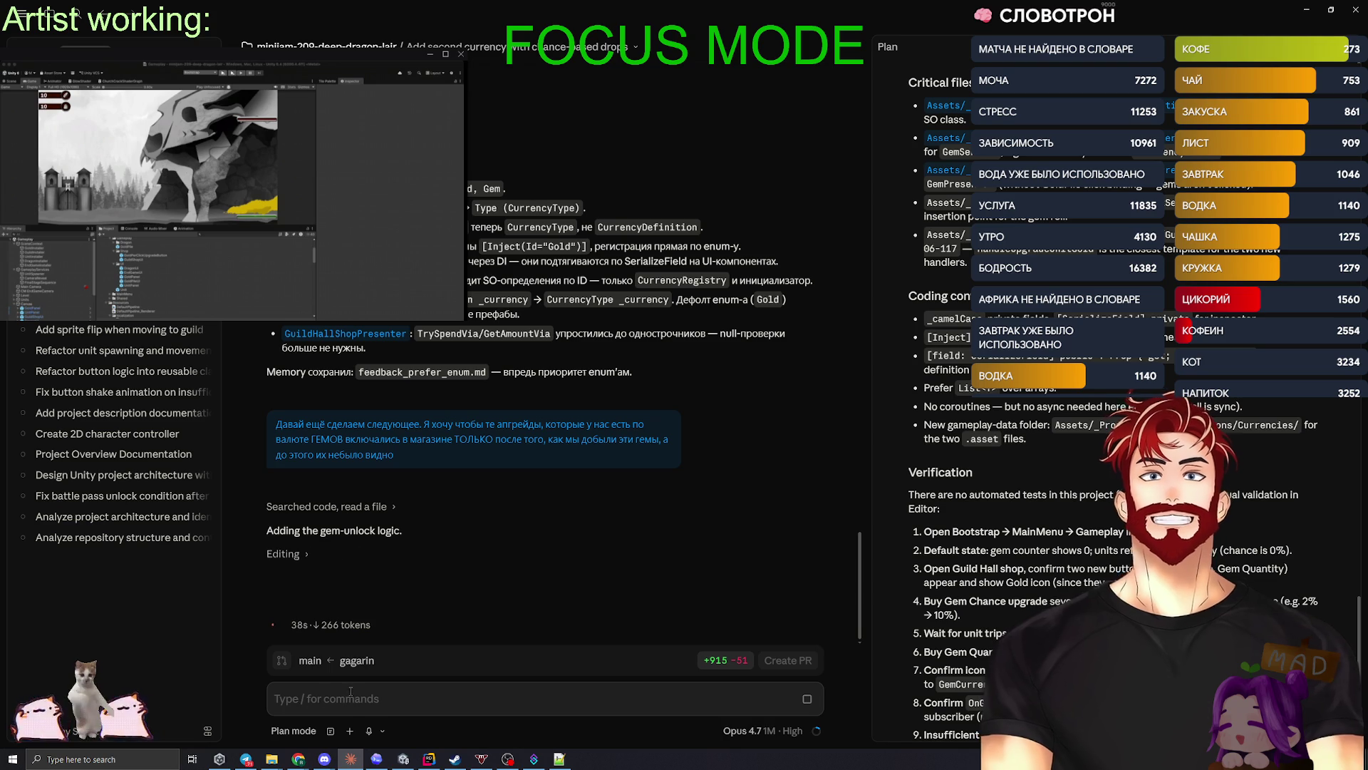
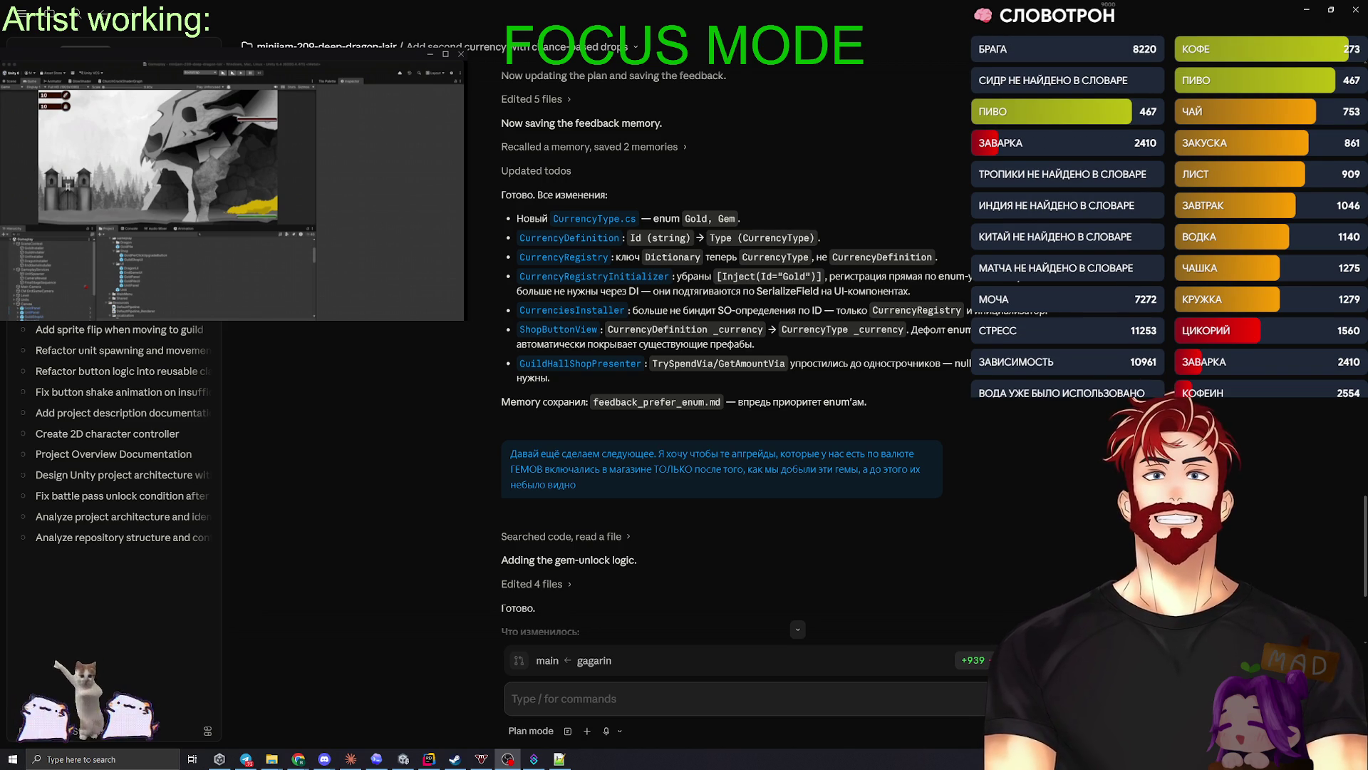
- Scroll to the end of Claude Code's gem-unlock summary, then switch to the Unity Editor
scroll(668, 561, down, 3)
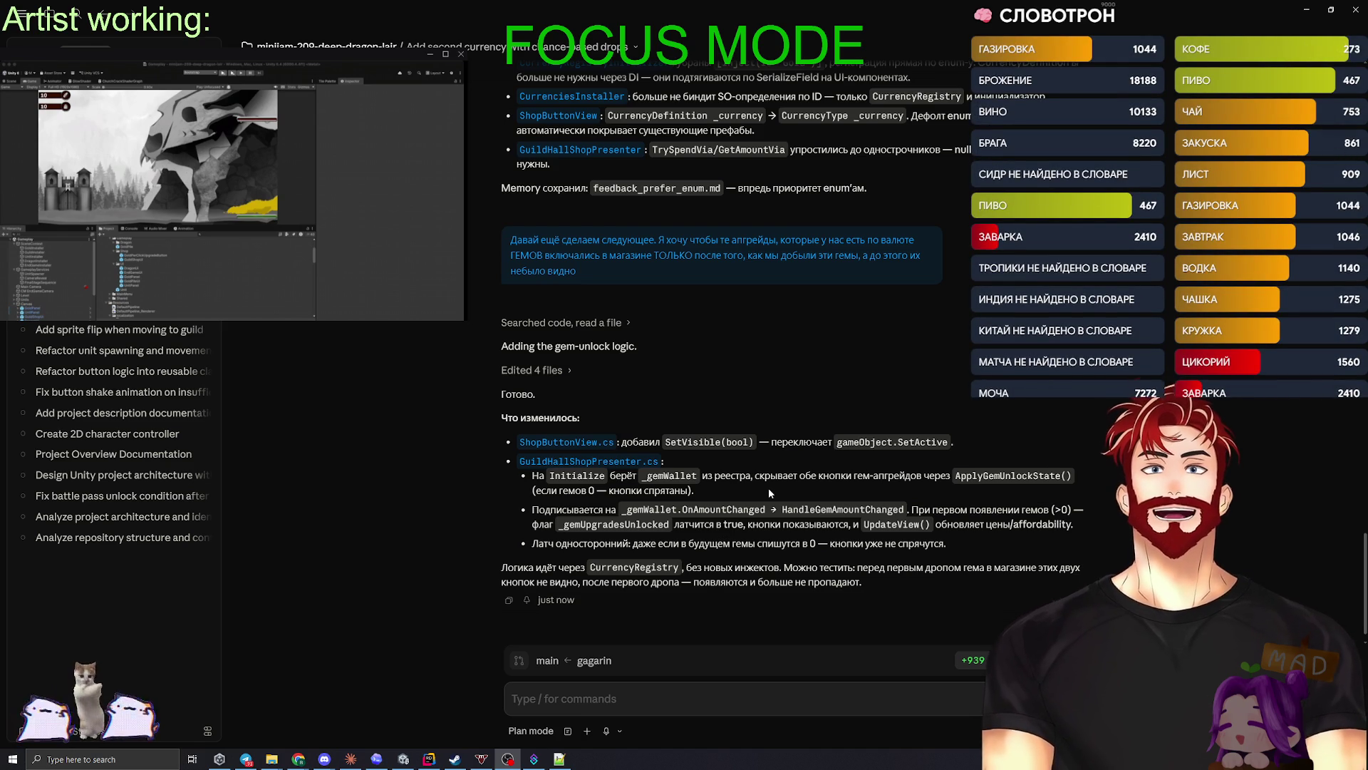
scroll(764, 488, down, 1)
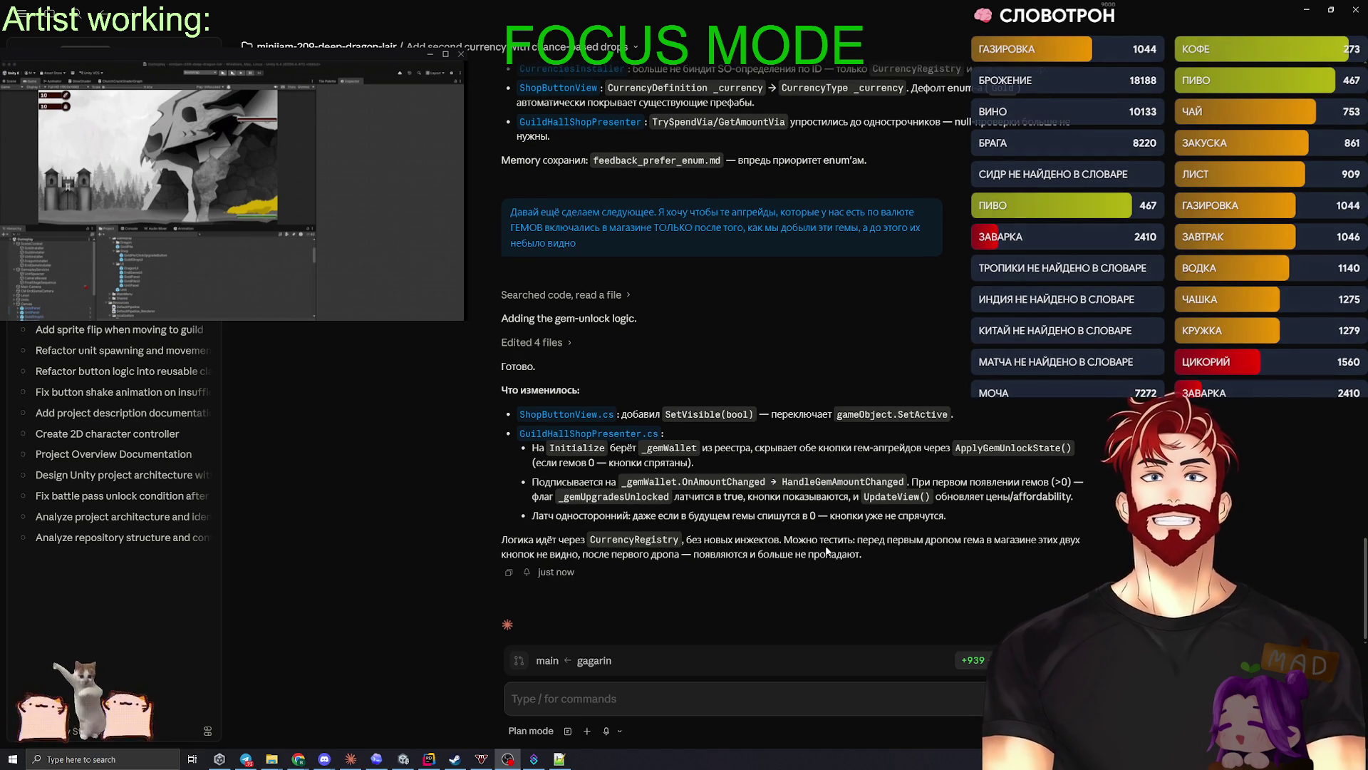
key(alt+Tab)
key(Tab)
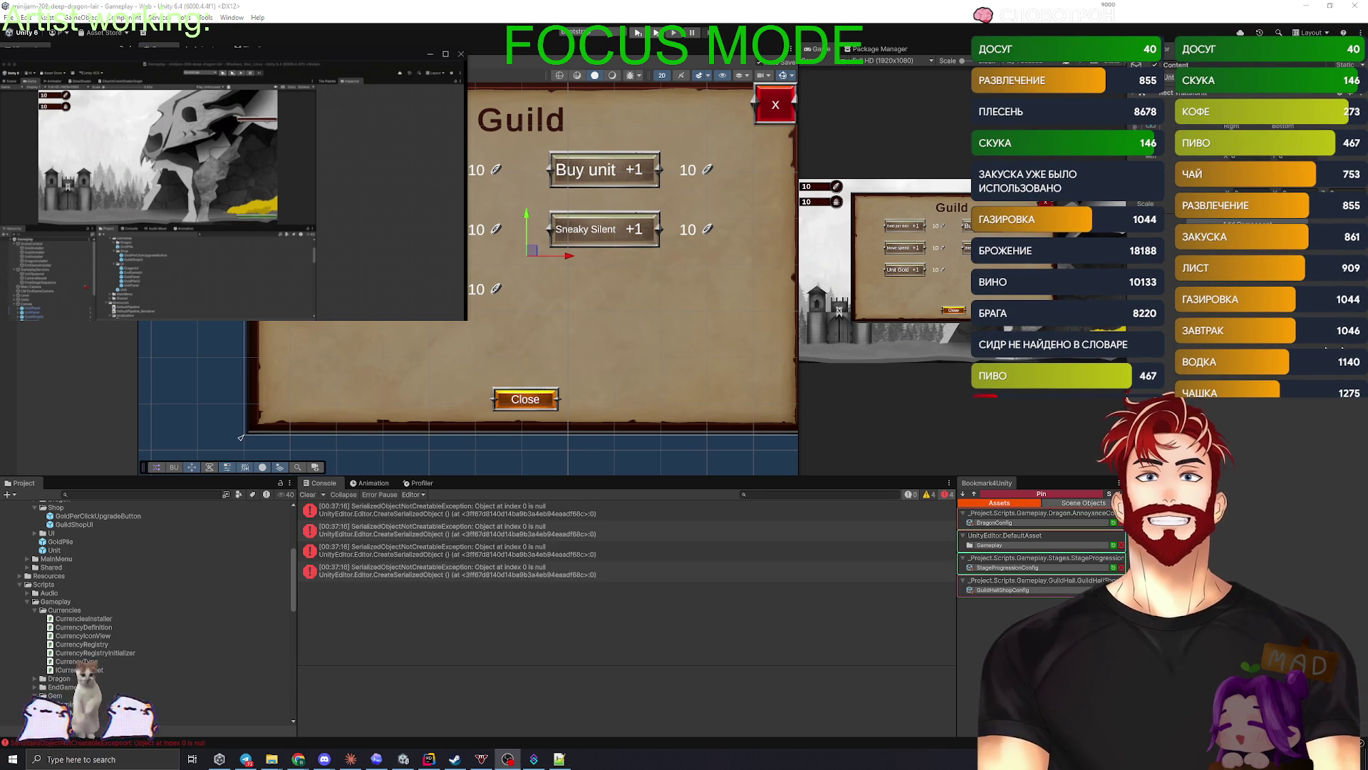
- Clear the Console and duplicate the UnitGoldUpgrade button, naming the copy GemChance
click(308, 495)
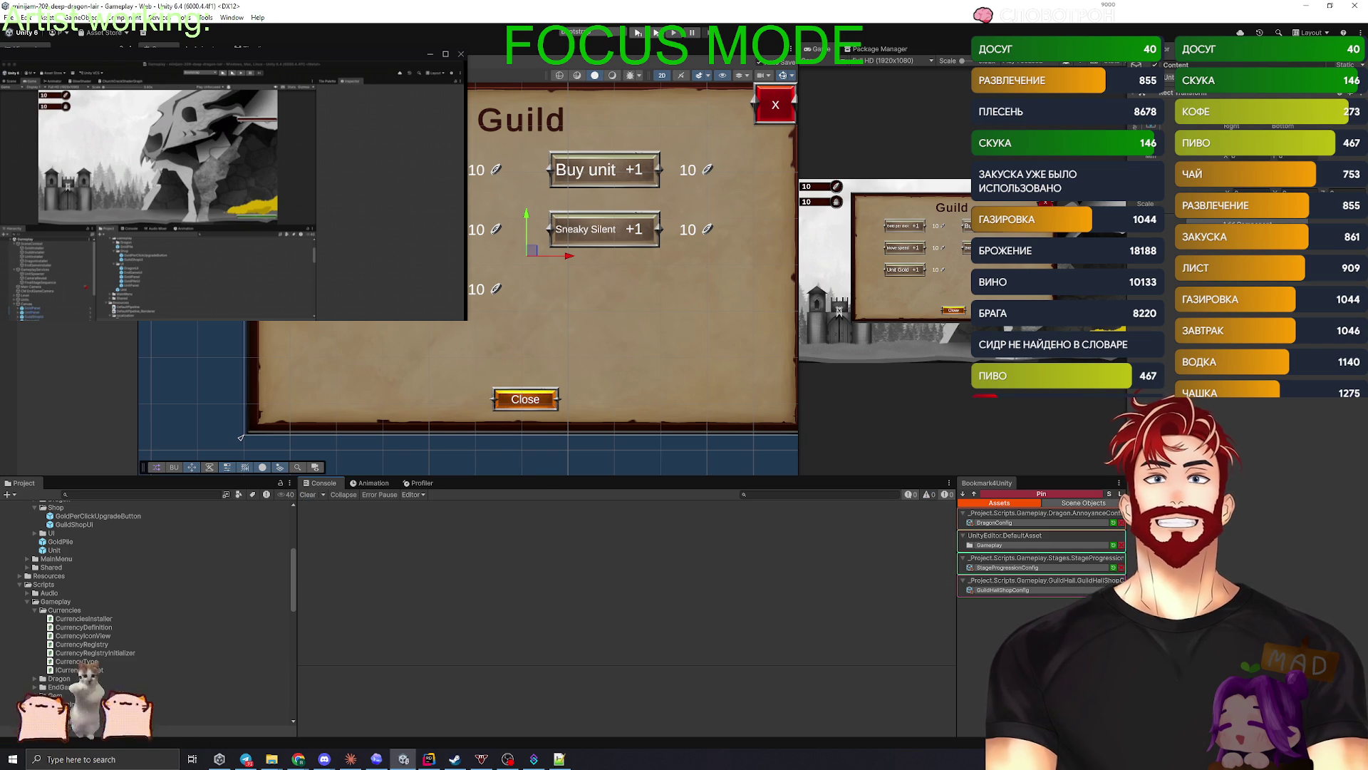
click(497, 356)
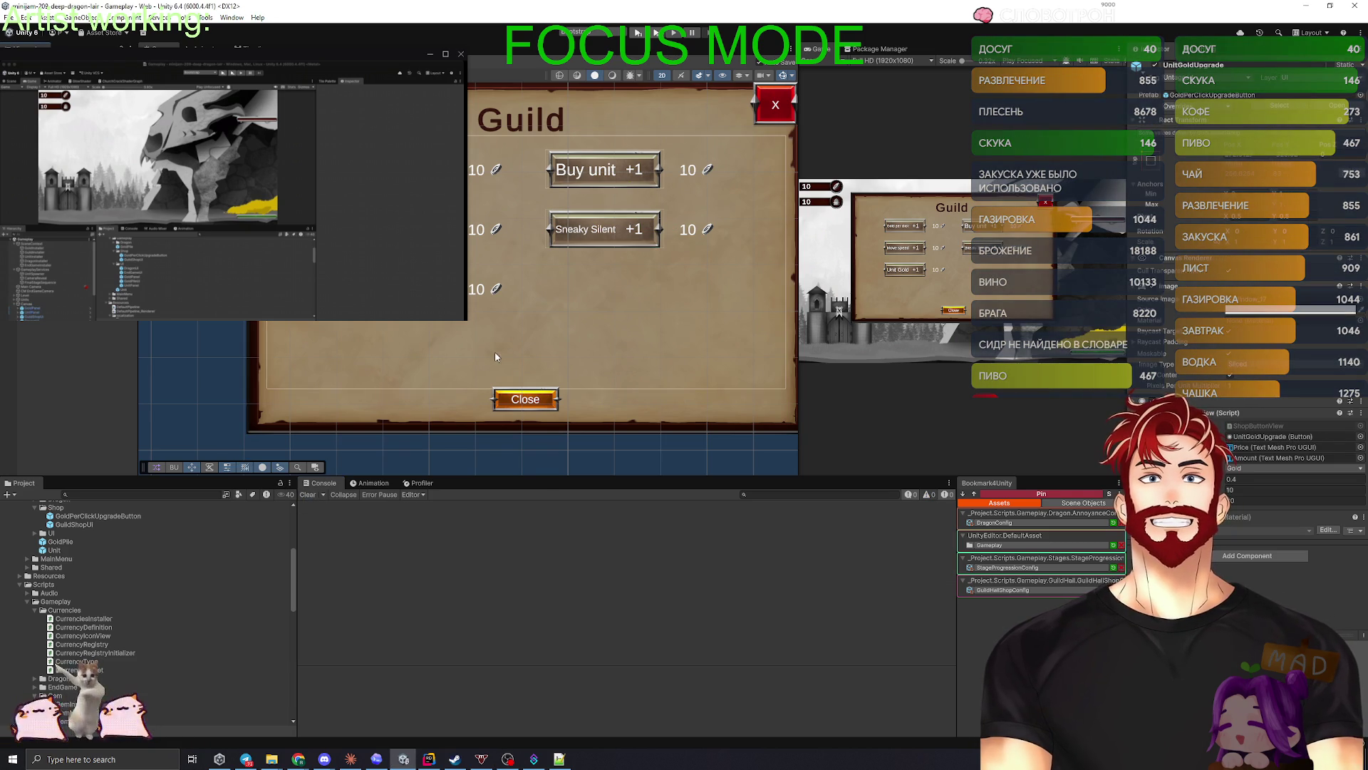
key(ctrl+d)
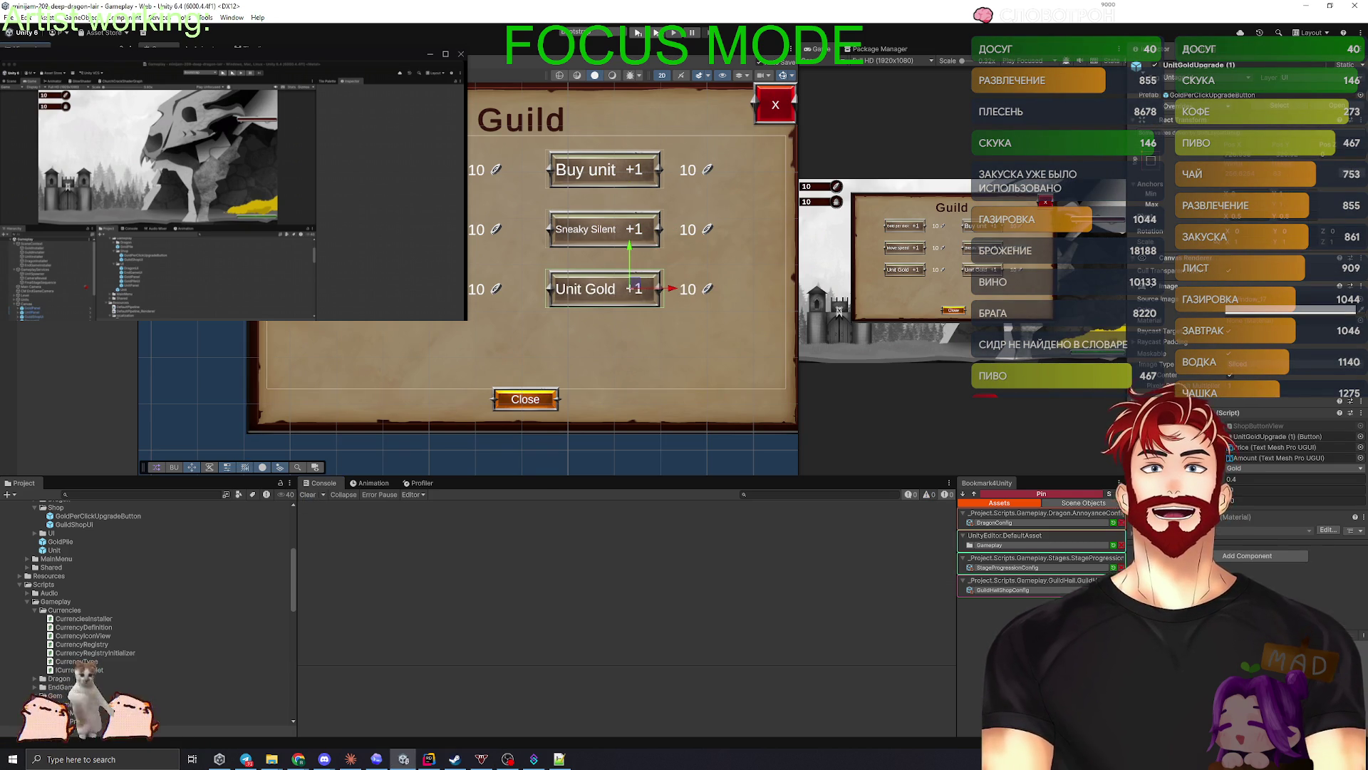
key(Return)
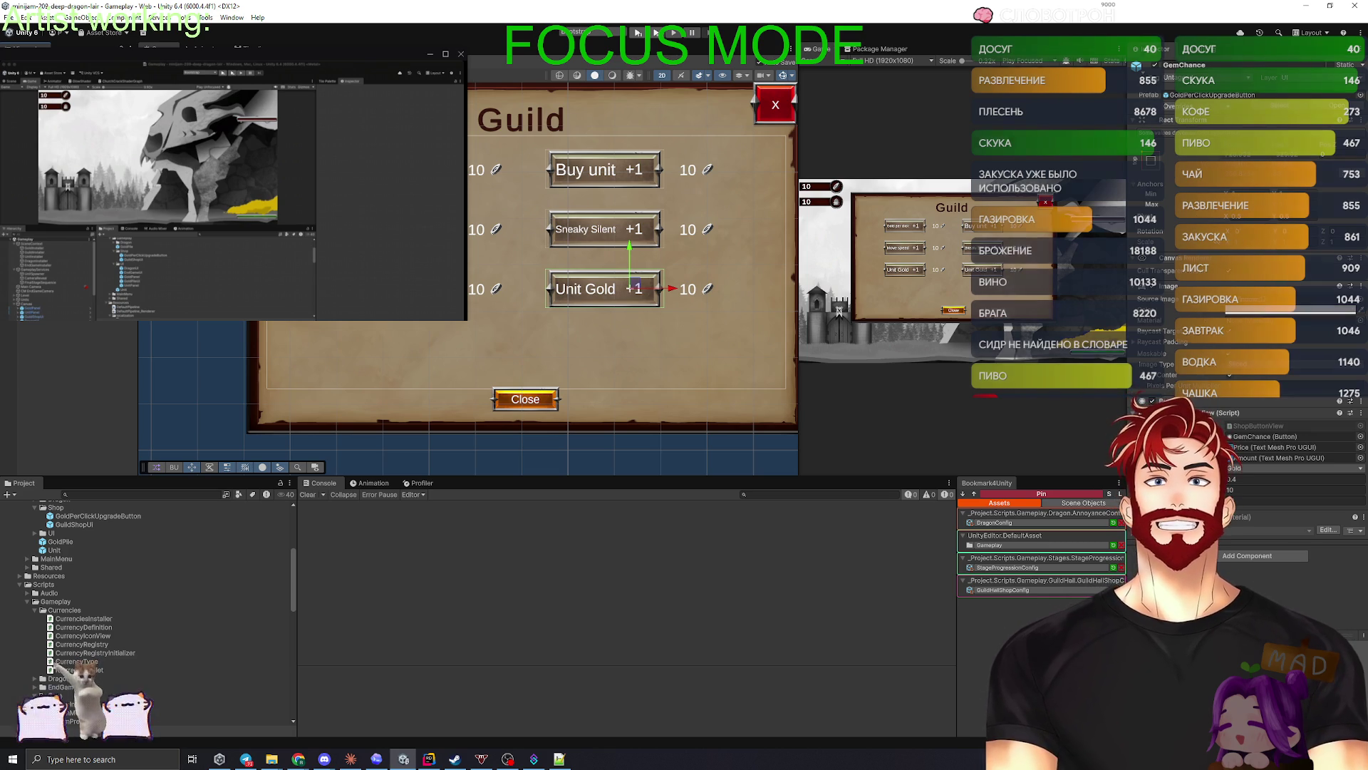
- Change the copy's label to 'Gem chance' and set its cost currency to Gem
click(586, 288)
text(Gem chance)
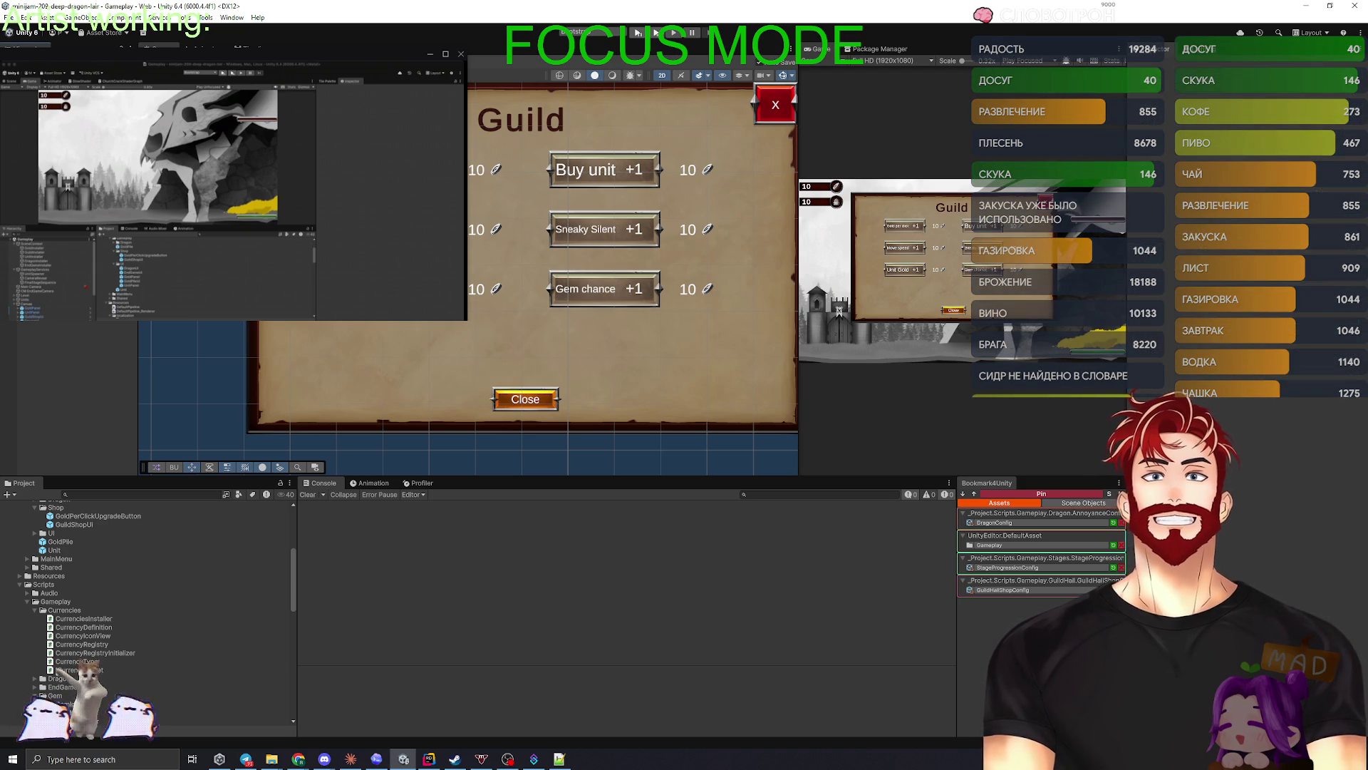
click(604, 288)
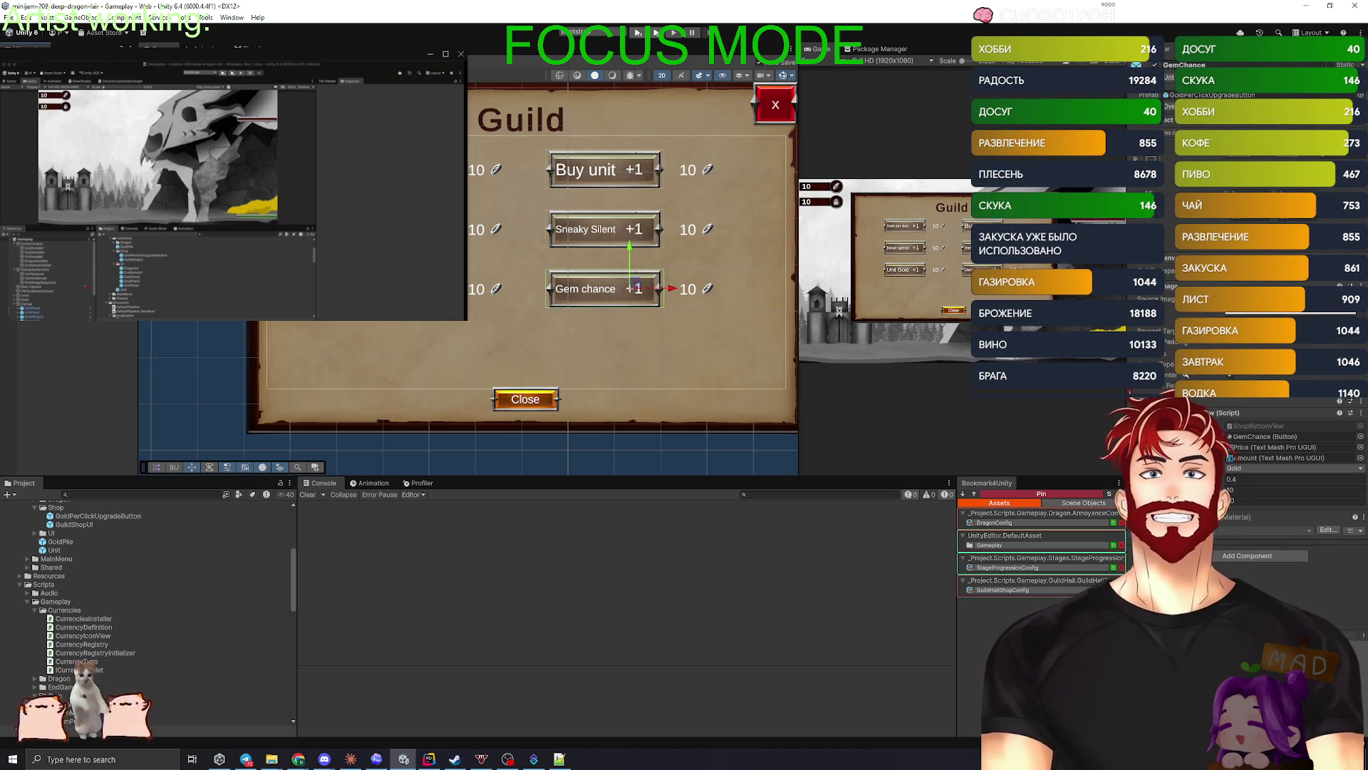
click(1231, 472)
click(1249, 473)
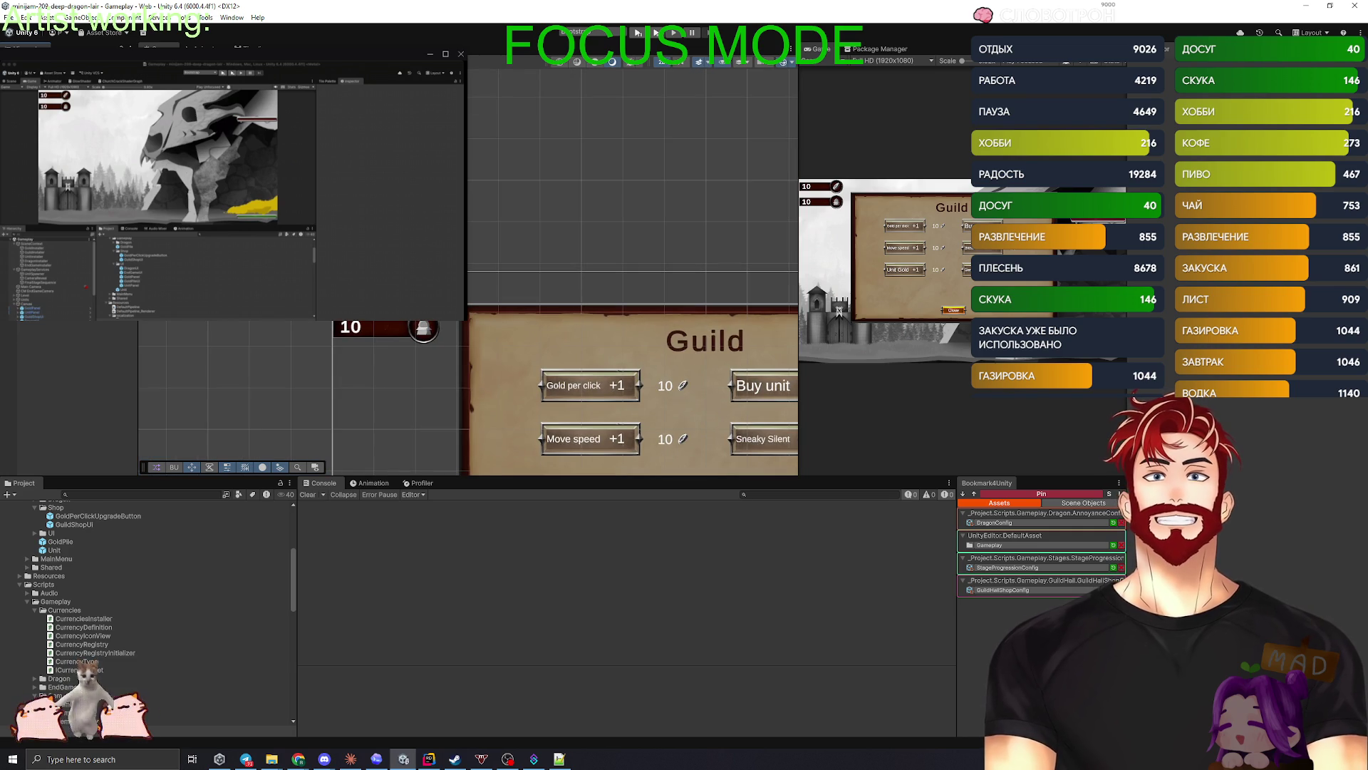
double_click(77, 524)
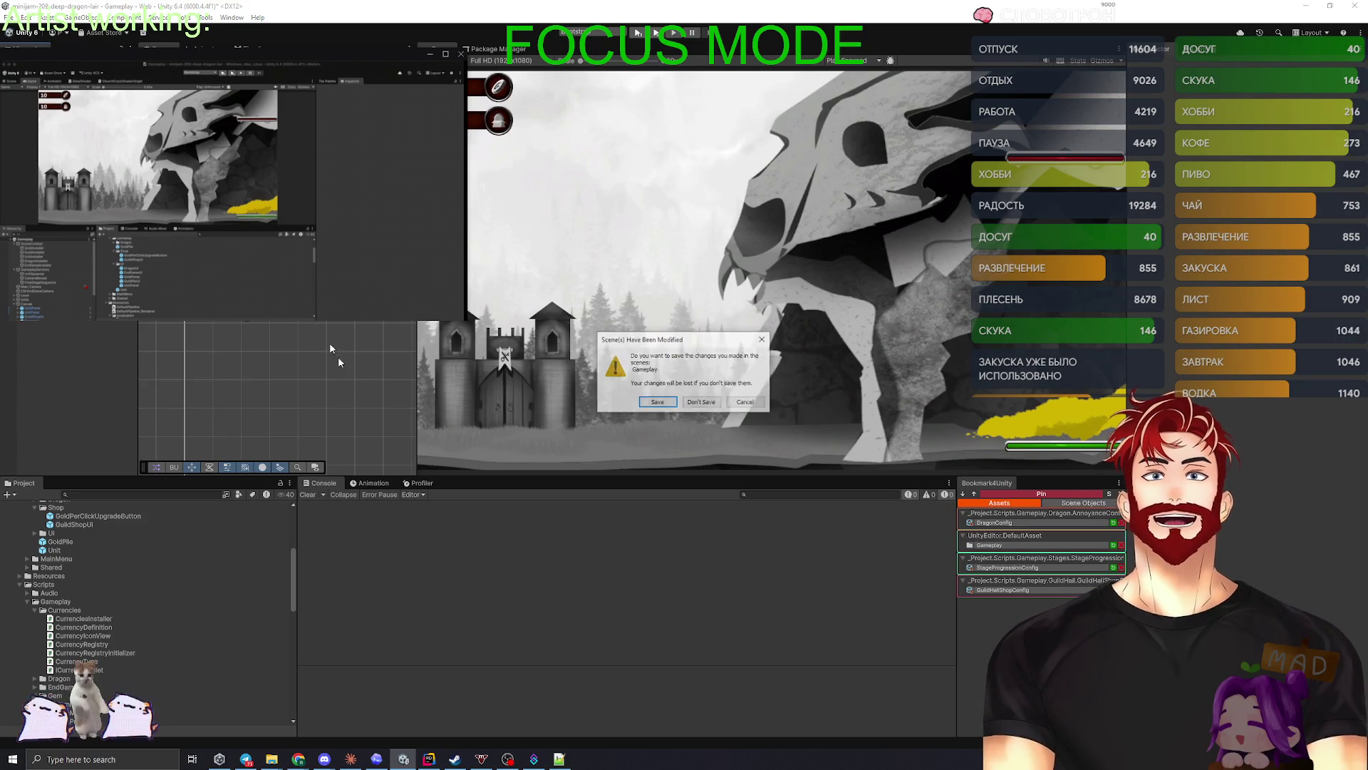
- Run the Edit menu scene command and save the modified Gameplay scene when prompted
click(64, 246)
click(657, 403)
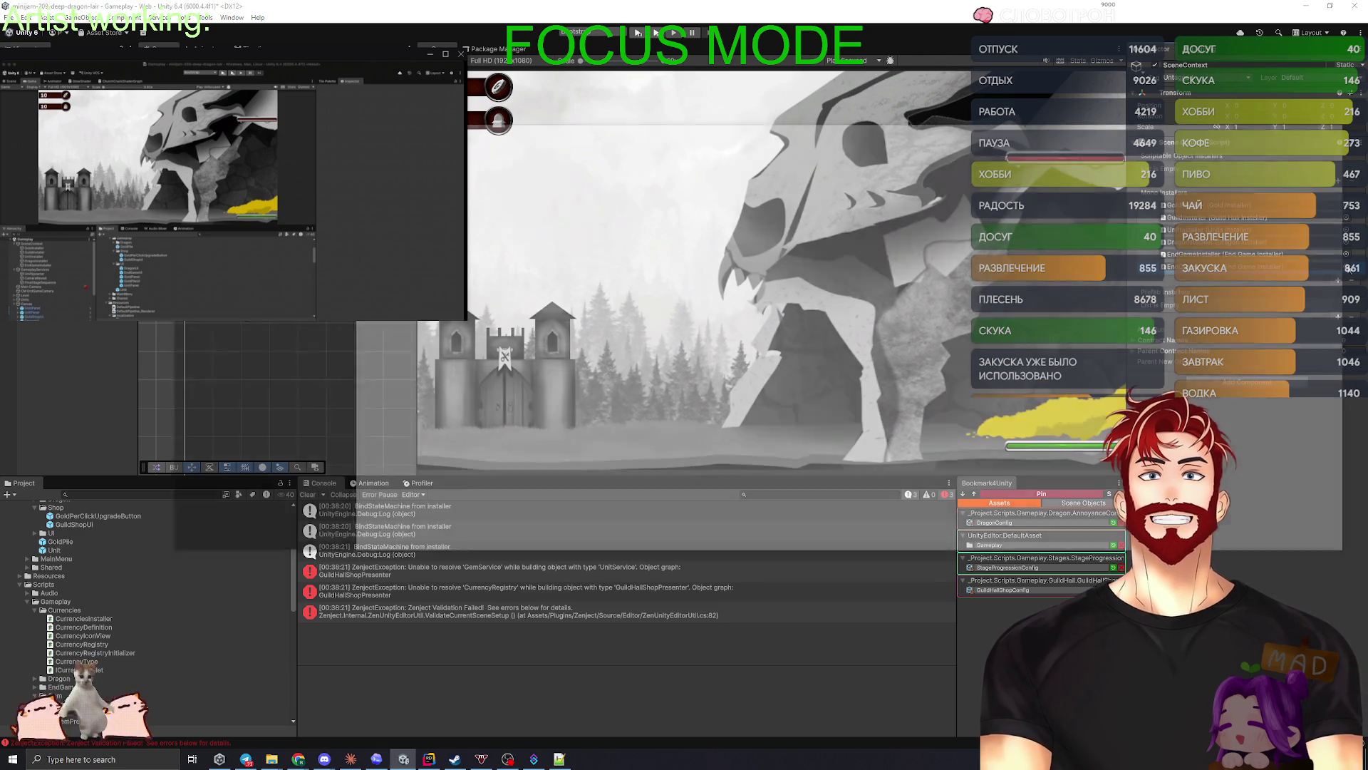
- Assign EndGameInstaller and GemInstaller to the SceneContext's installer list
click(1340, 266)
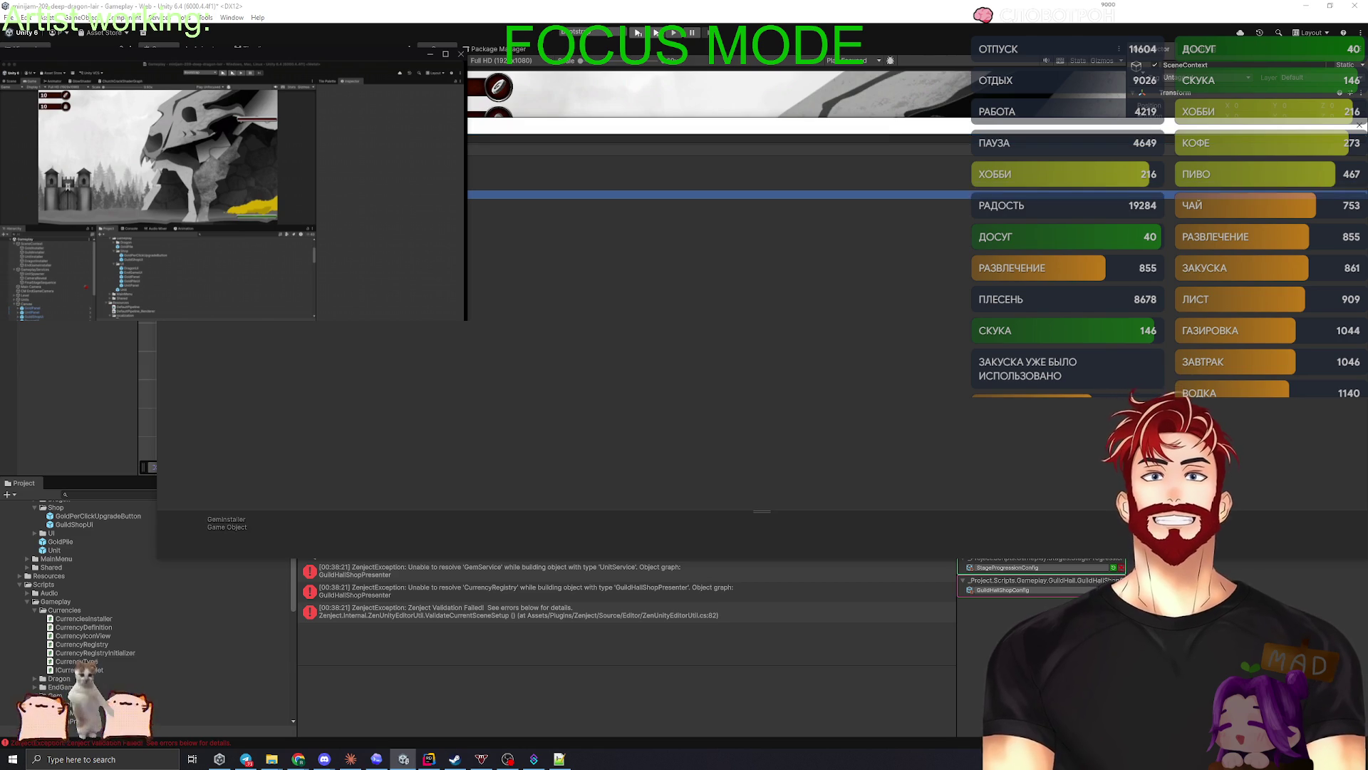
key(Return)
click(1346, 279)
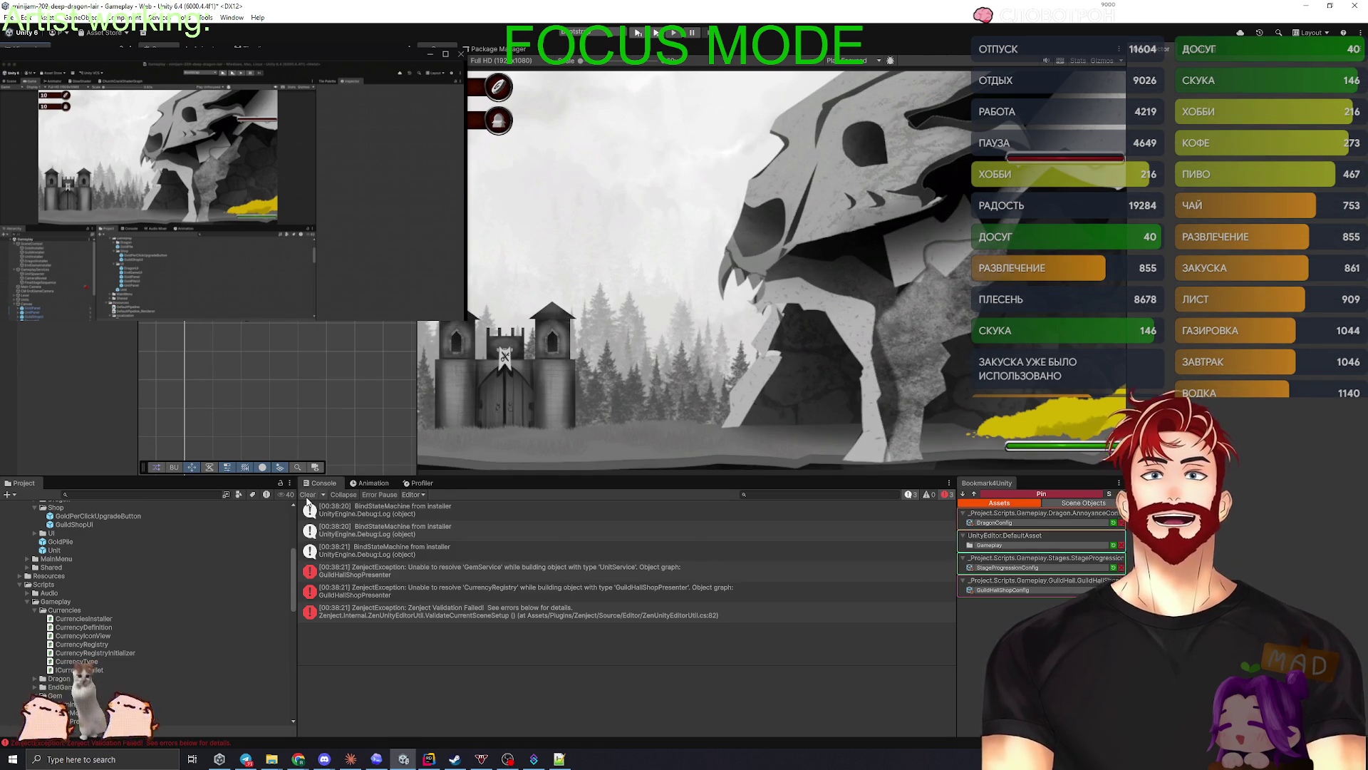
- Clear the Console, run Edit > Zenject > Validate, and save the scene
click(308, 495)
click(26, 17)
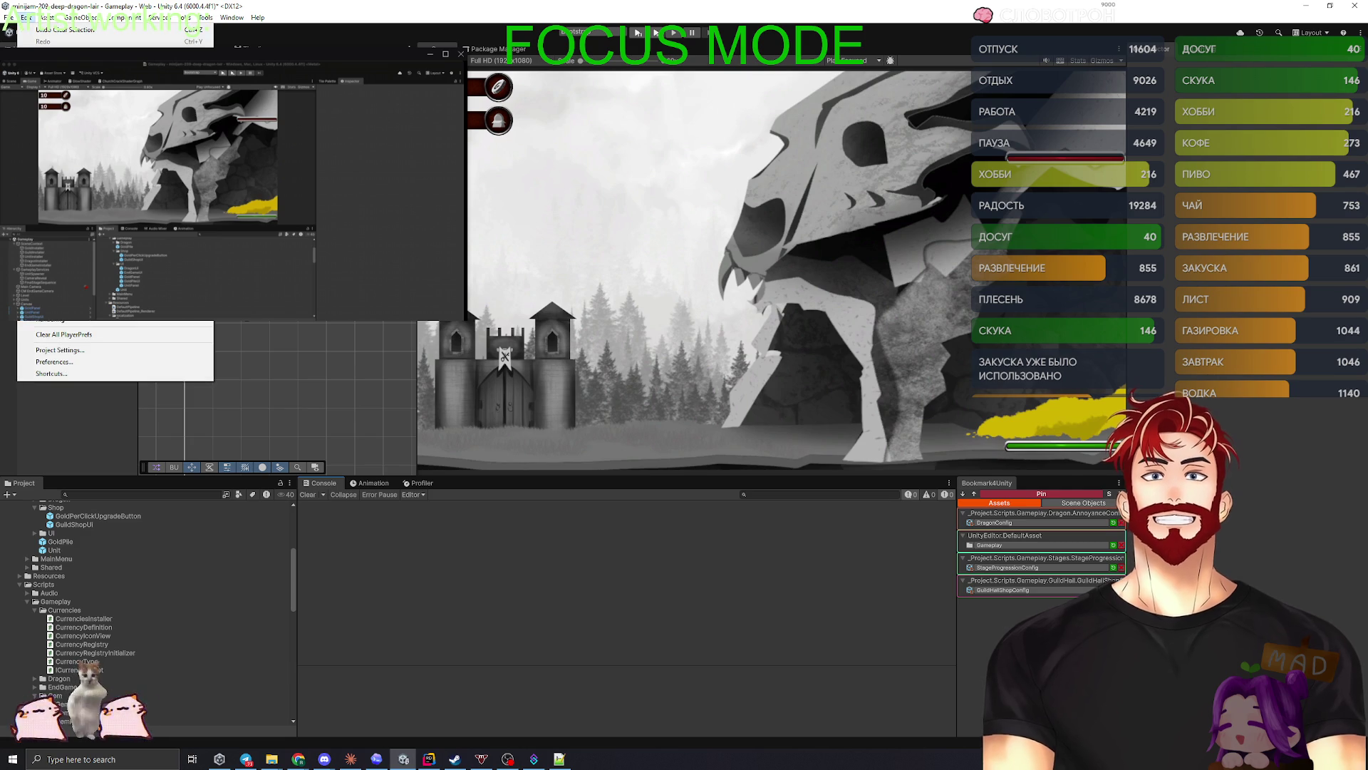
click(64, 334)
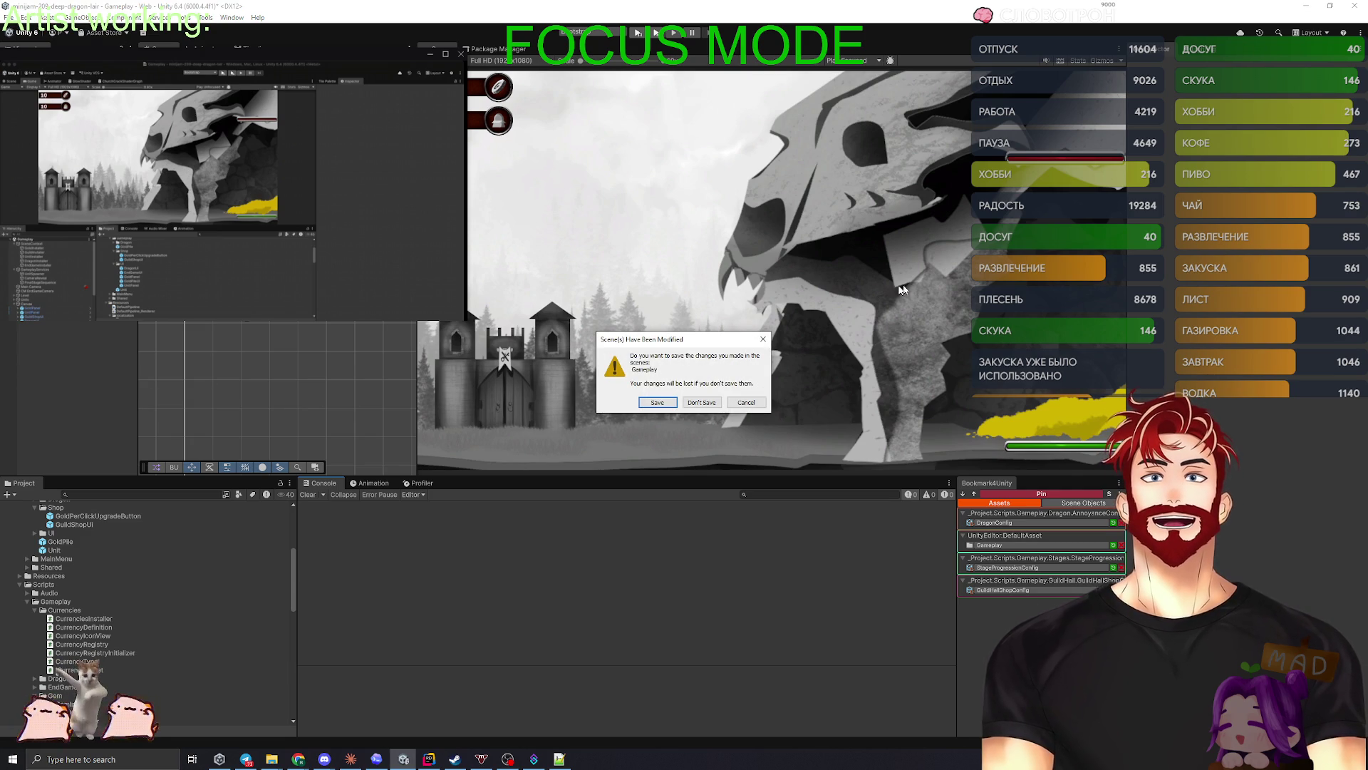
click(674, 403)
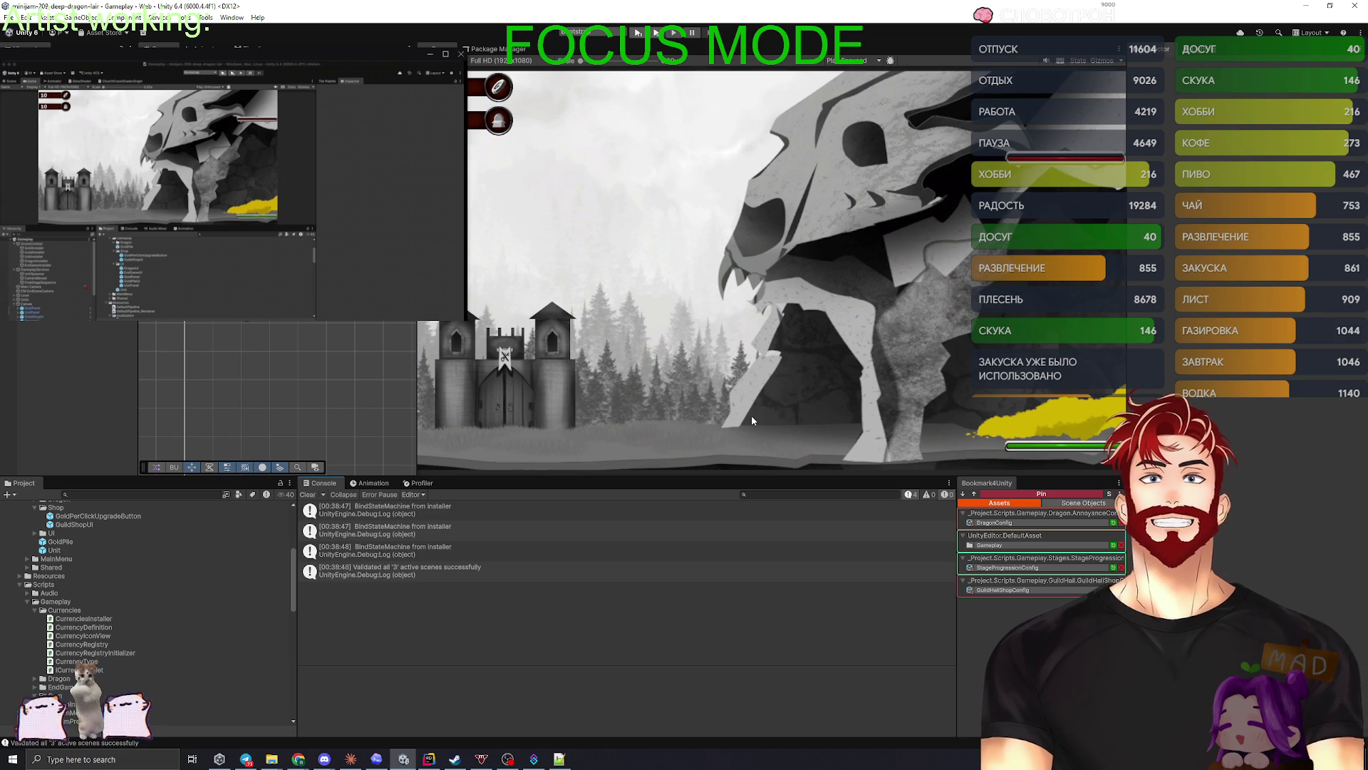
click(307, 494)
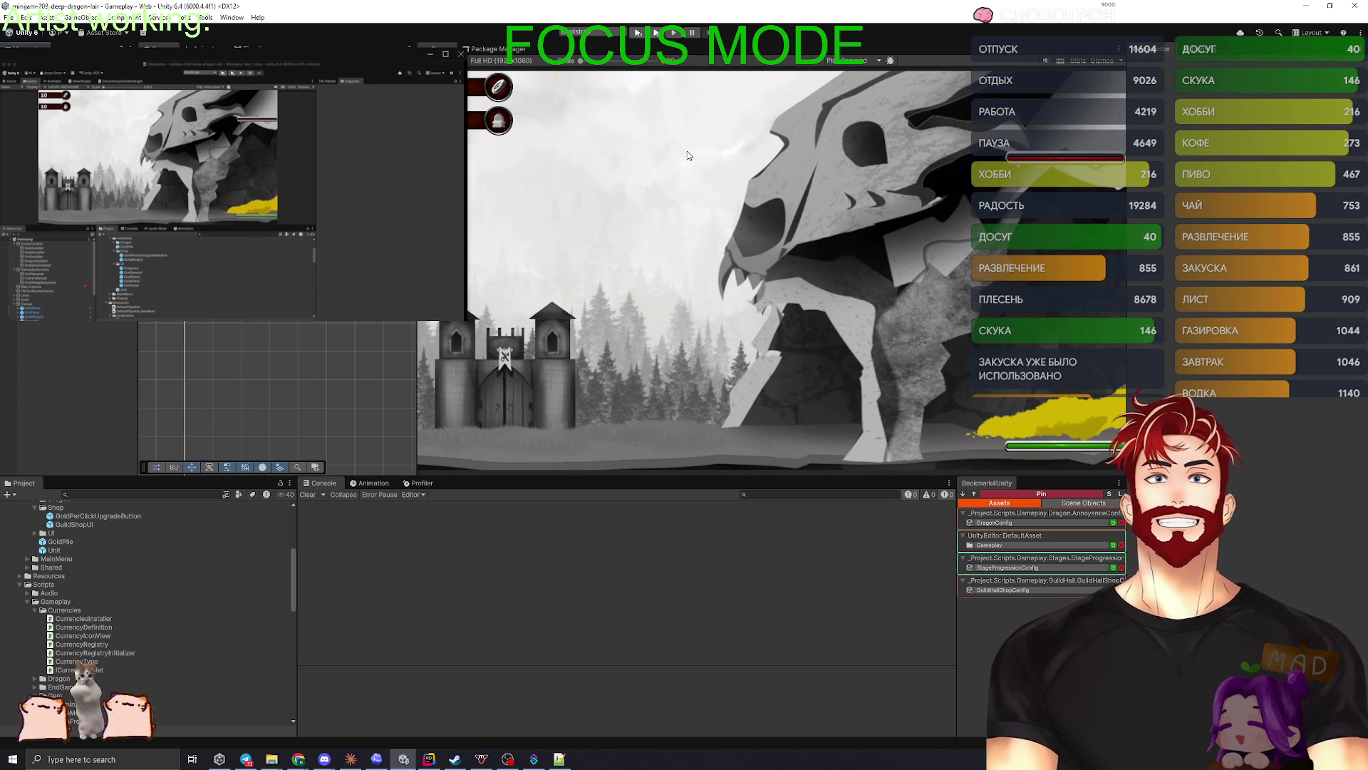
- Play from Start Game, then open the GuildHallShopPresenter NullReferenceException line in Rider
click(638, 34)
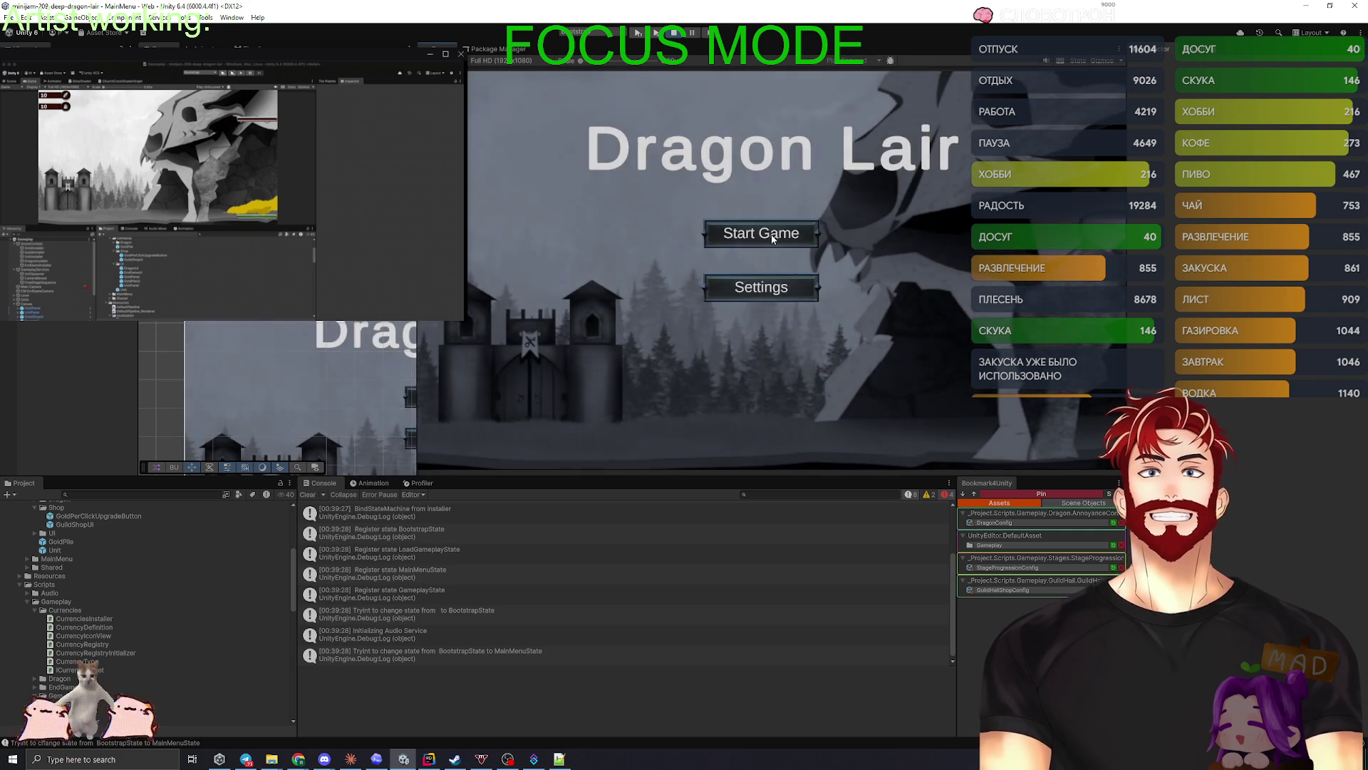
click(772, 238)
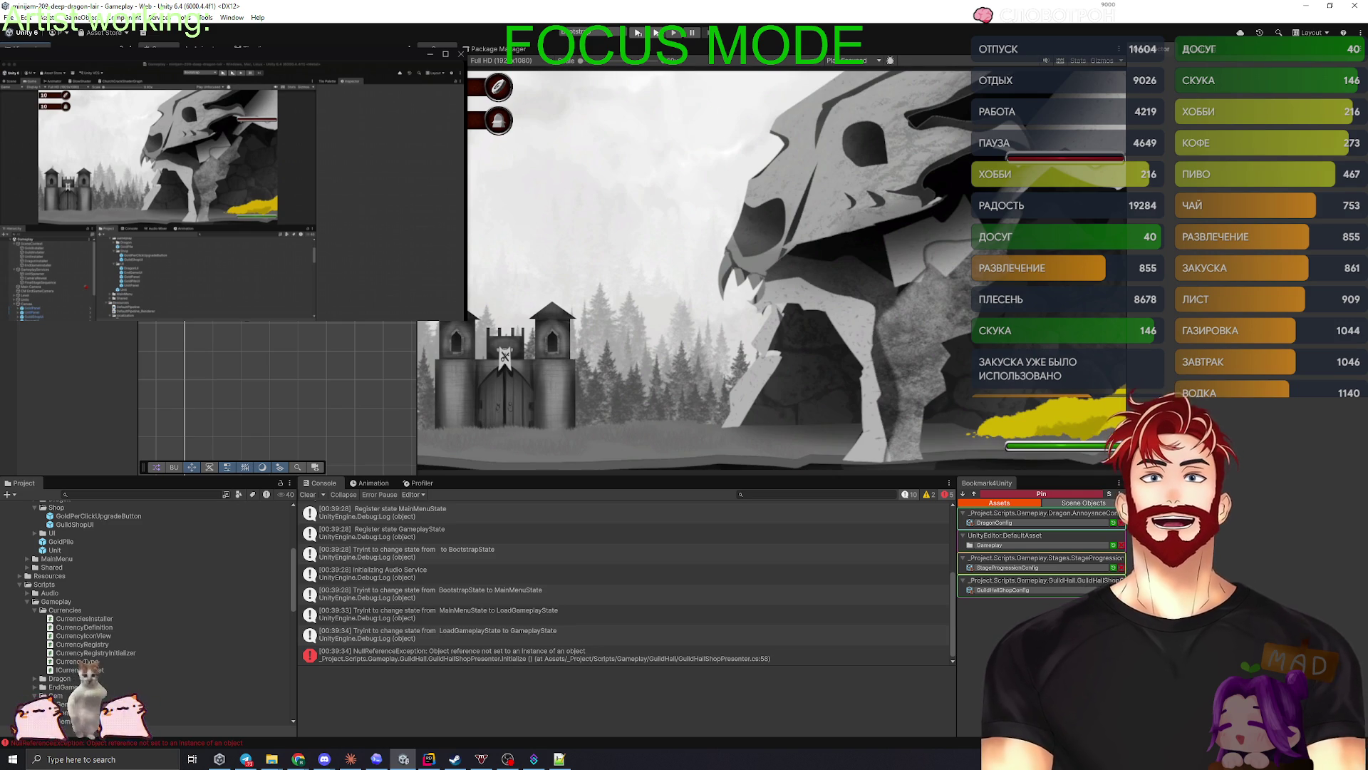
click(672, 654)
double_click(673, 654)
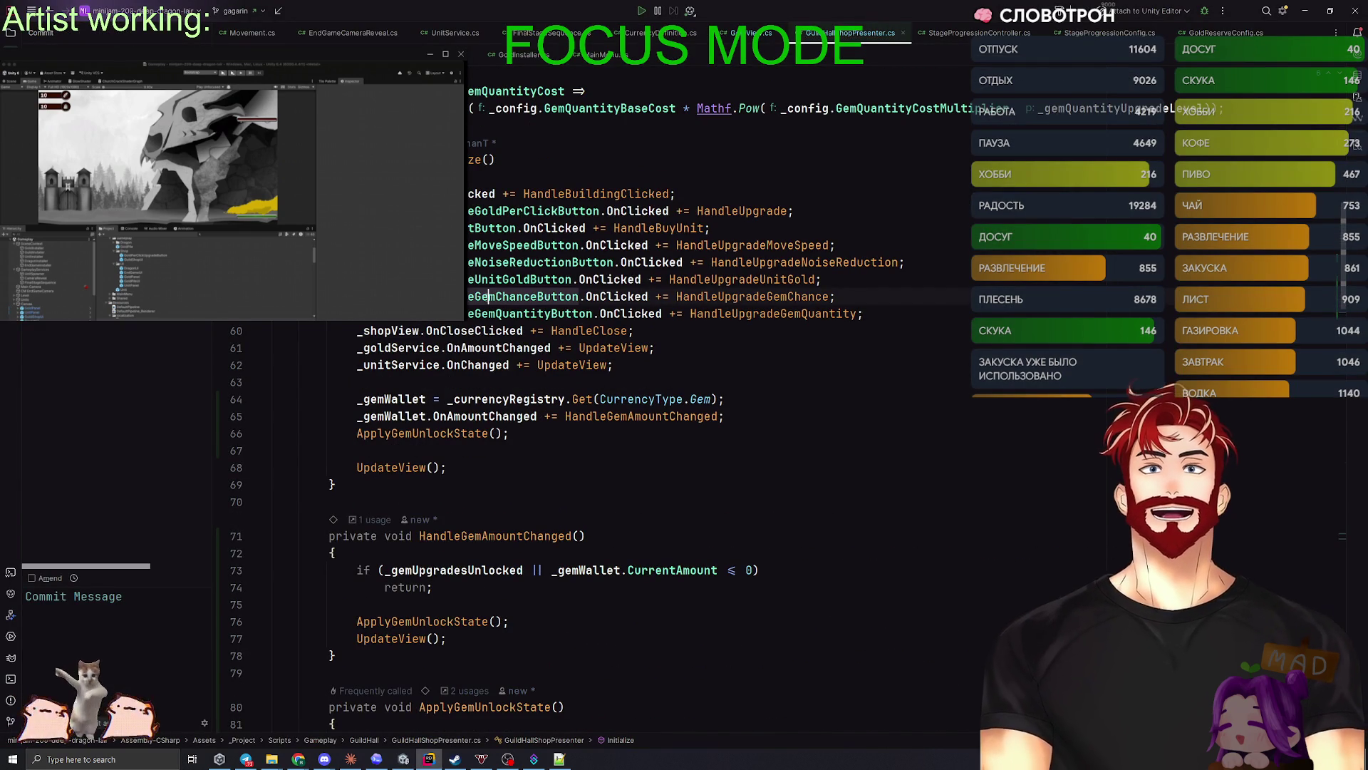
- Review the gem-wallet setup in GuildHallShopPresenter.Initialize, then return to Unity
key(alt+Tab)
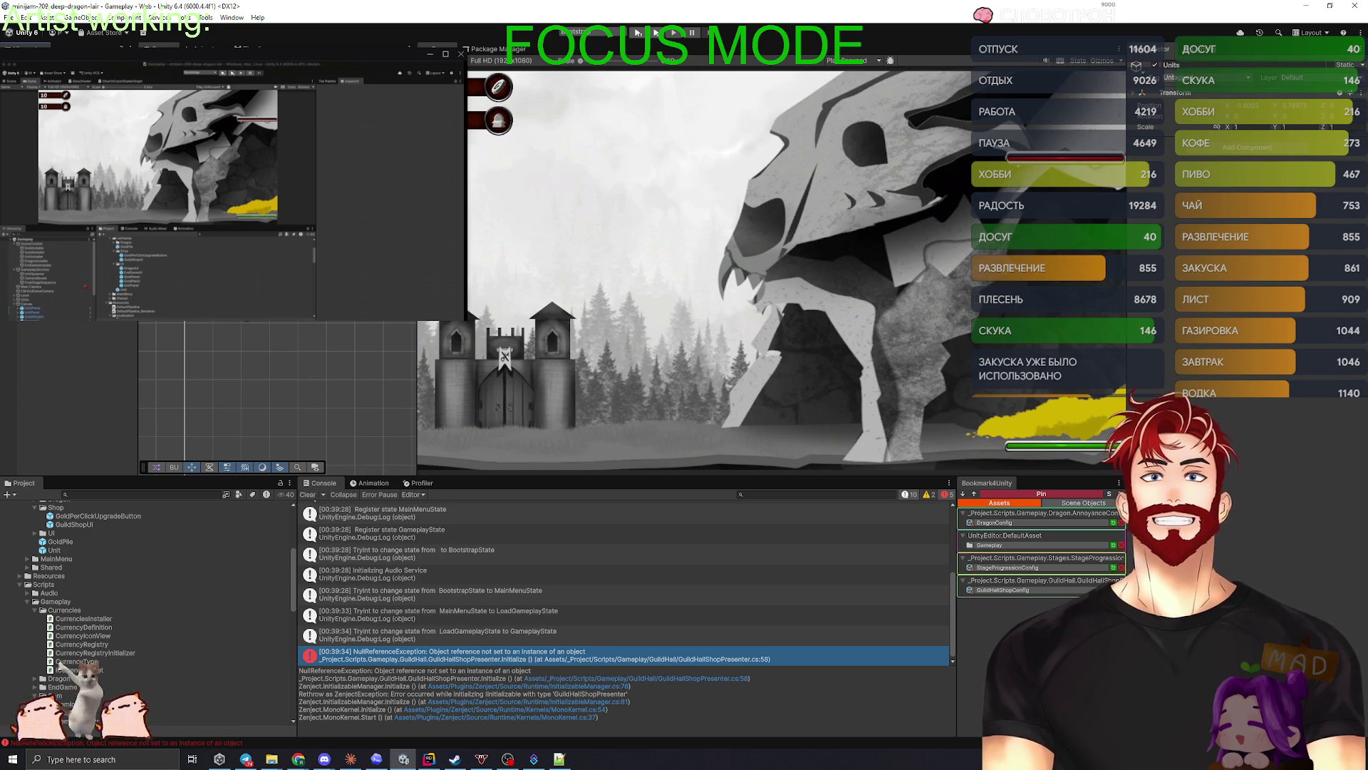
- In the GuildShopUI prefab, rename the GemChance (1) button to GemChance
double_click(74, 524)
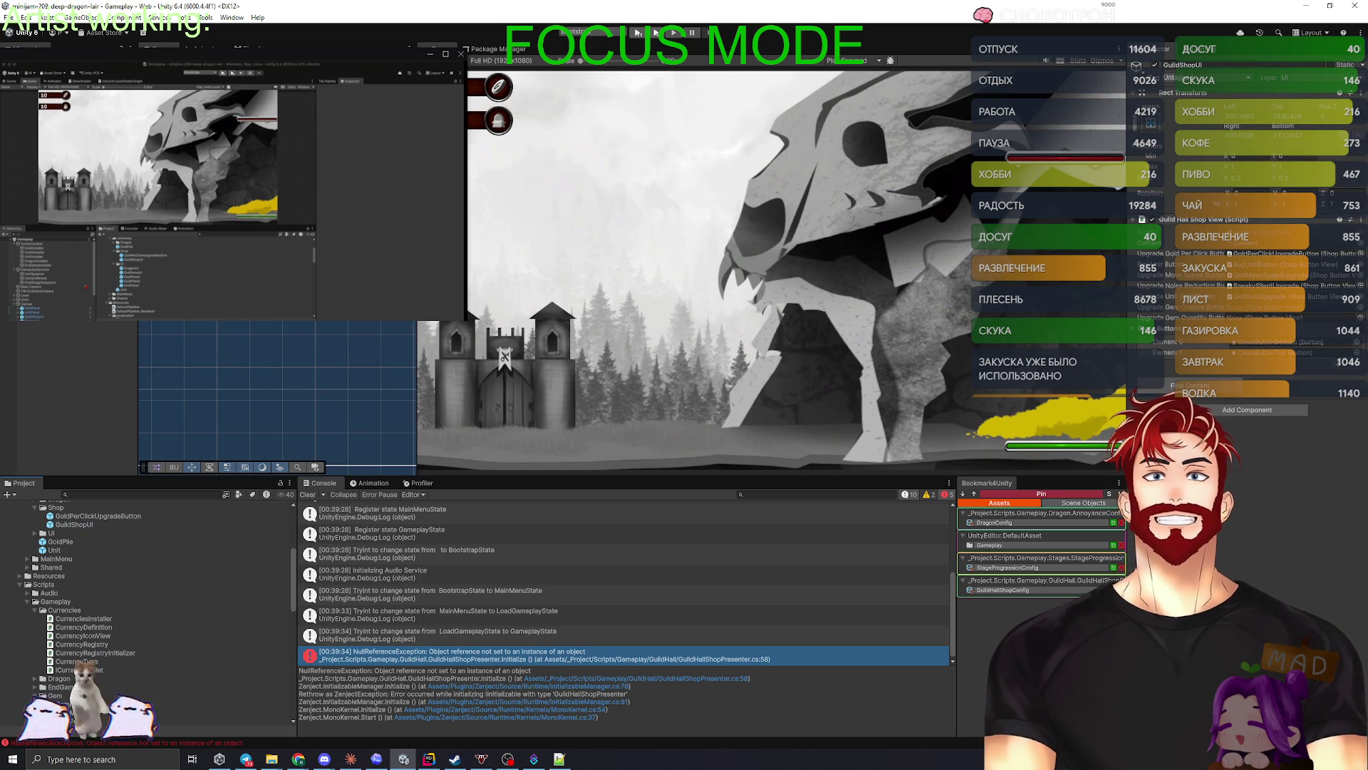
double_click(1268, 306)
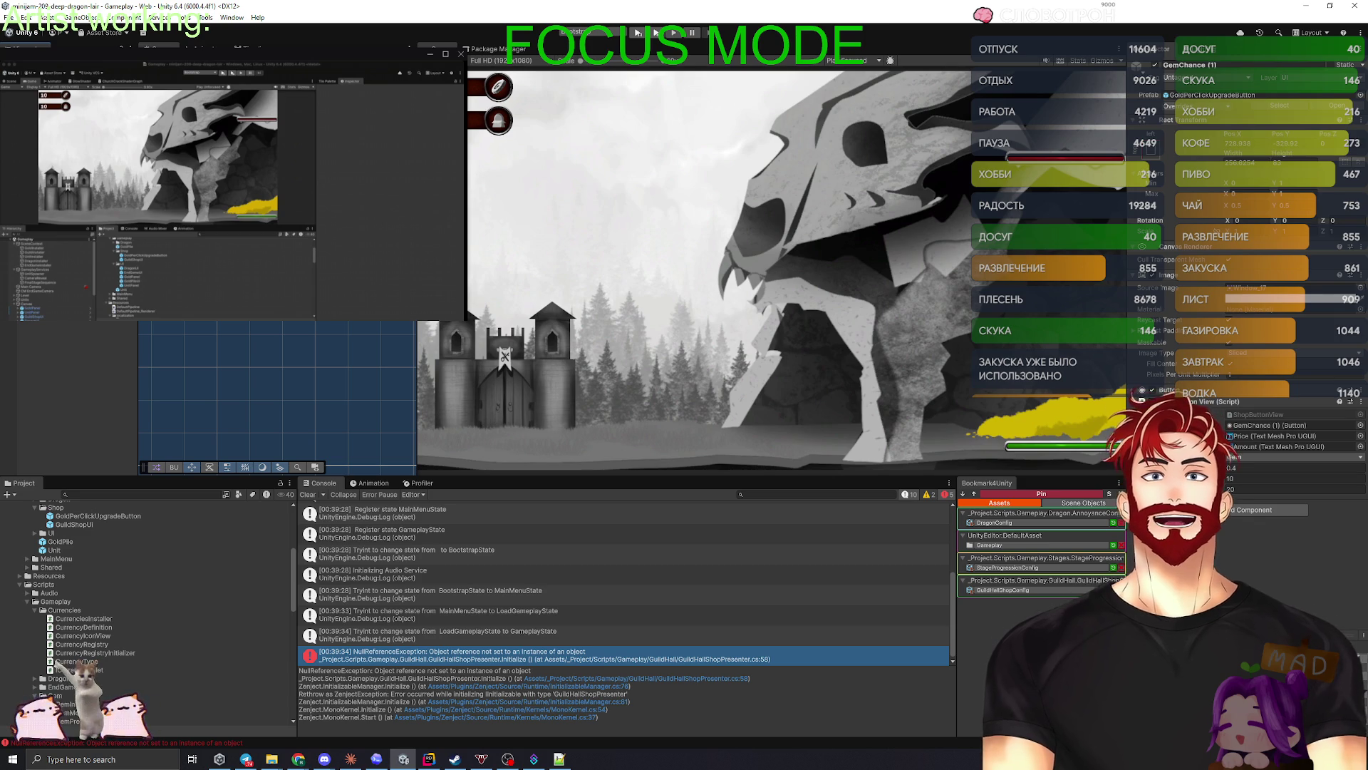
key(BackSpace)
key(BackSpace)
key(BackSpace)
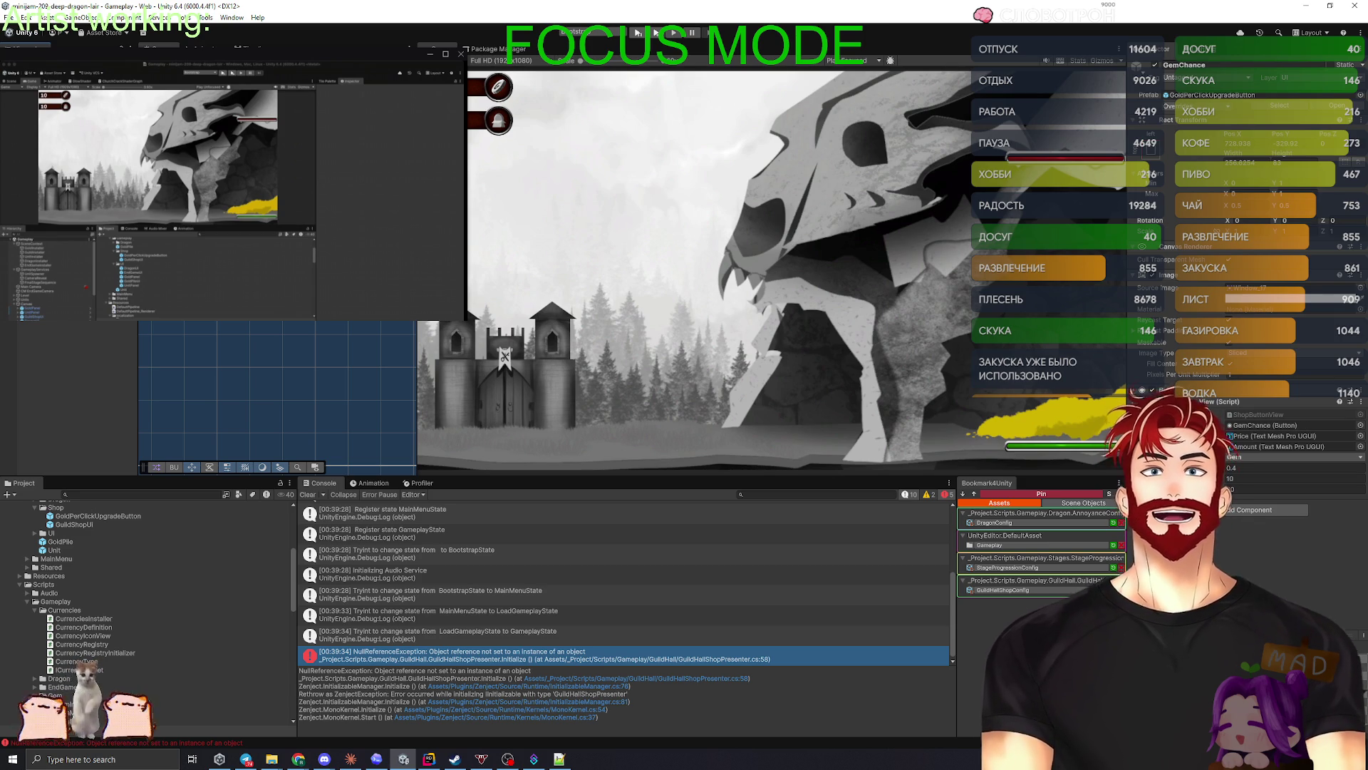
- Set the GemChance button's cost currency in Shop Button View and clear the Console
click(319, 360)
click(318, 359)
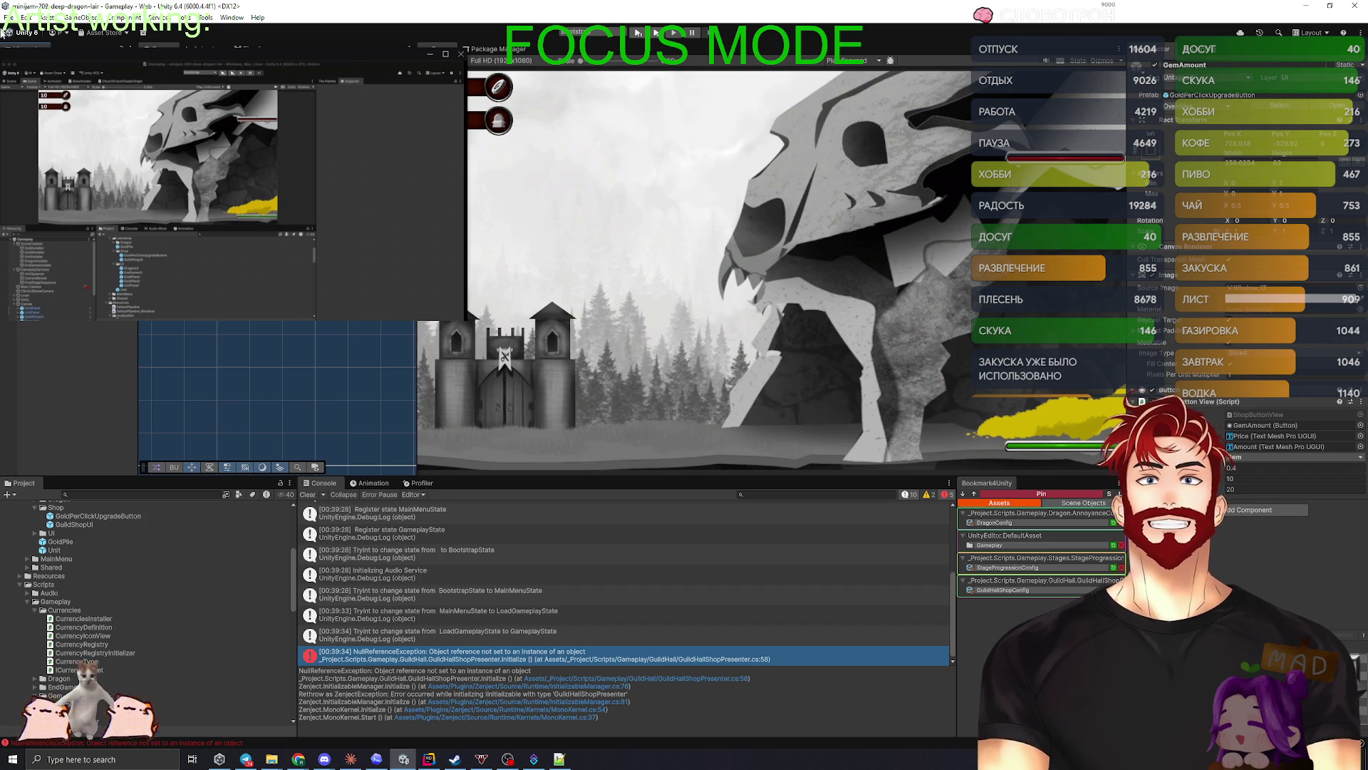
click(1252, 457)
click(1251, 470)
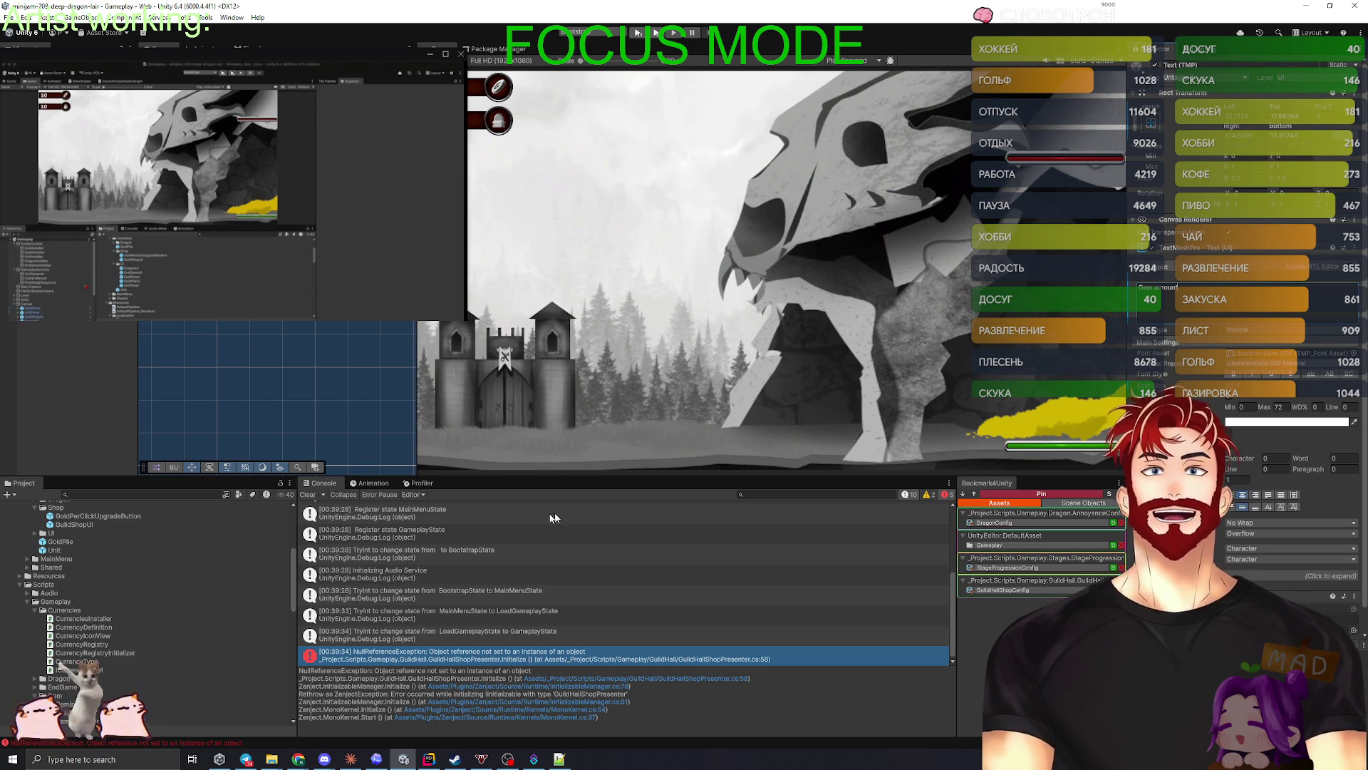
click(307, 494)
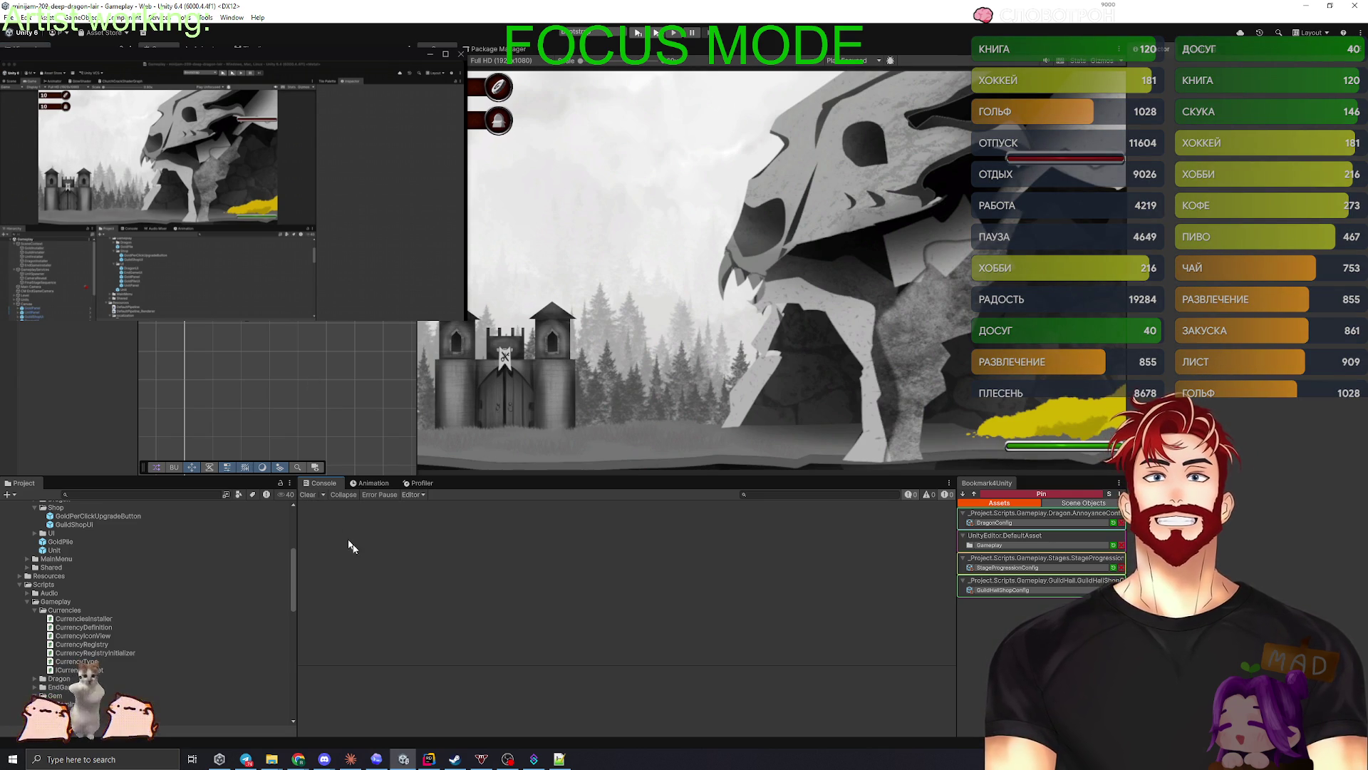
- Enter Play mode and choose Start Game, triggering the KeyNotFoundException for key 'Gem'
click(638, 33)
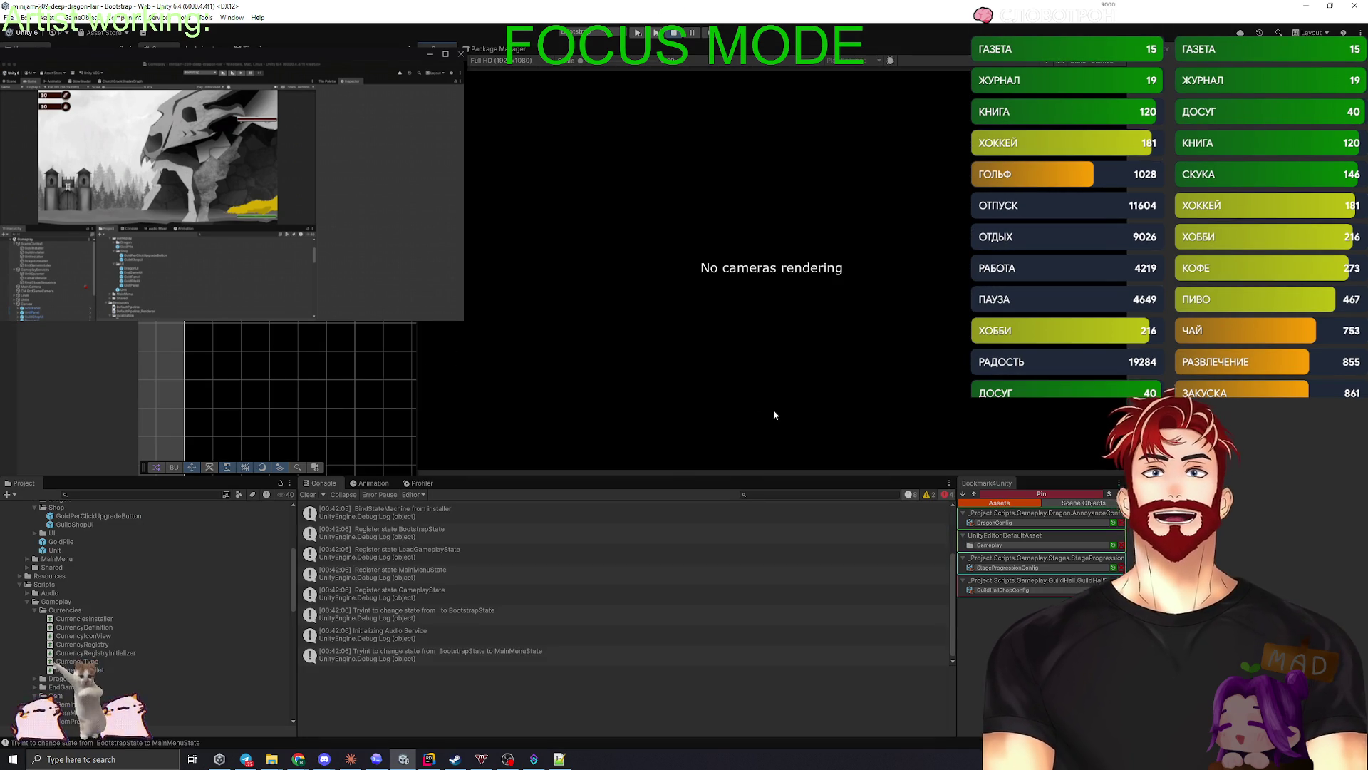
click(745, 226)
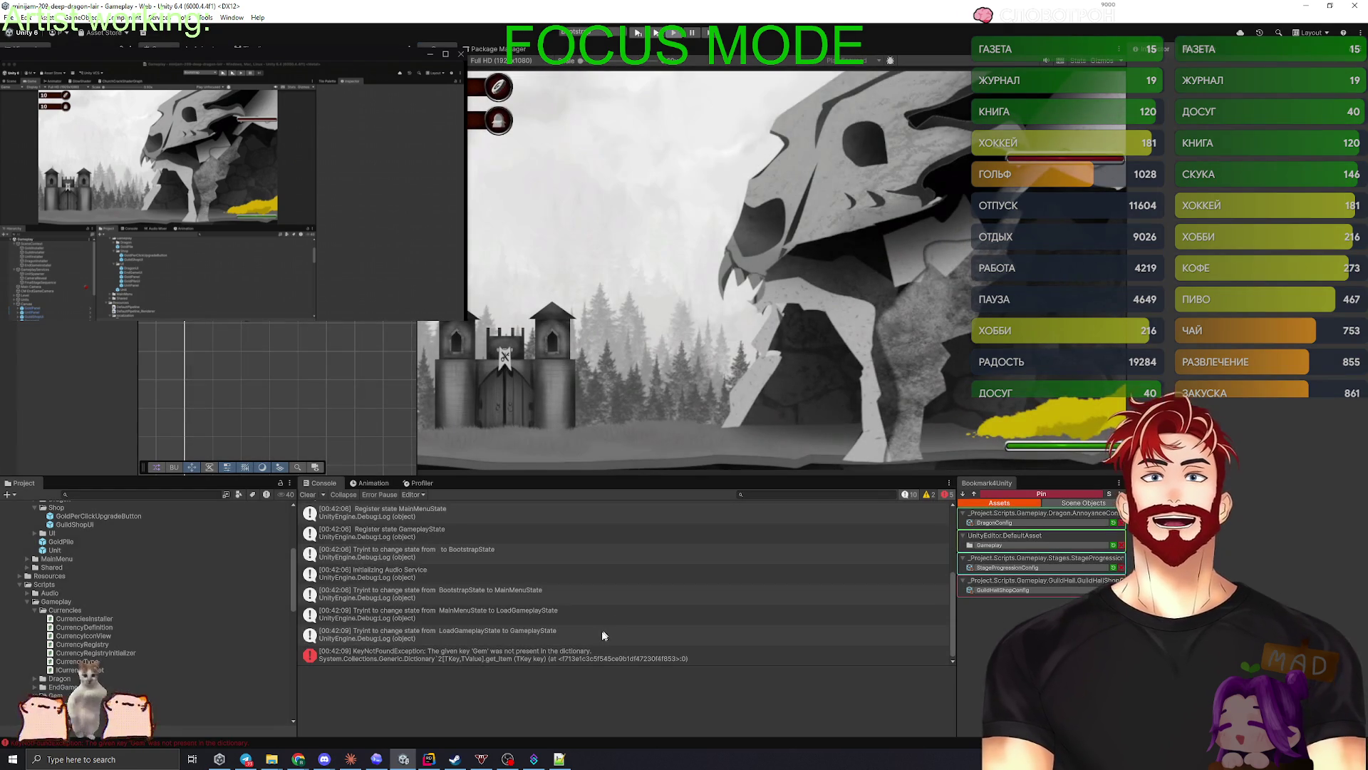
double_click(503, 654)
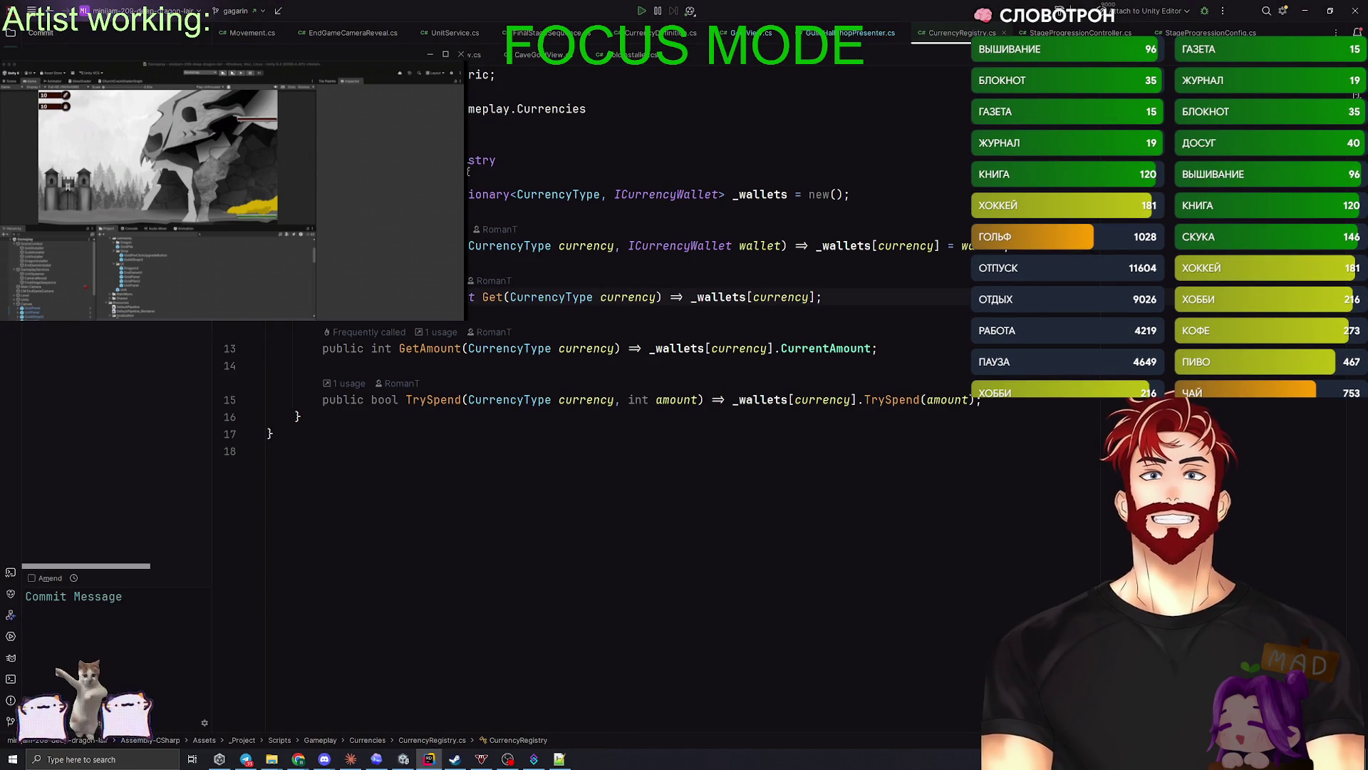
key(ctrl+alt+F7)
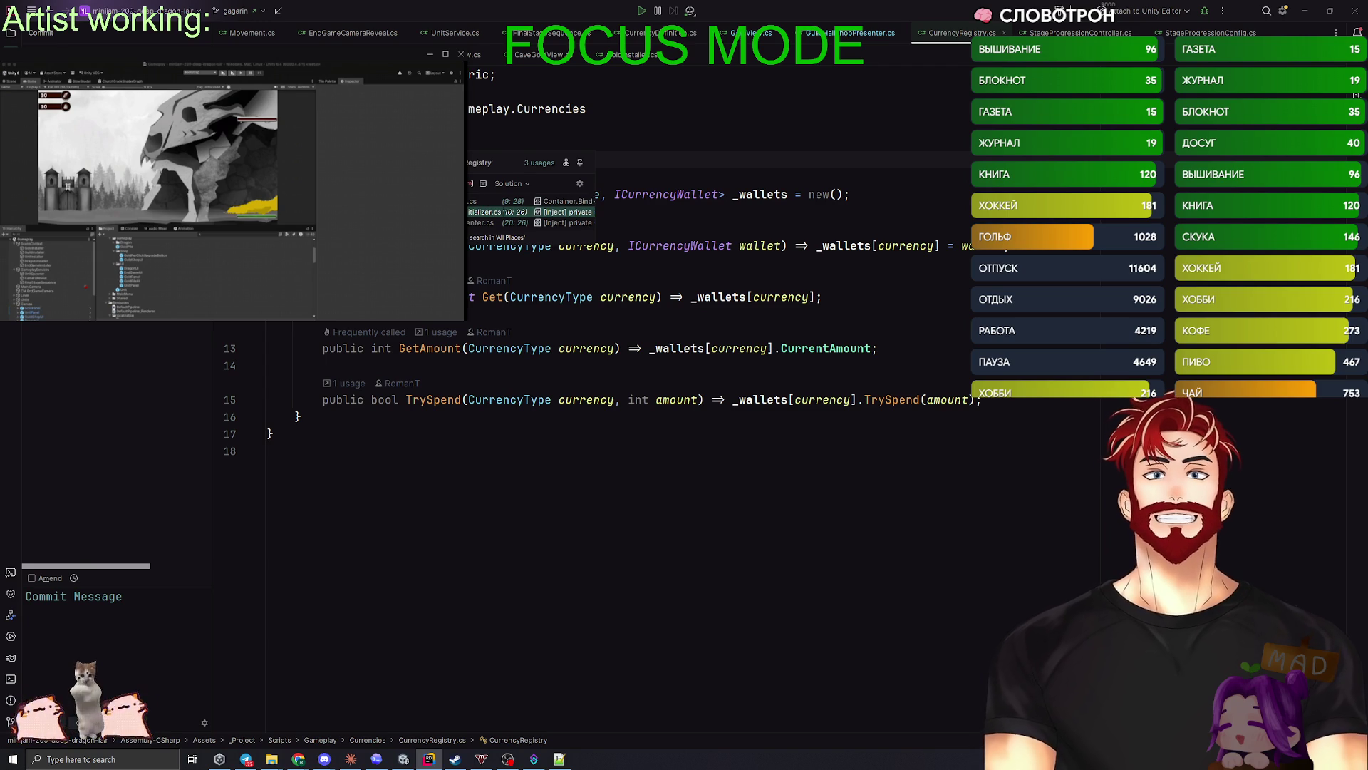
key(Escape)
click(435, 246)
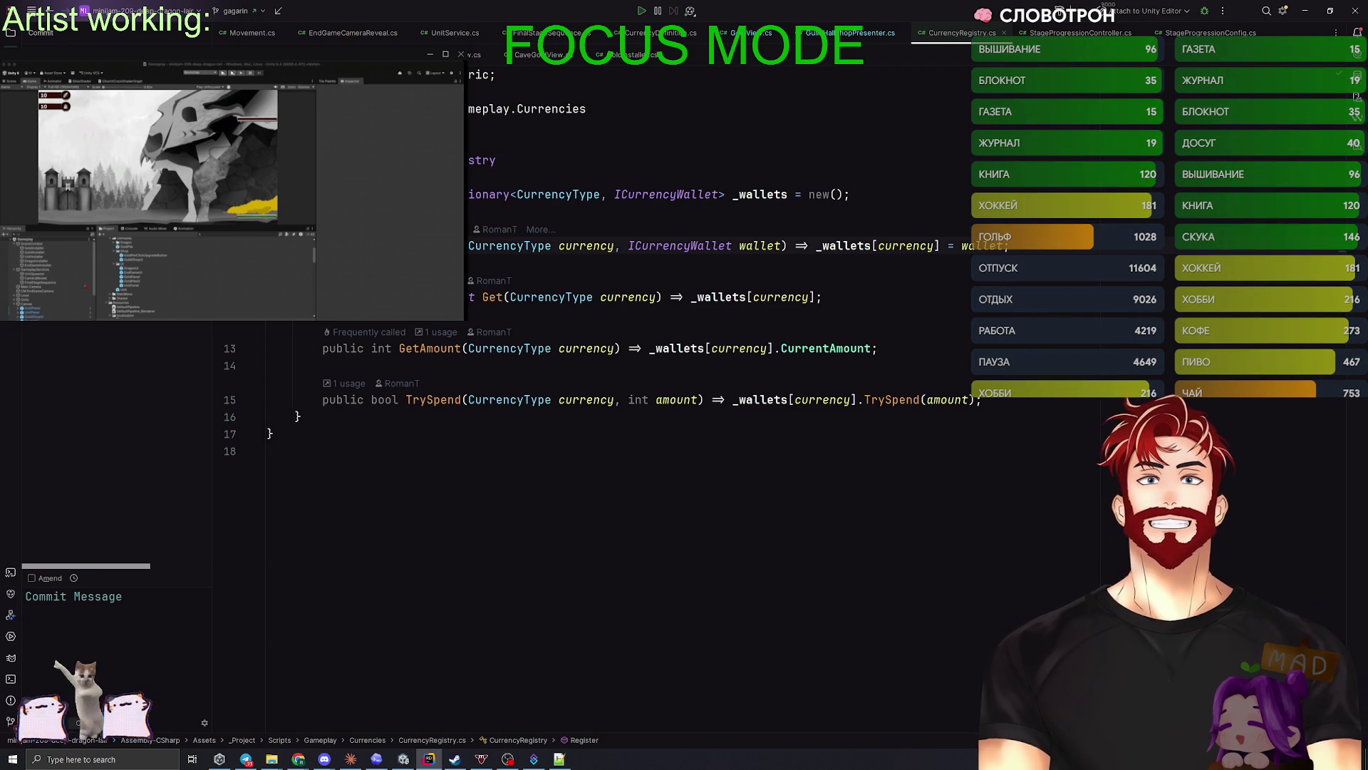
key(ctrl+alt+F7)
click(471, 297)
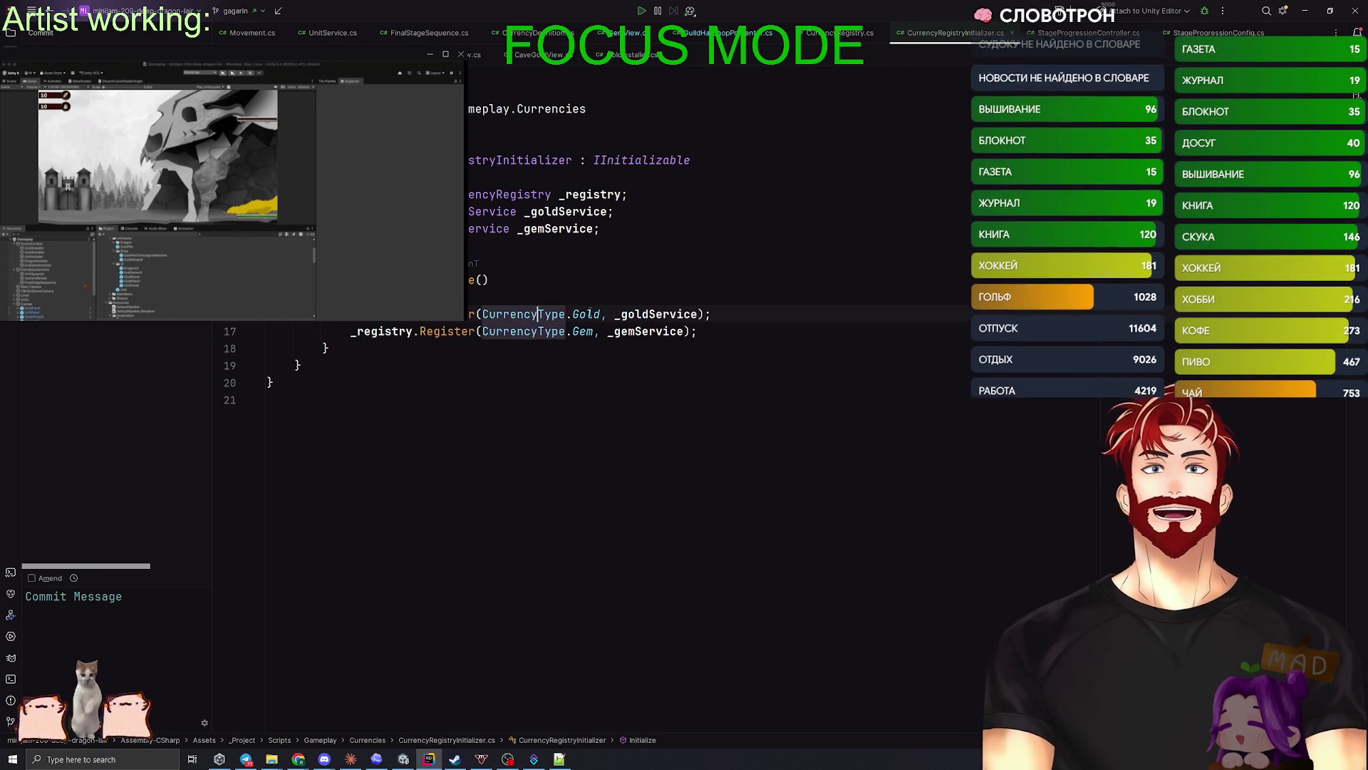
click(644, 313)
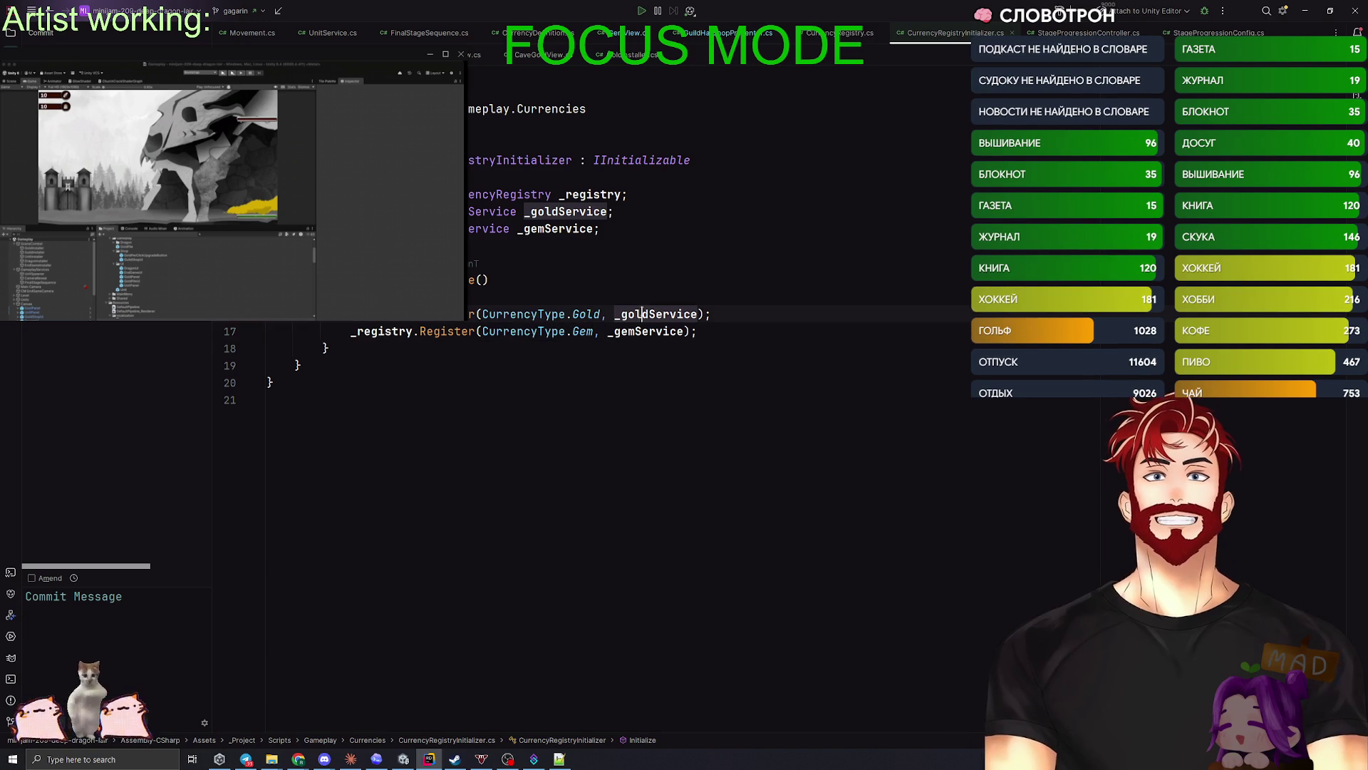
click(634, 331)
mouse_move(635, 330)
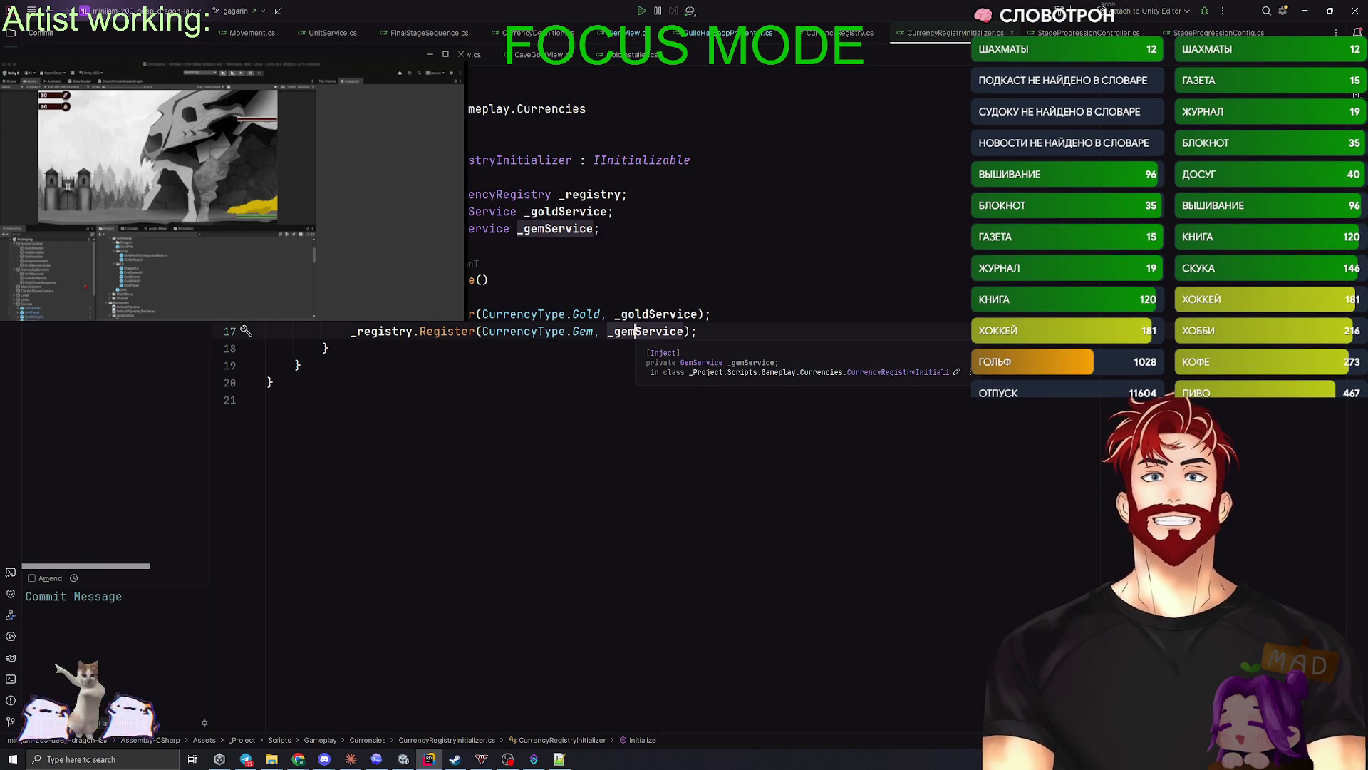
key(alt+Left)
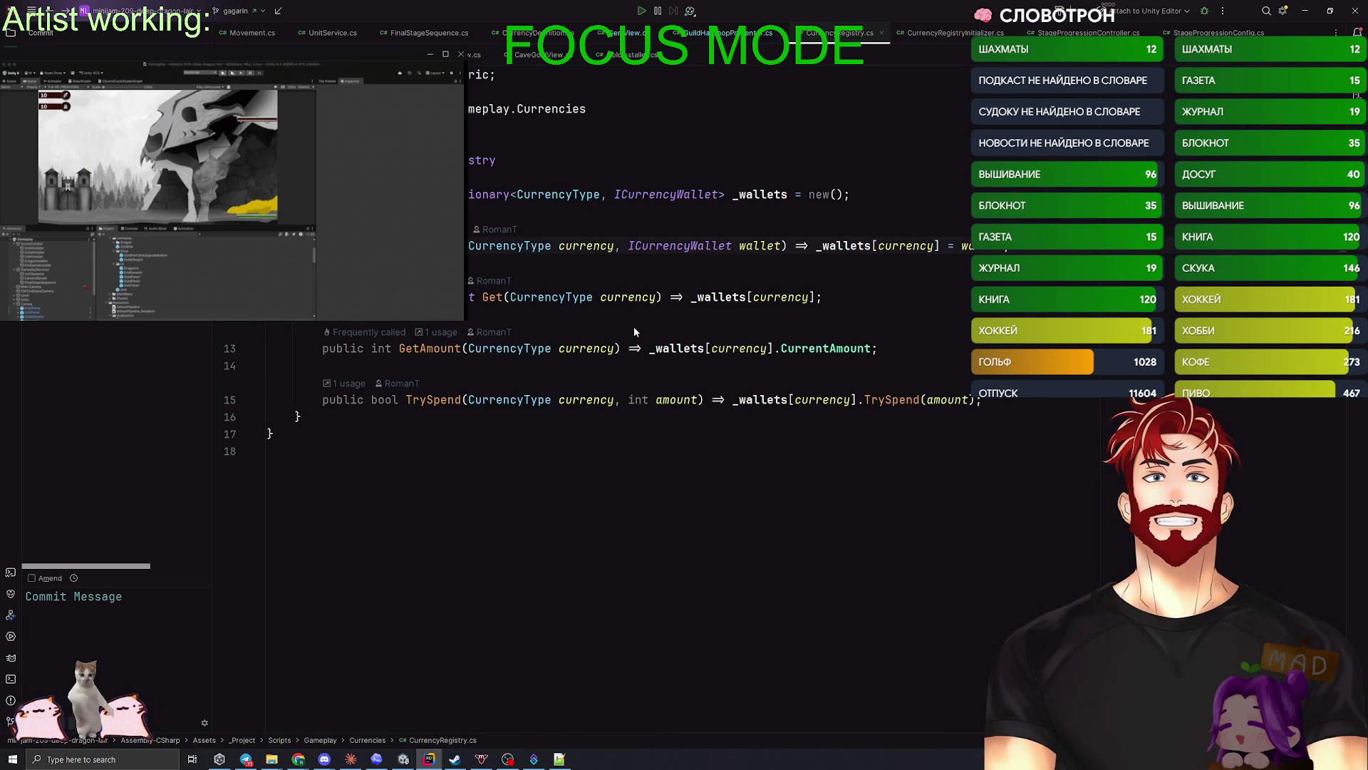
key(alt+Left)
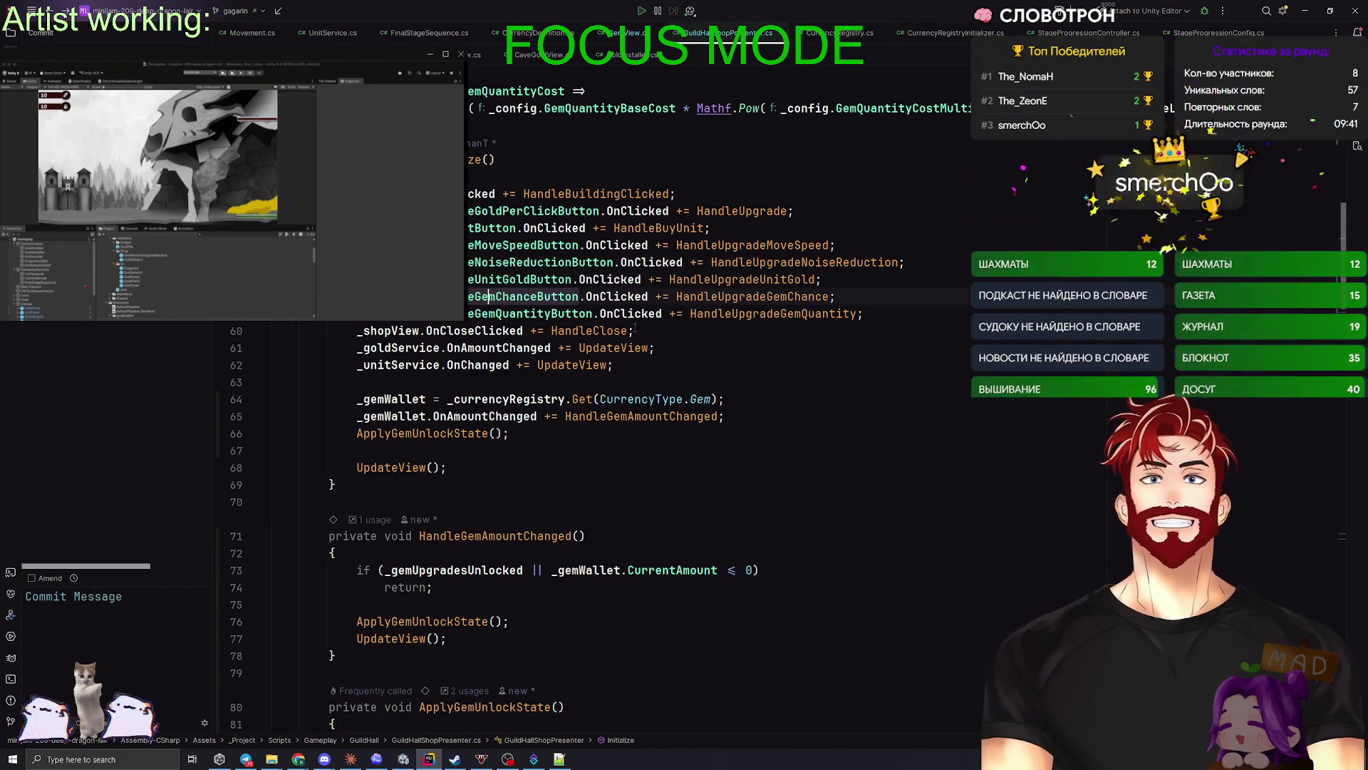
scroll(619, 342, up, 2)
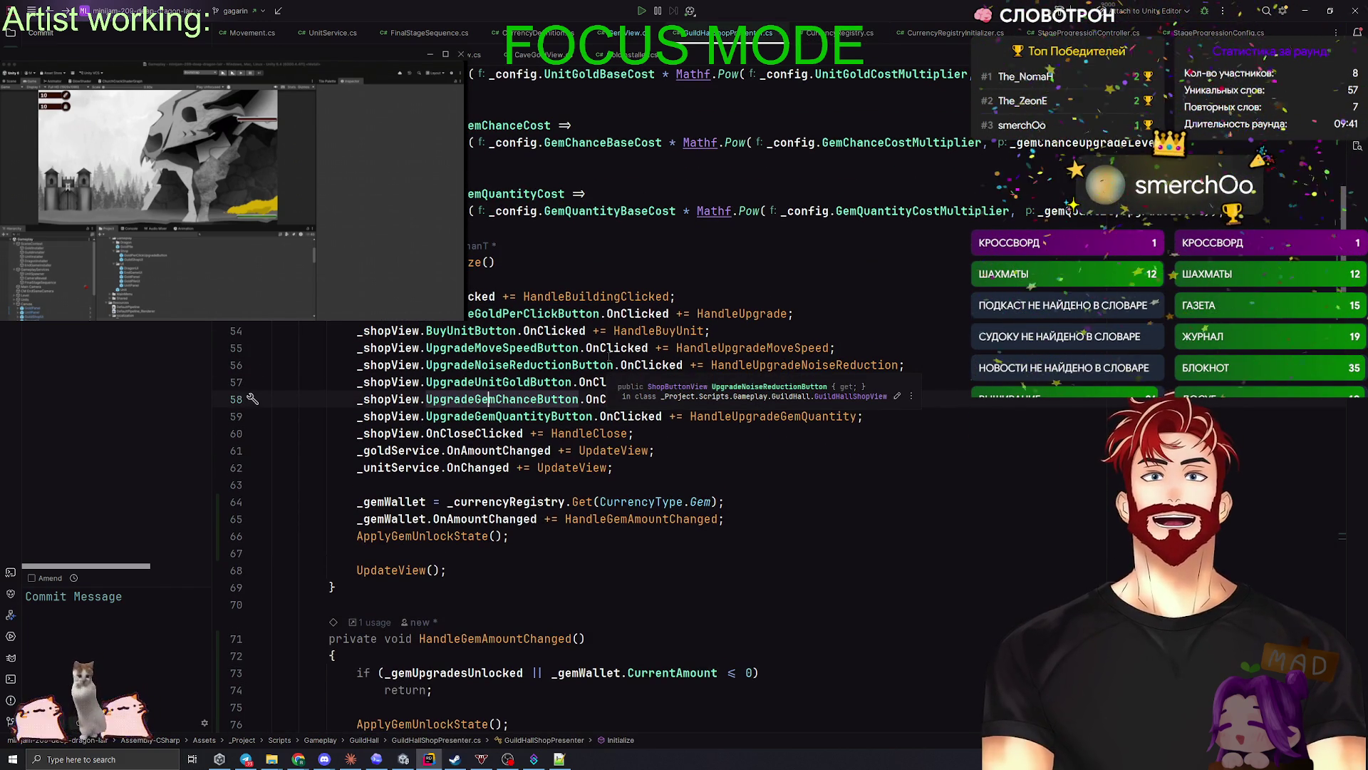
key(alt+Right)
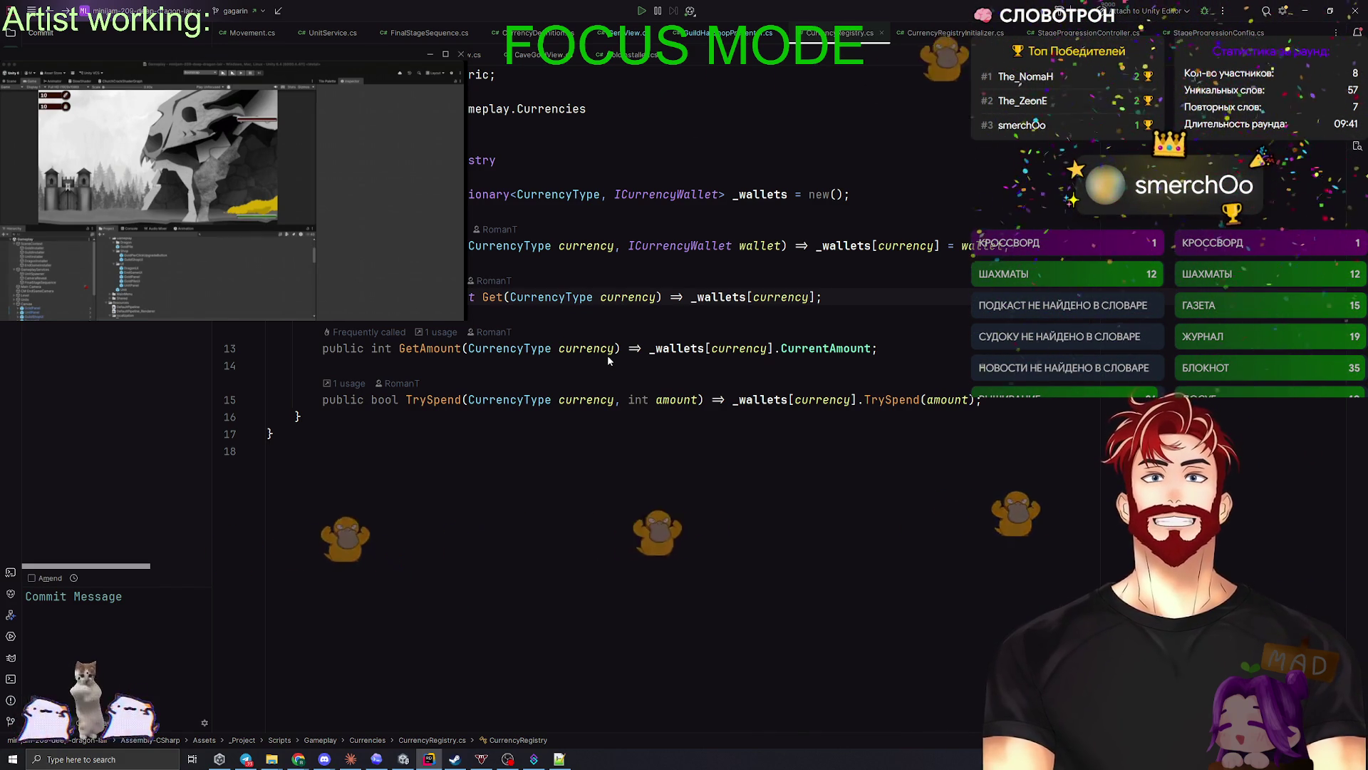
key(alt+Tab)
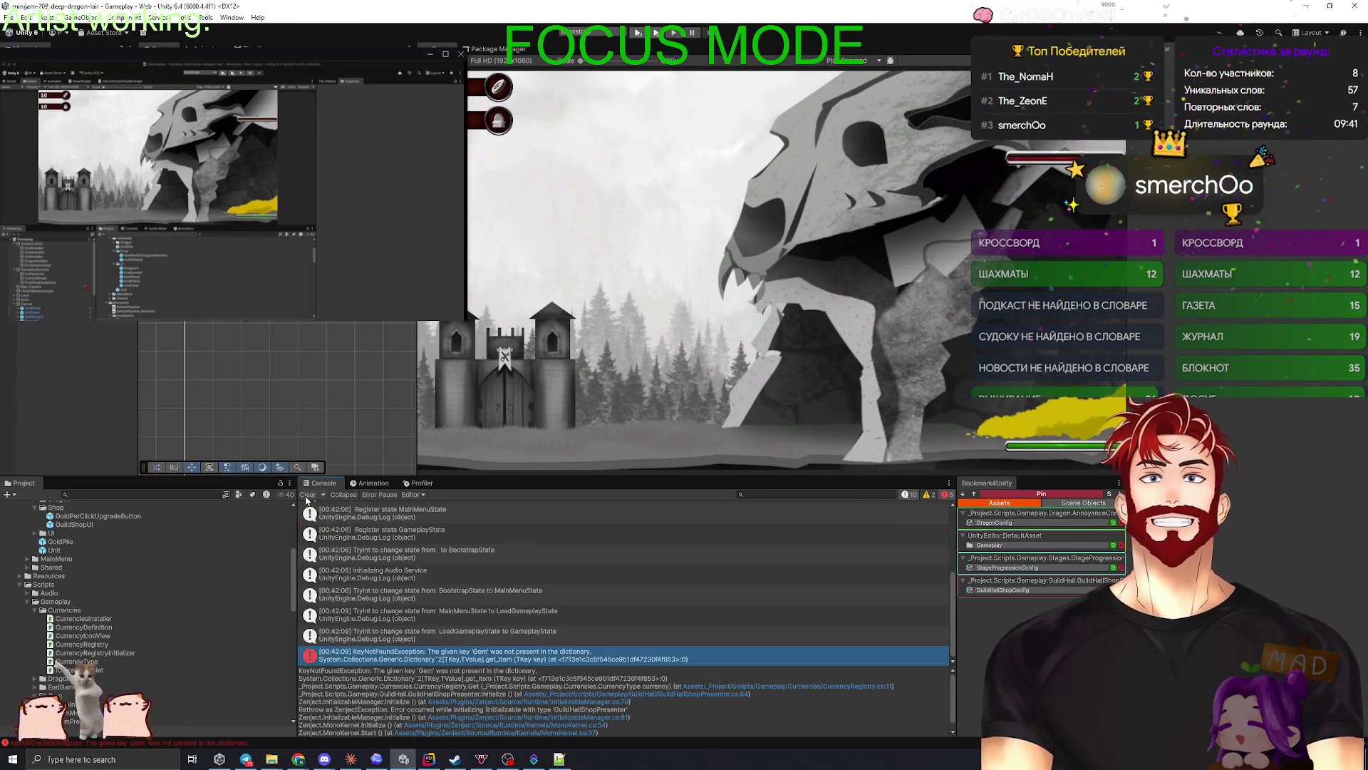
click(309, 494)
click(429, 761)
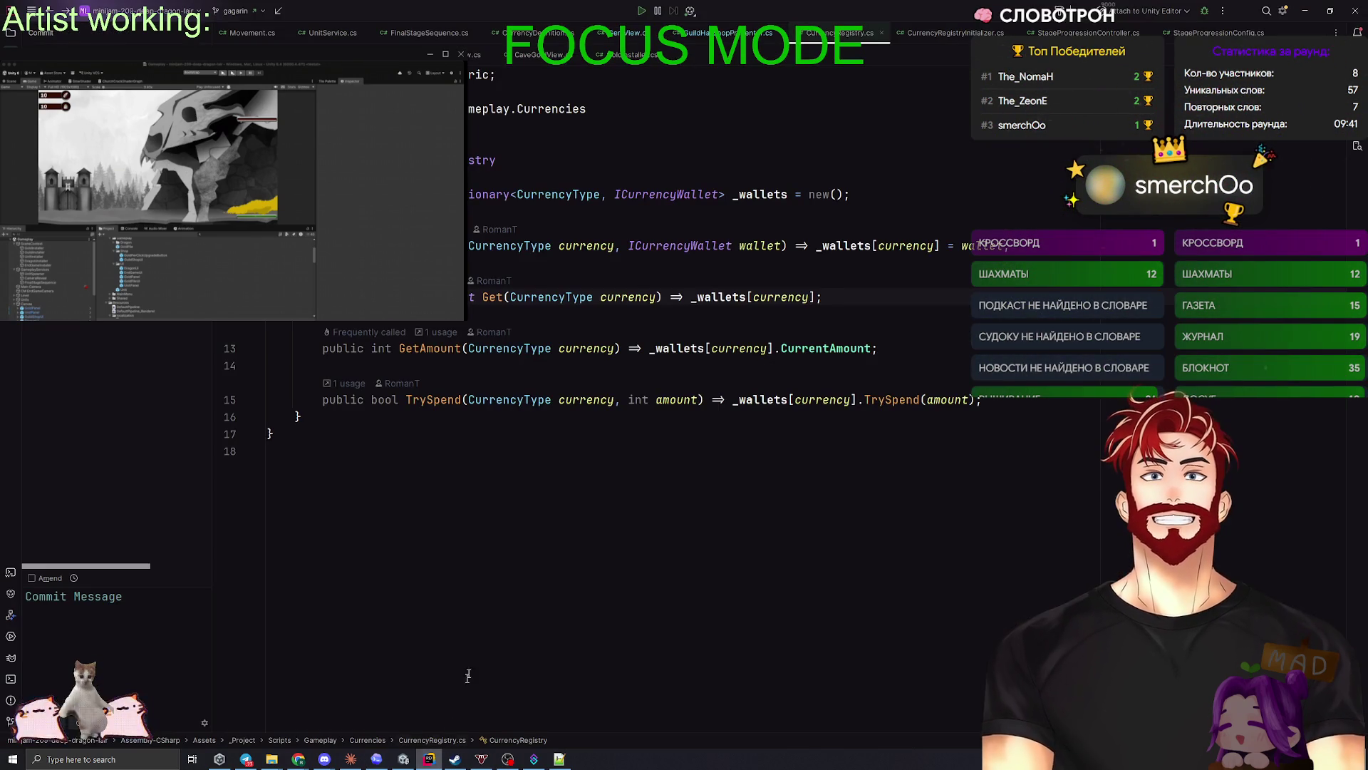
click(348, 761)
- Type a Russian message to Claude about the Initialize order problem, proposing removing CurrencyRegister
click(577, 702)
text(r)
key(BackSpace)
text(у)
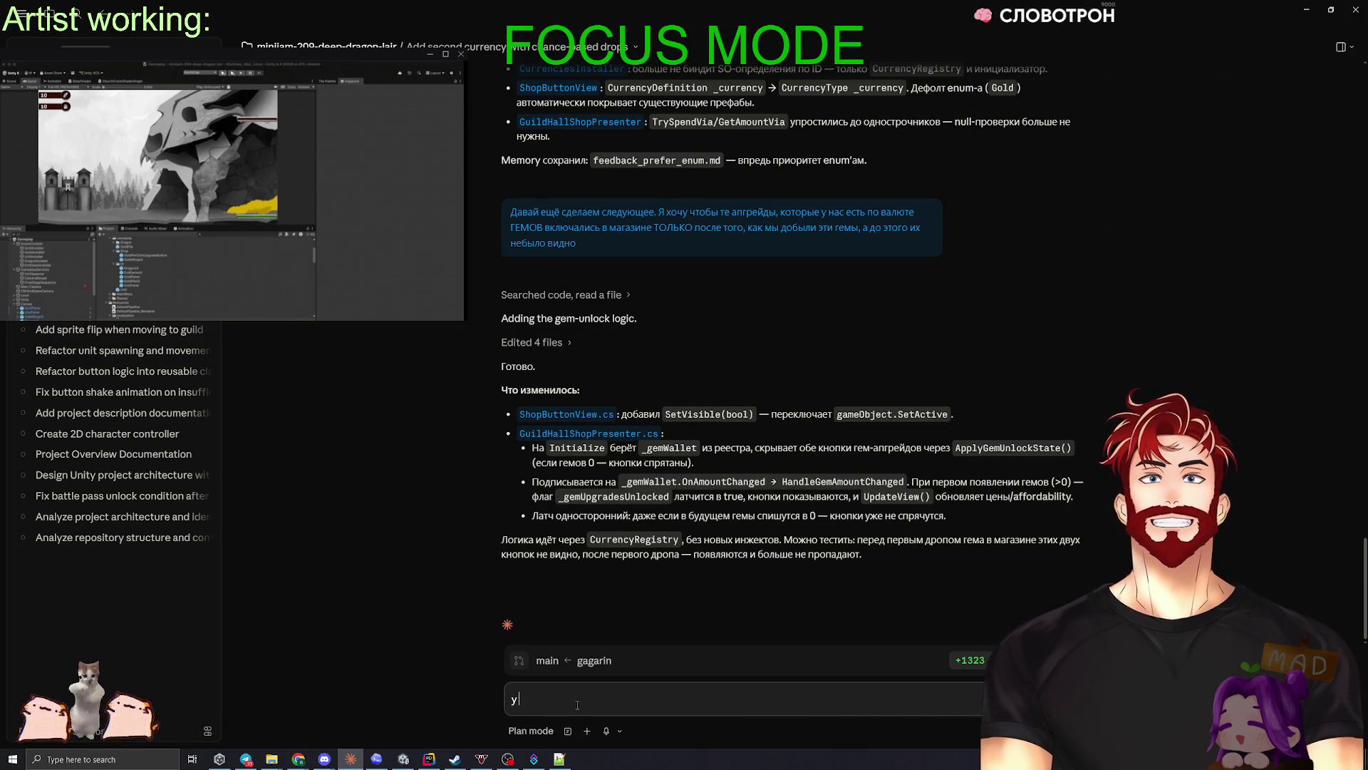
text( нас сейчас пробле)
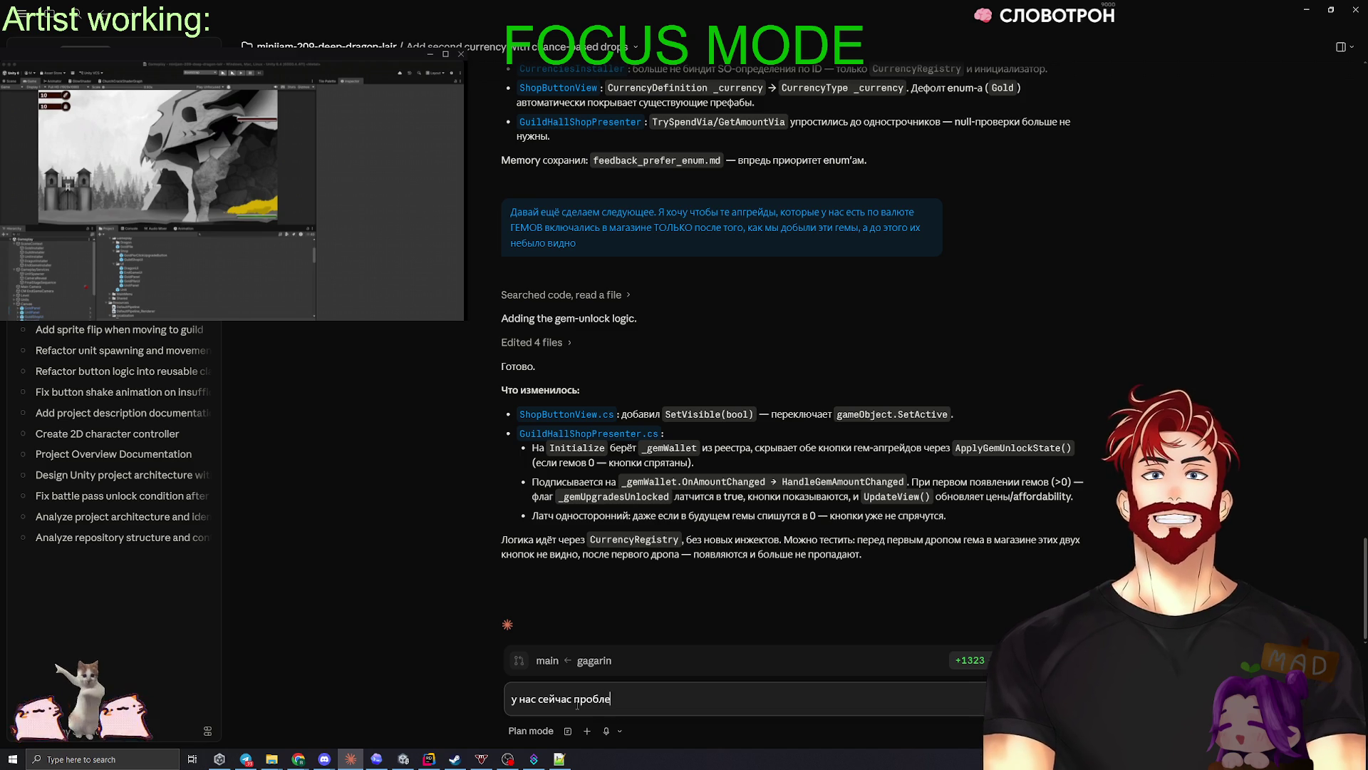
text(ма Ini)
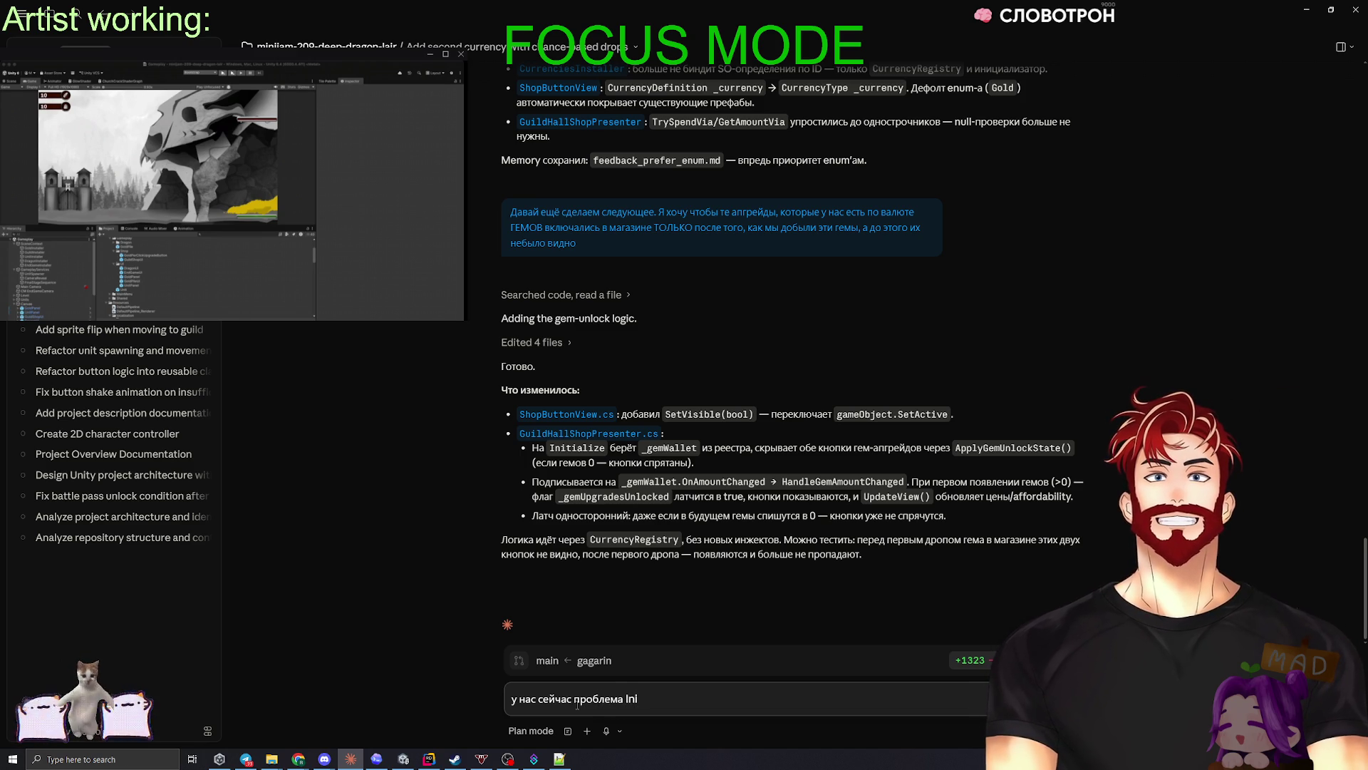
text(tialze order, )
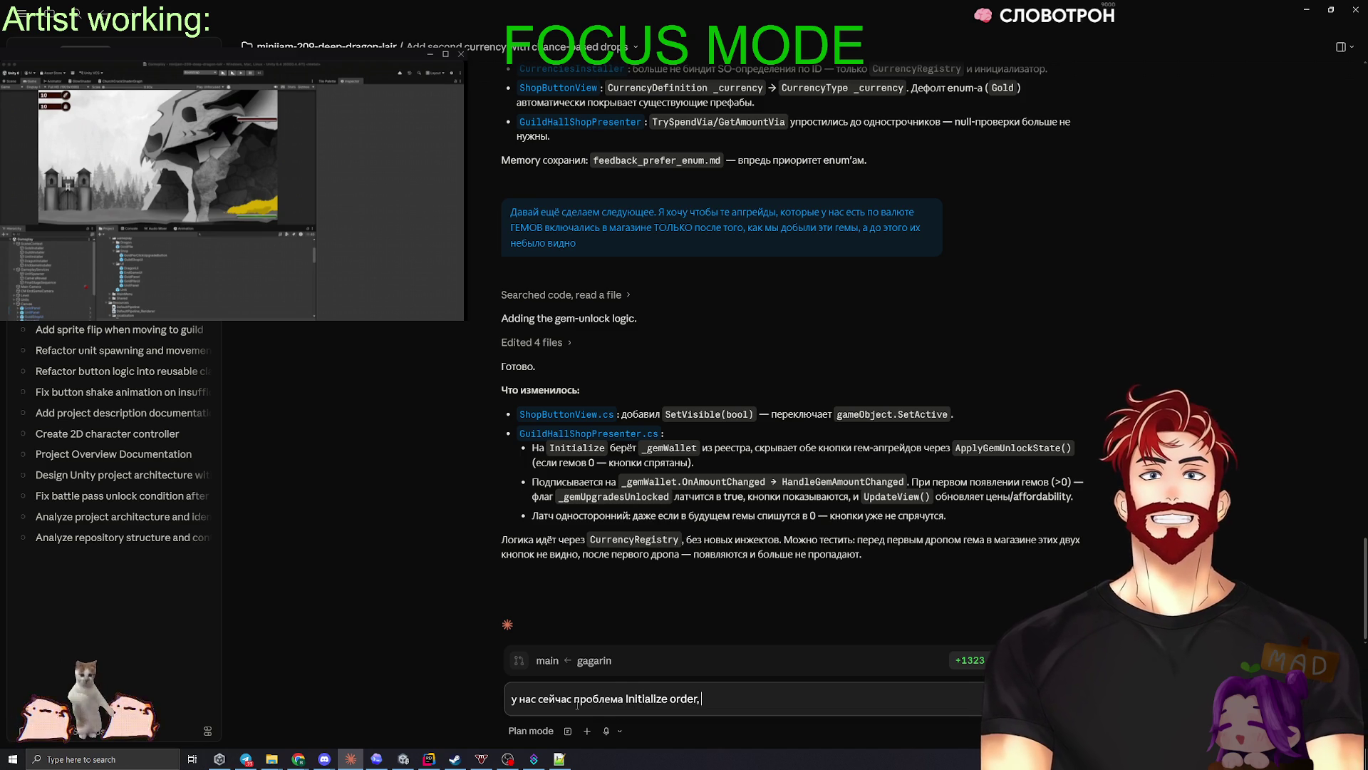
text(давай избавимс)
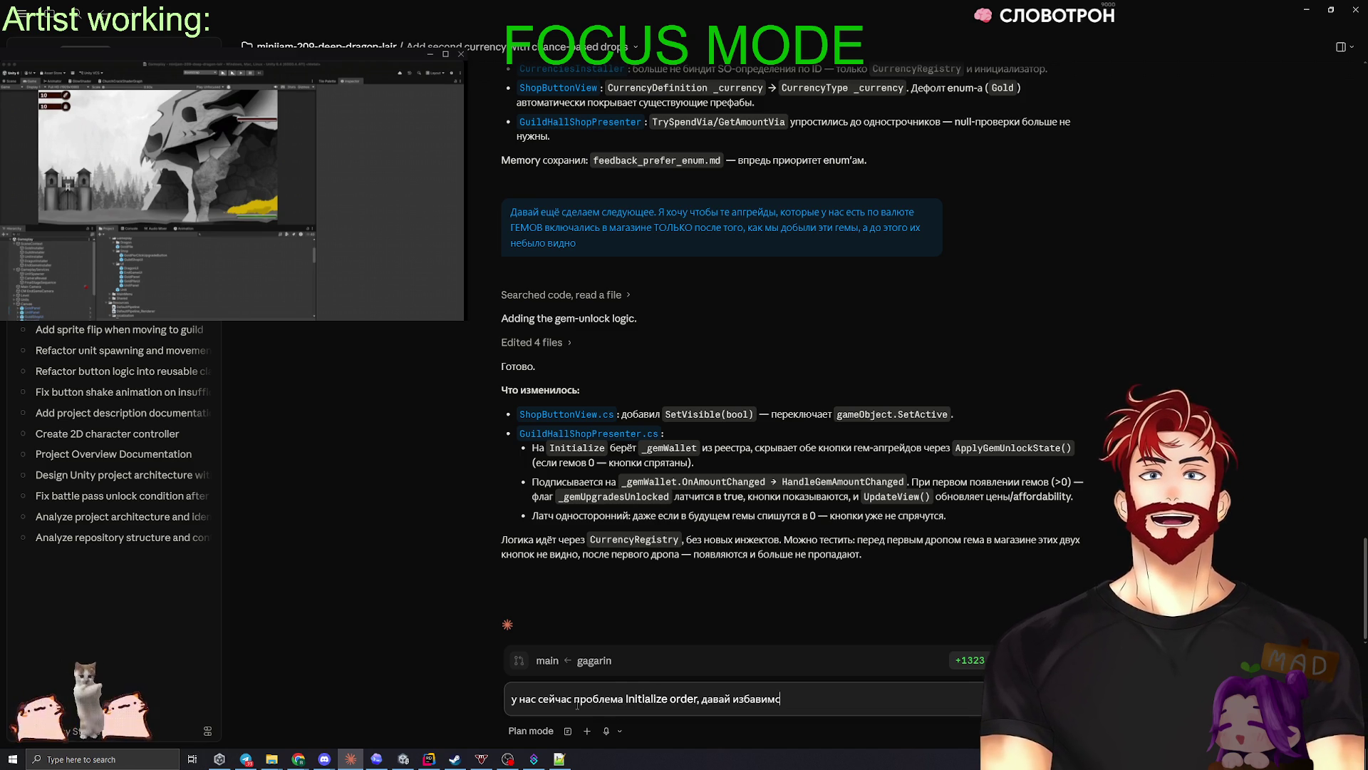
text(я от С)
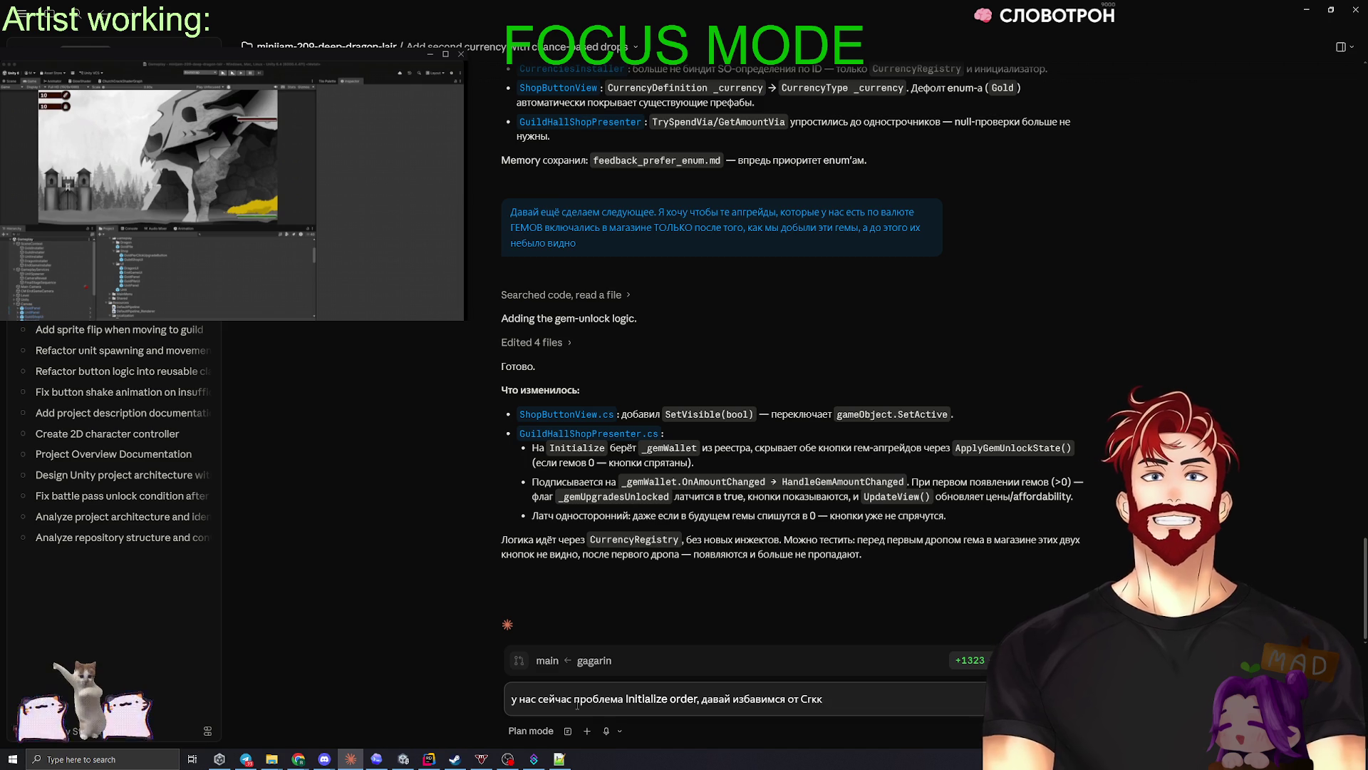
key(BackSpace)
text(Currency)
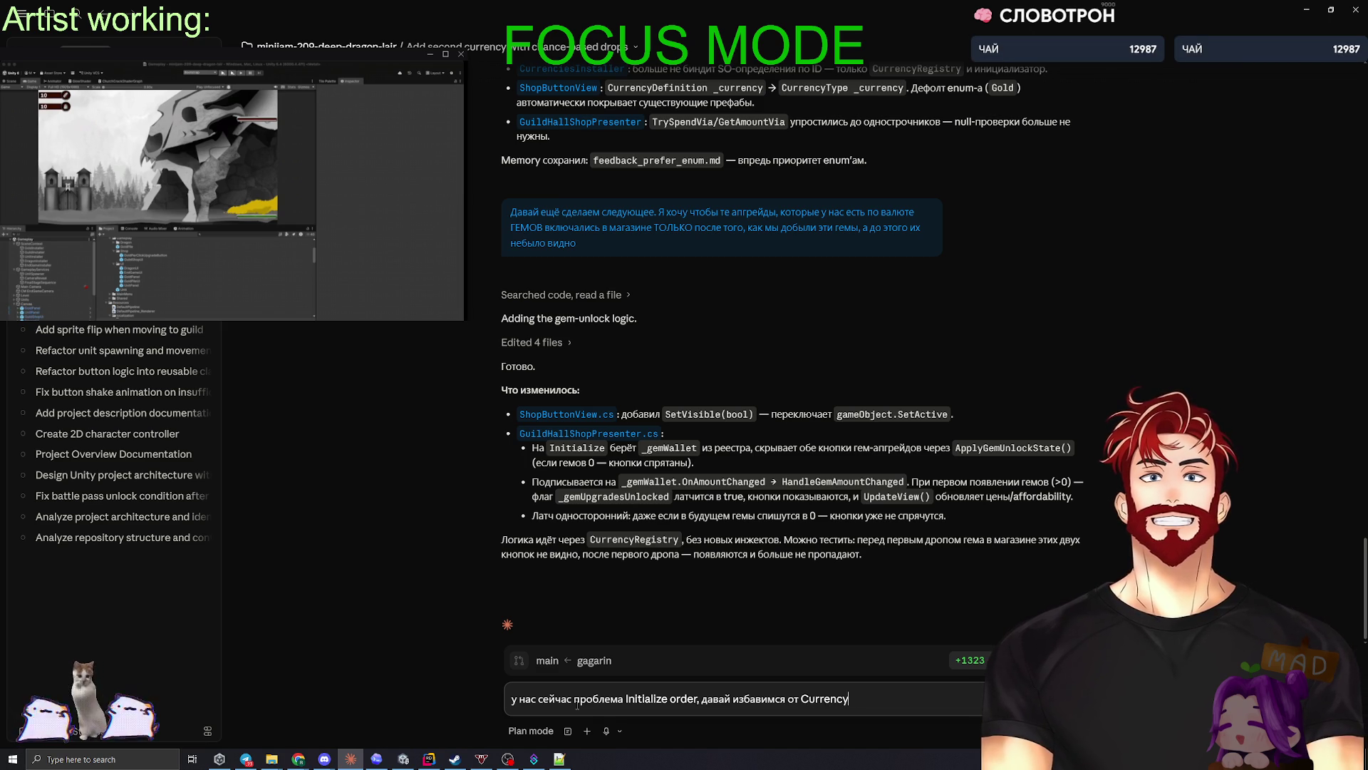
text(Register чтобы е)
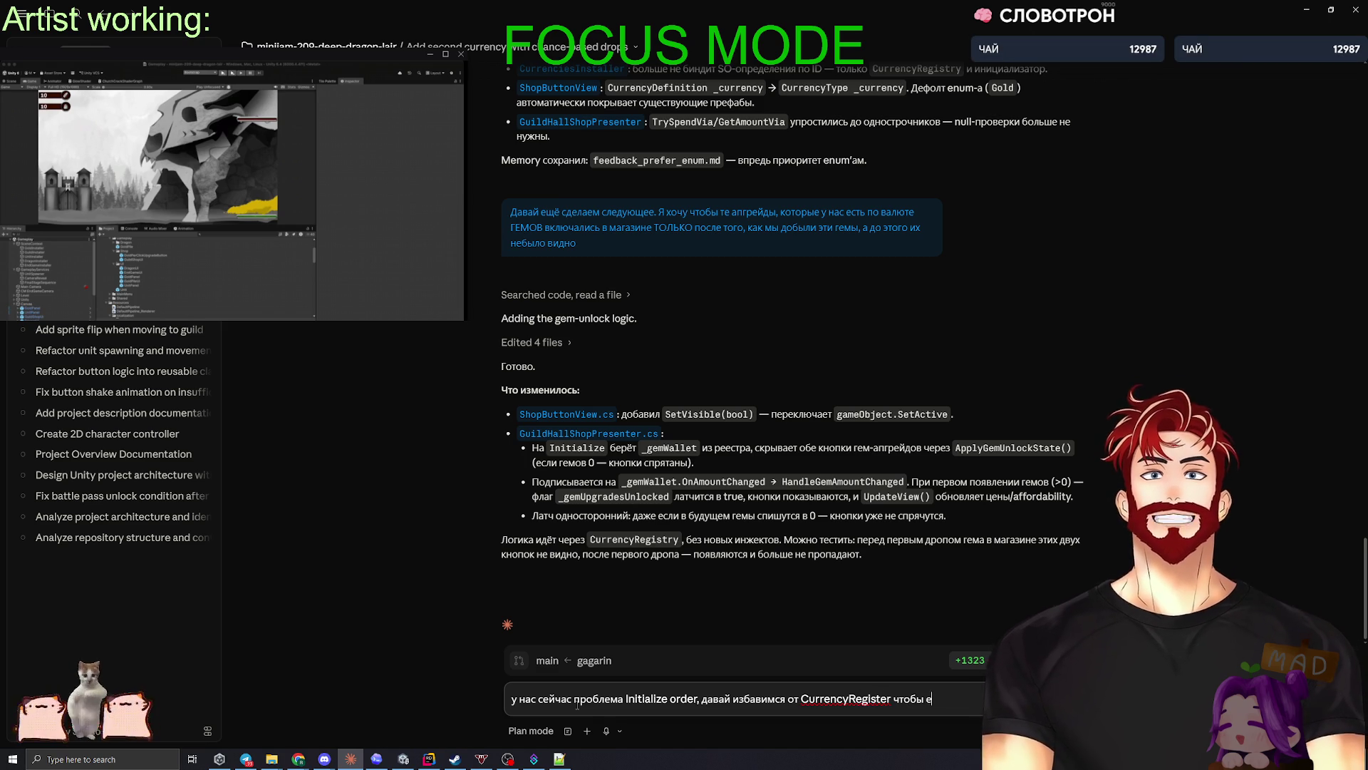
text(ё решить, и)
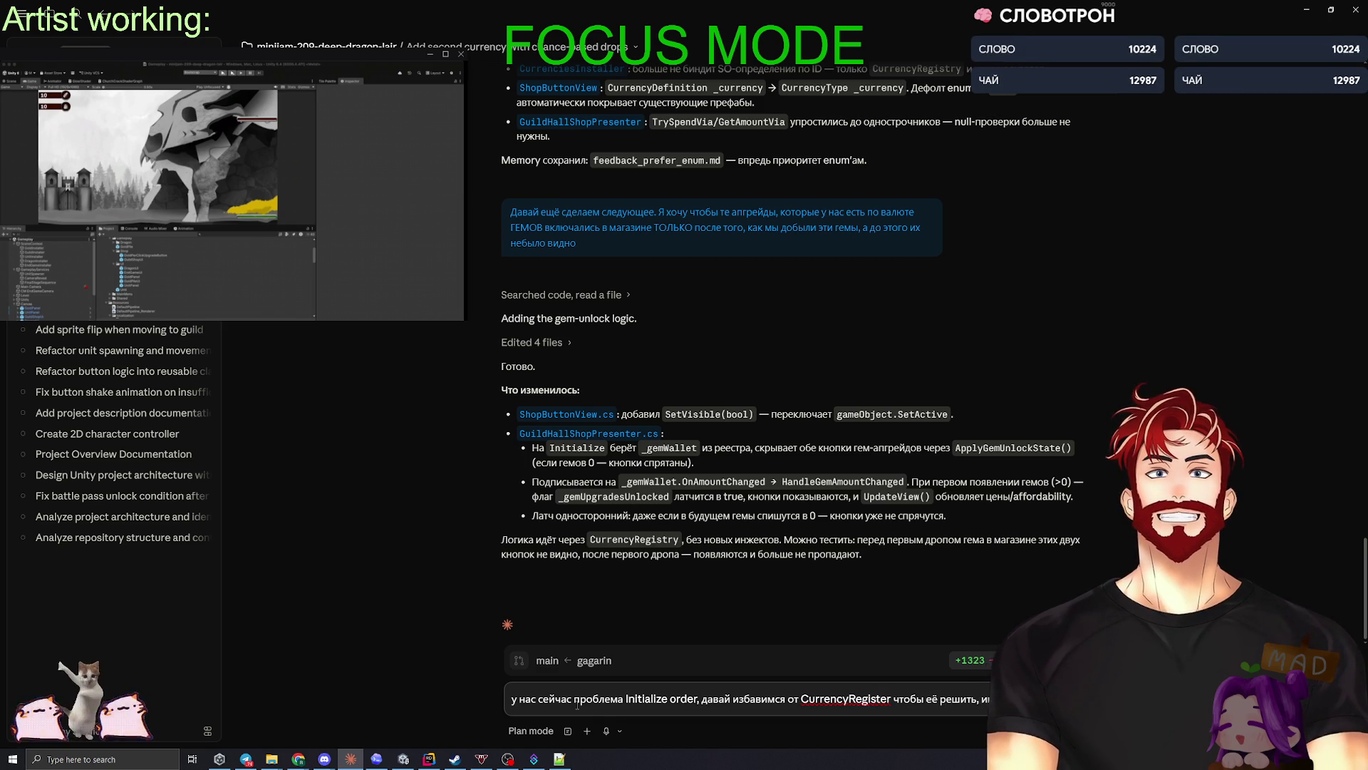
key(alt+Tab)
key(alt+Tab)
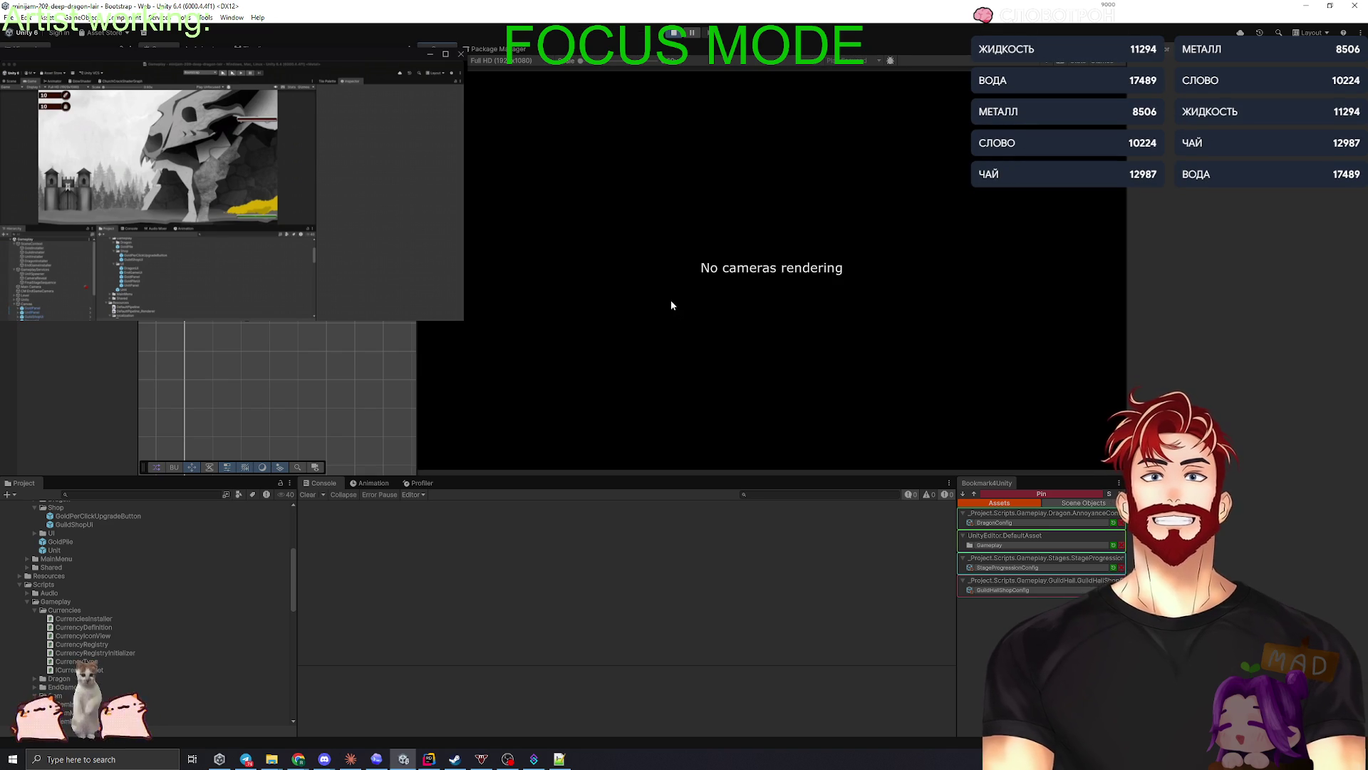
- Start the game and select the KeyNotFoundException stack trace in the Console
click(729, 234)
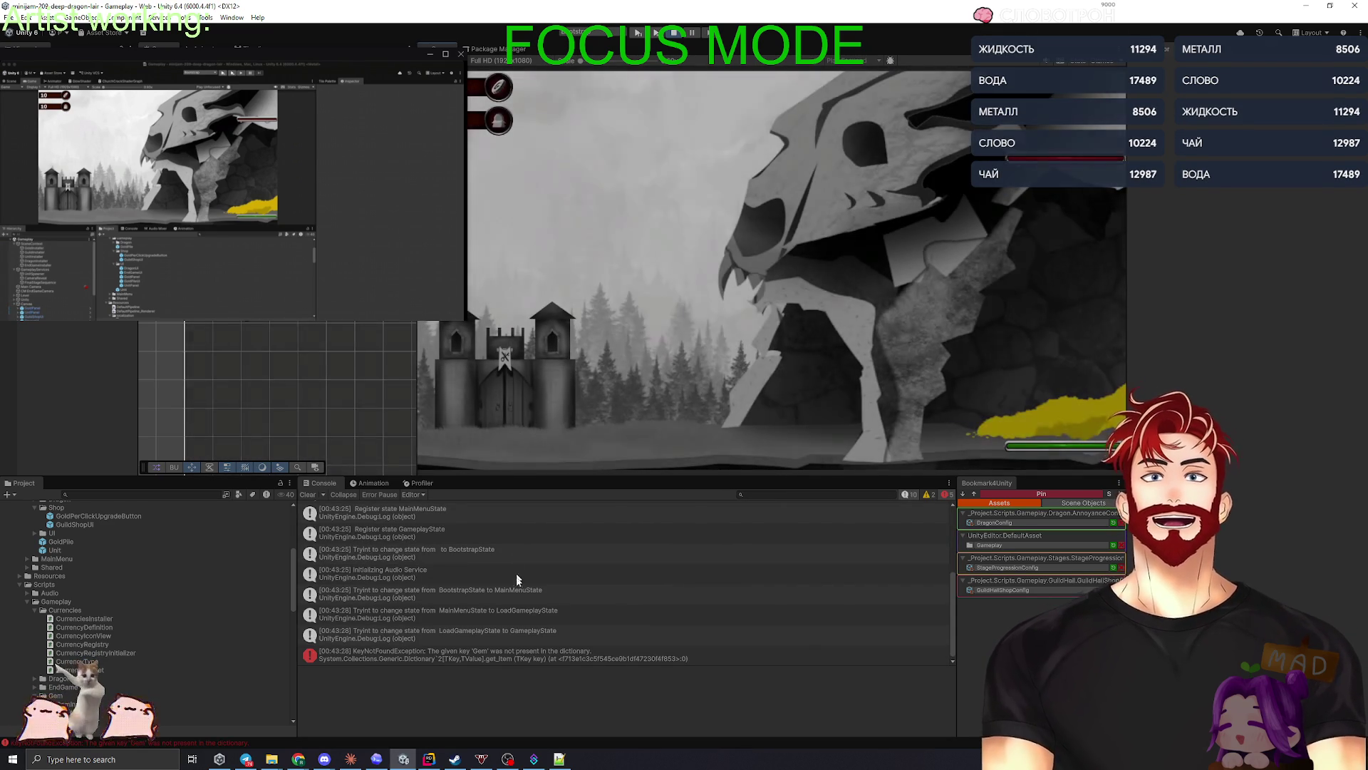
click(482, 641)
click(484, 649)
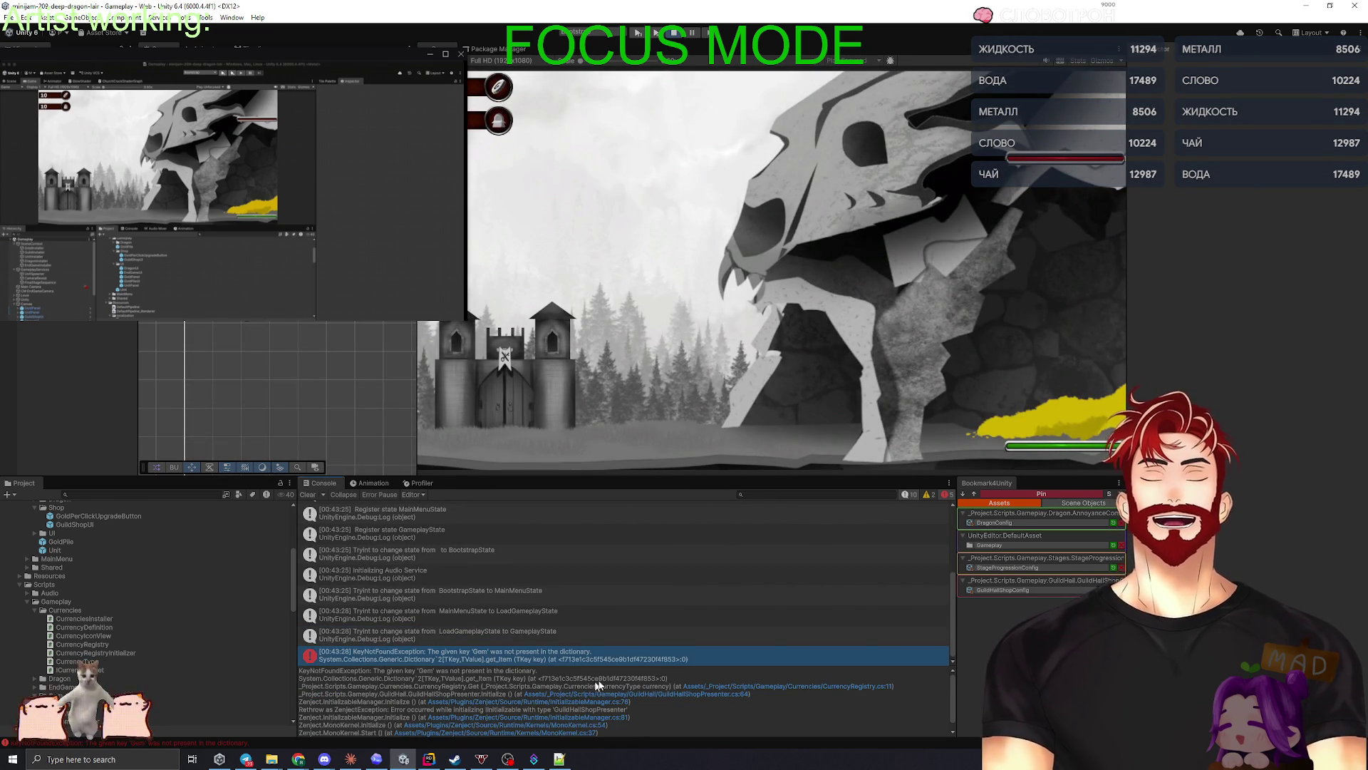
- Paste the stack trace into the Claude draft and send the message
key(alt+Tab)
key(alt+Tab)
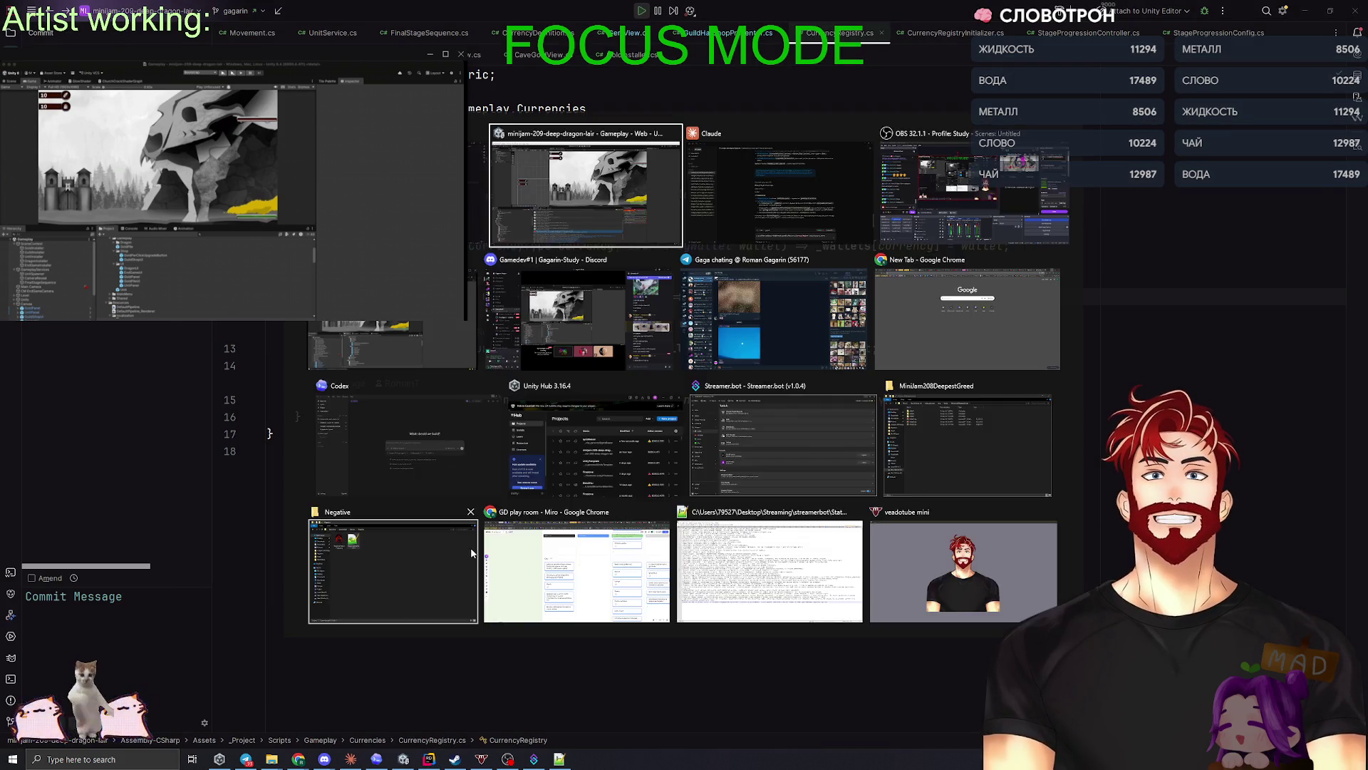
key(ctrl+v)
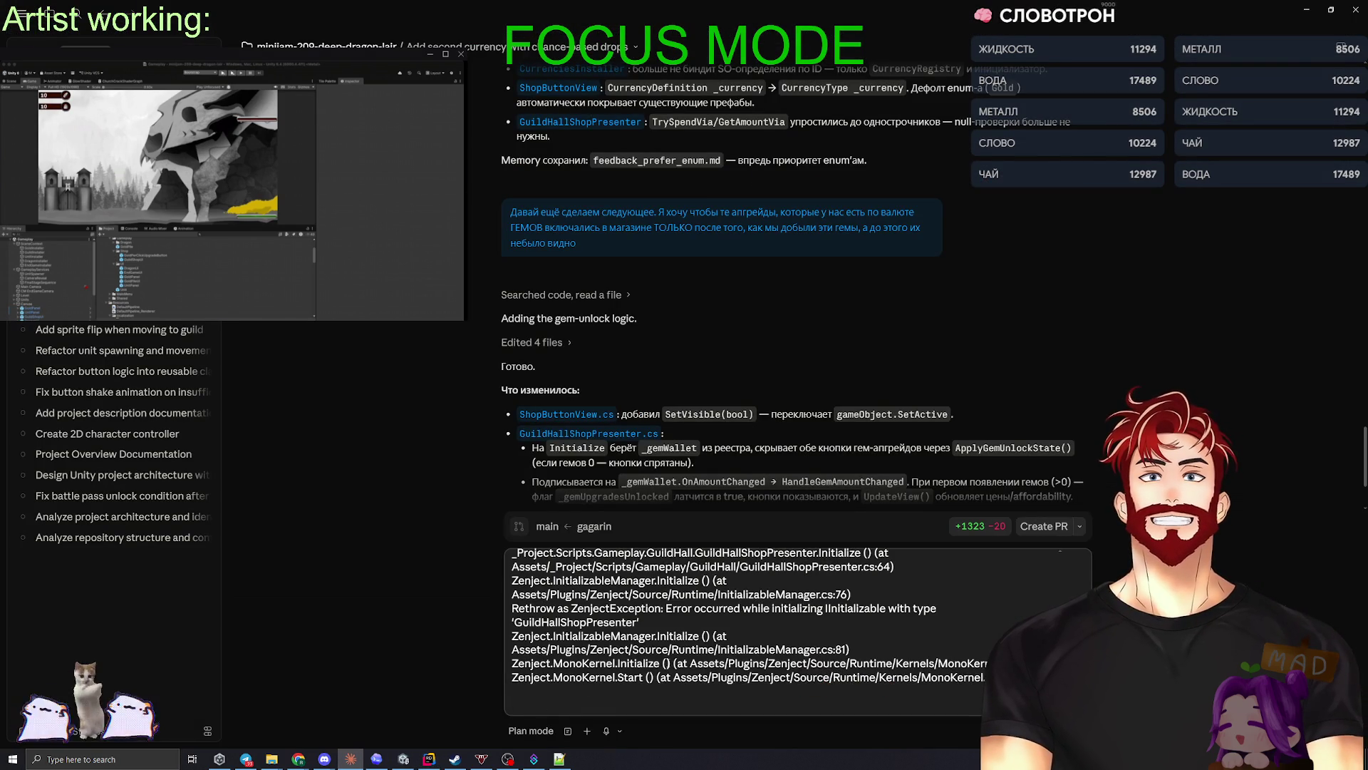
key(Return)
key(alt+Tab)
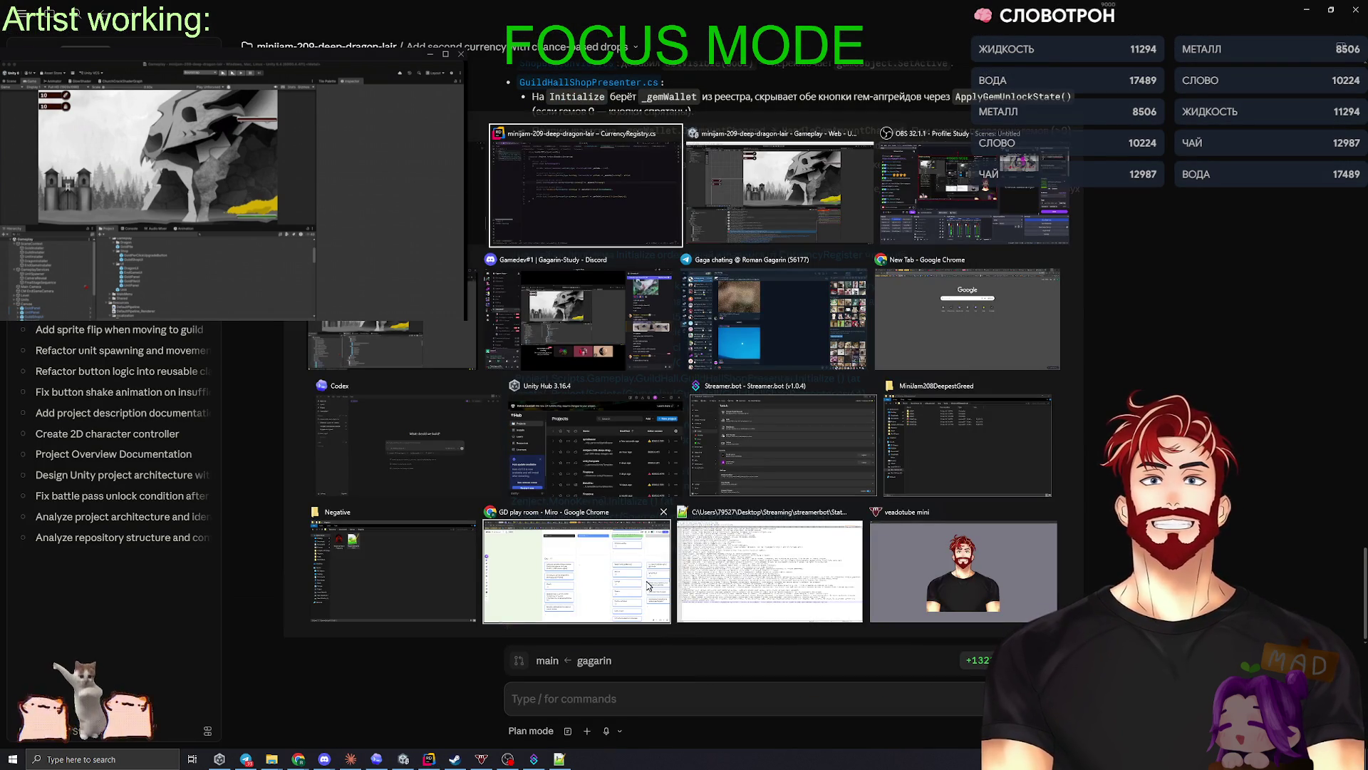
key(alt+Tab)
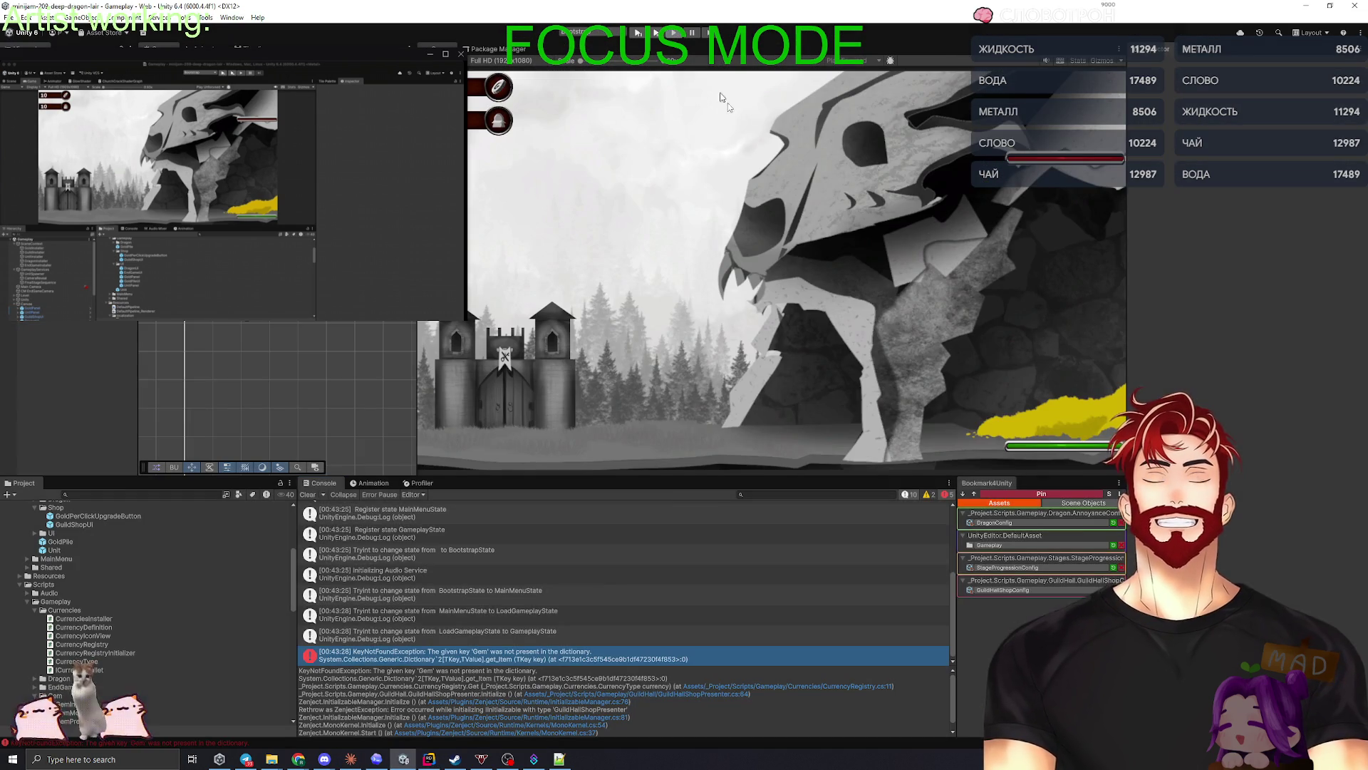
key(alt+Tab)
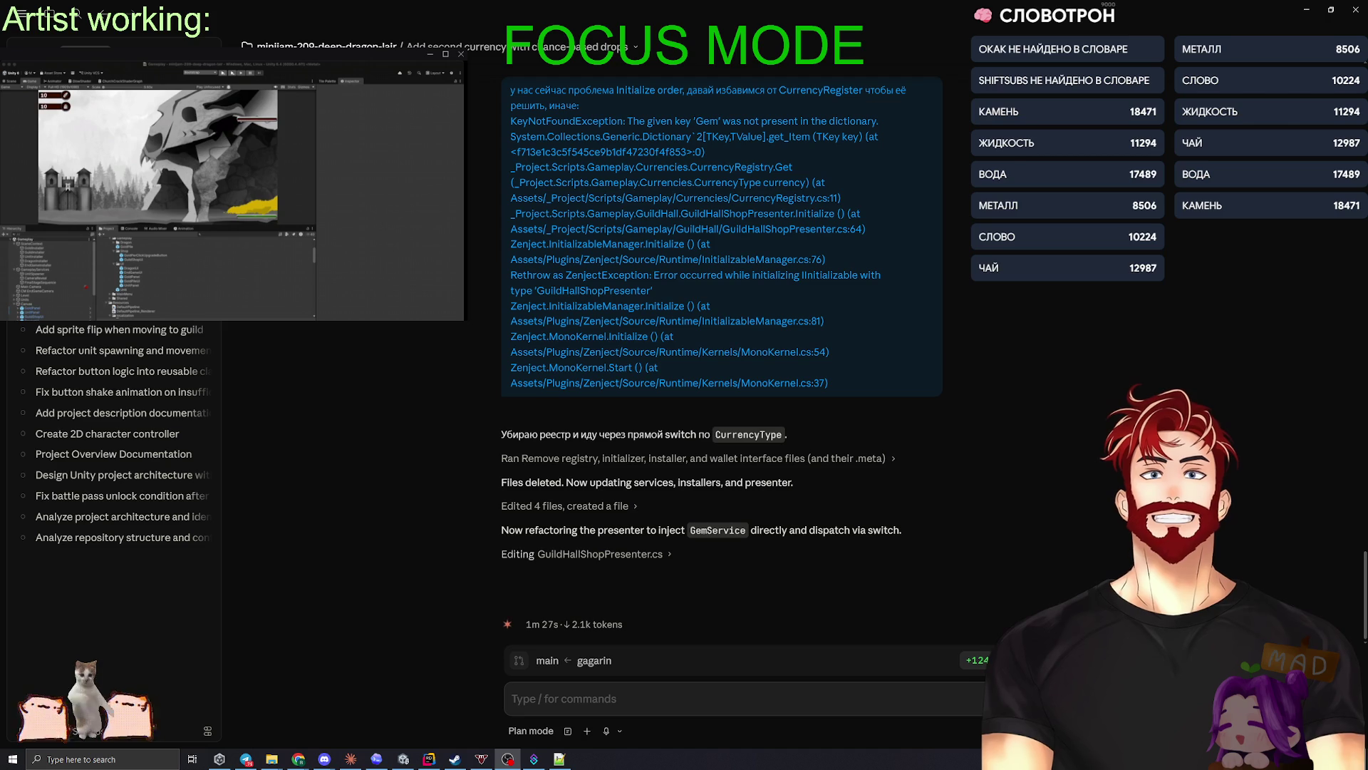
- Switch from Rider to the web browser while Claude refactors the currency registry
key(alt+Tab)
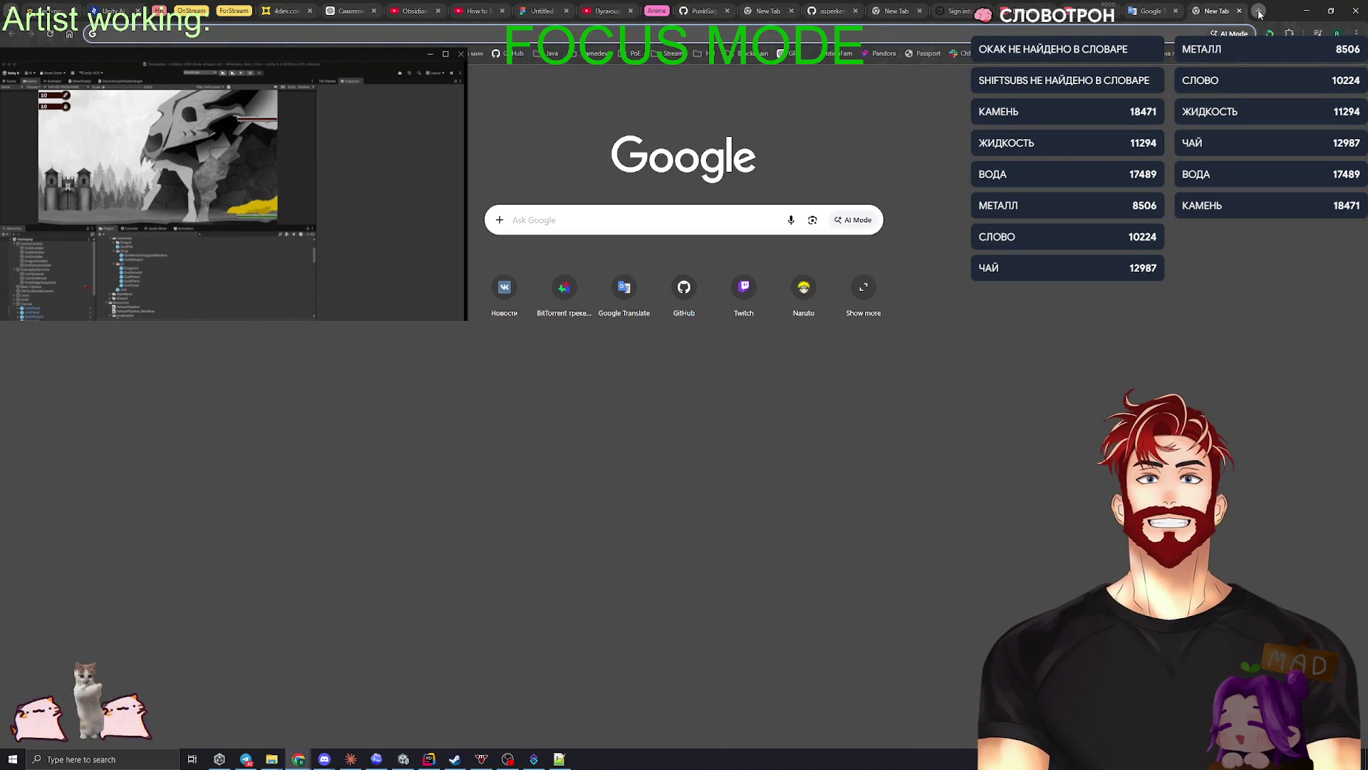
- Search Google for 'Shiftsubs' and open its Twitch channel page in a new tab
click(1258, 13)
text(Shiftsubs)
key(Return)
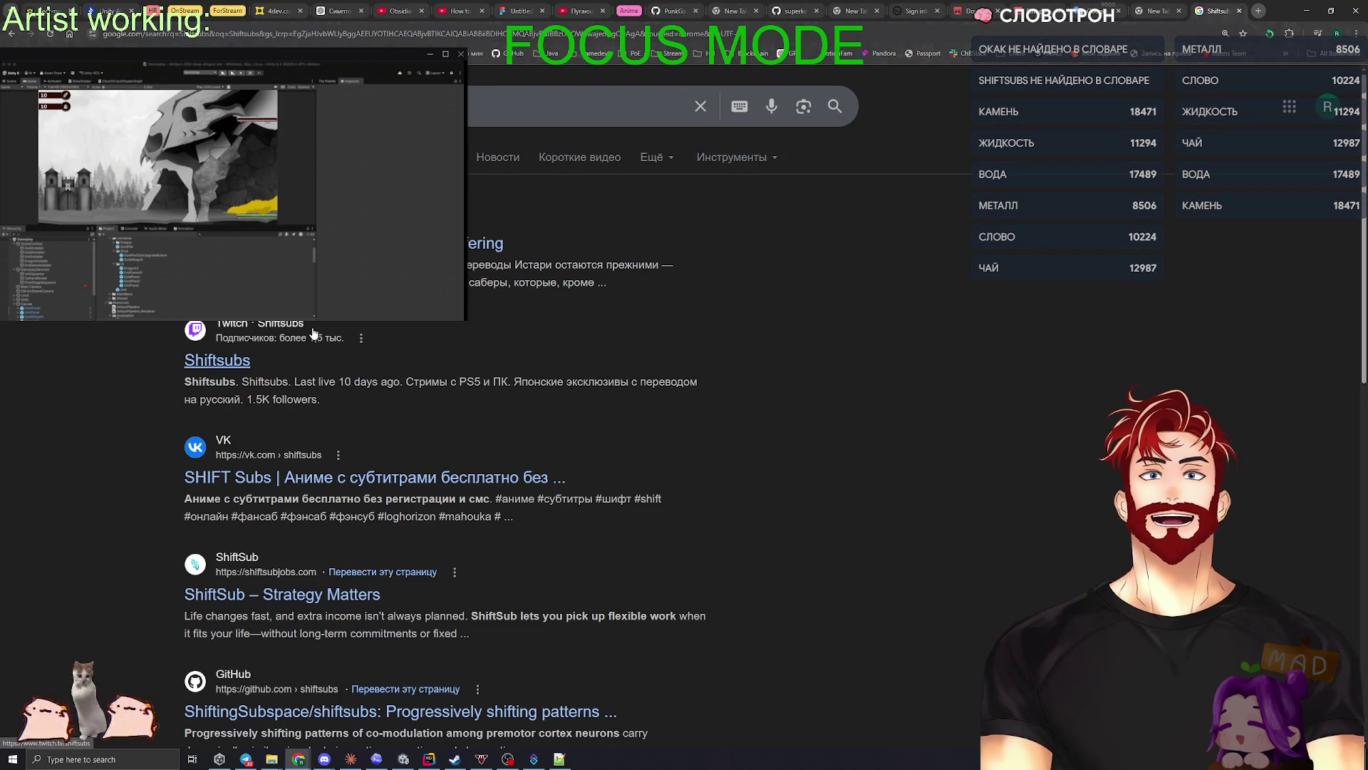
middle_click(222, 362)
click(1224, 9)
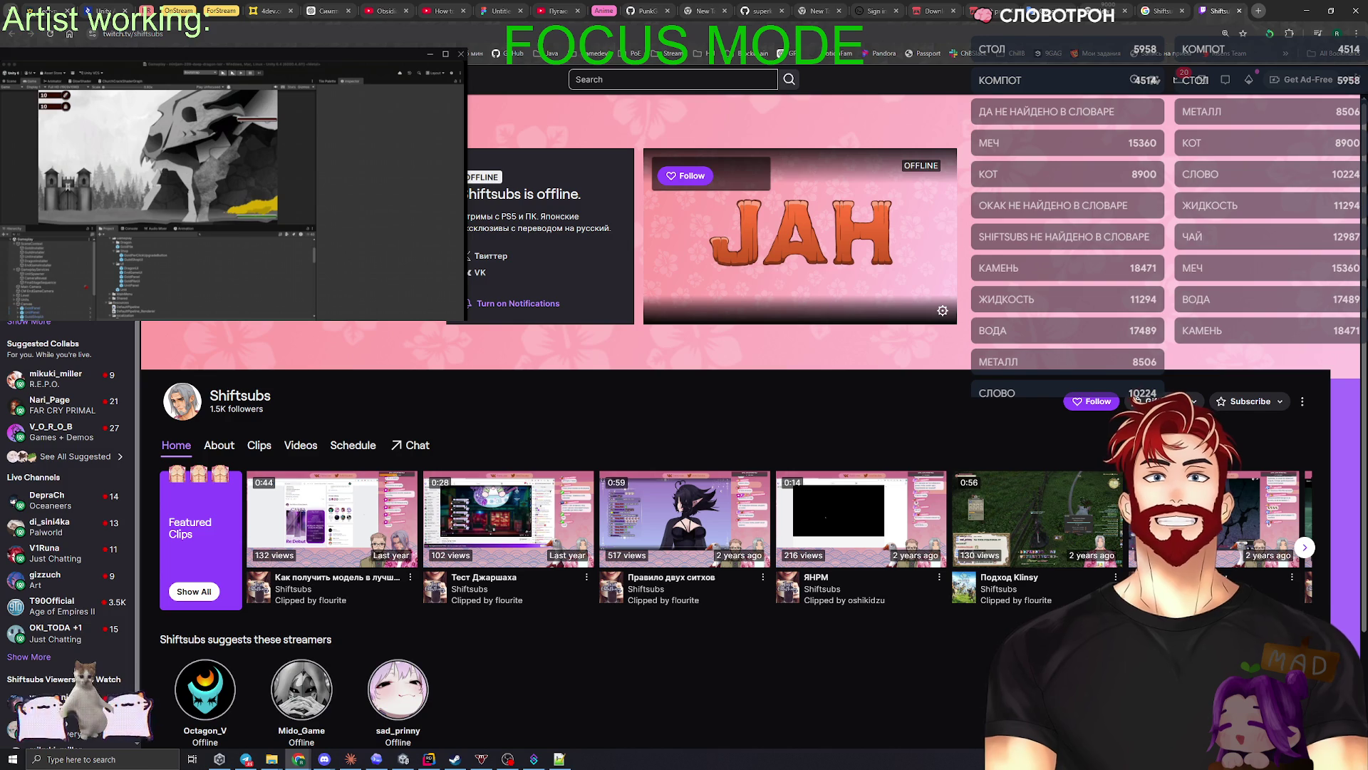
key(alt+Tab)
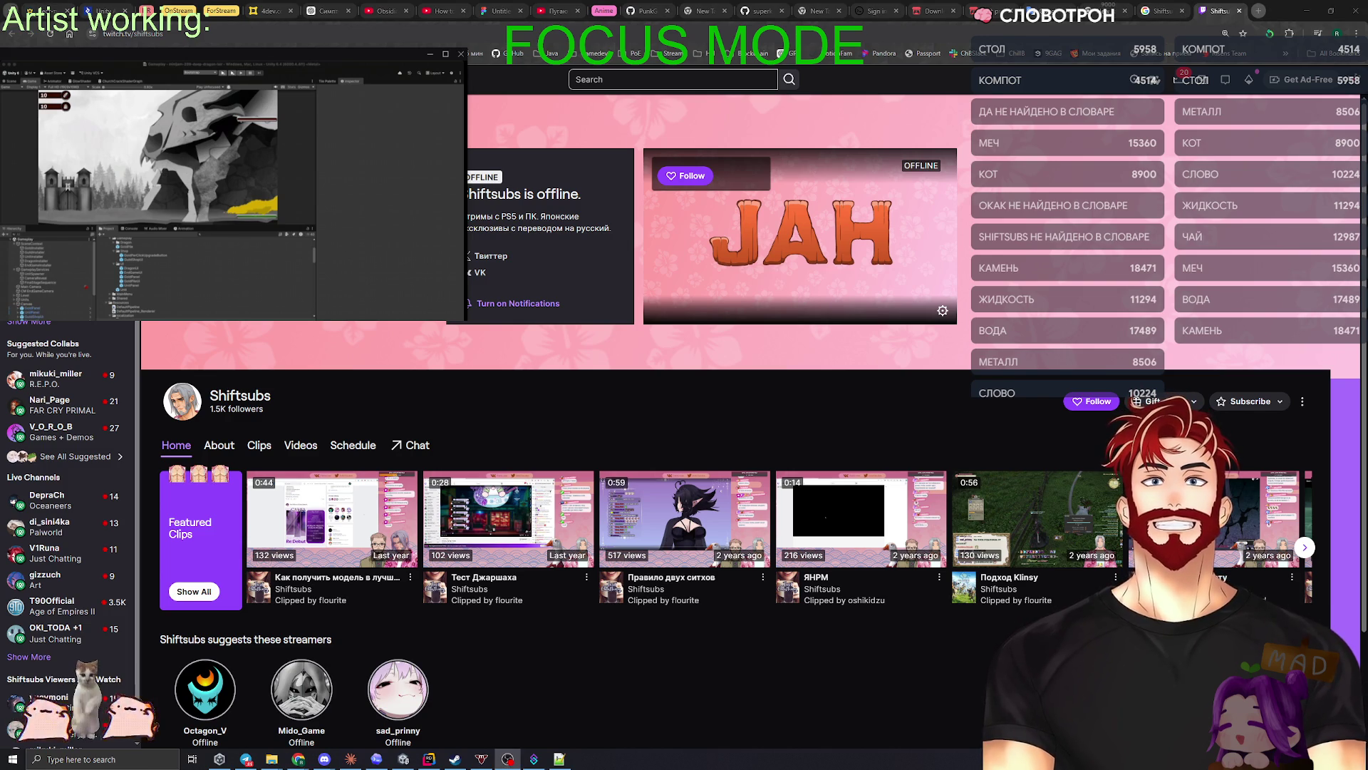